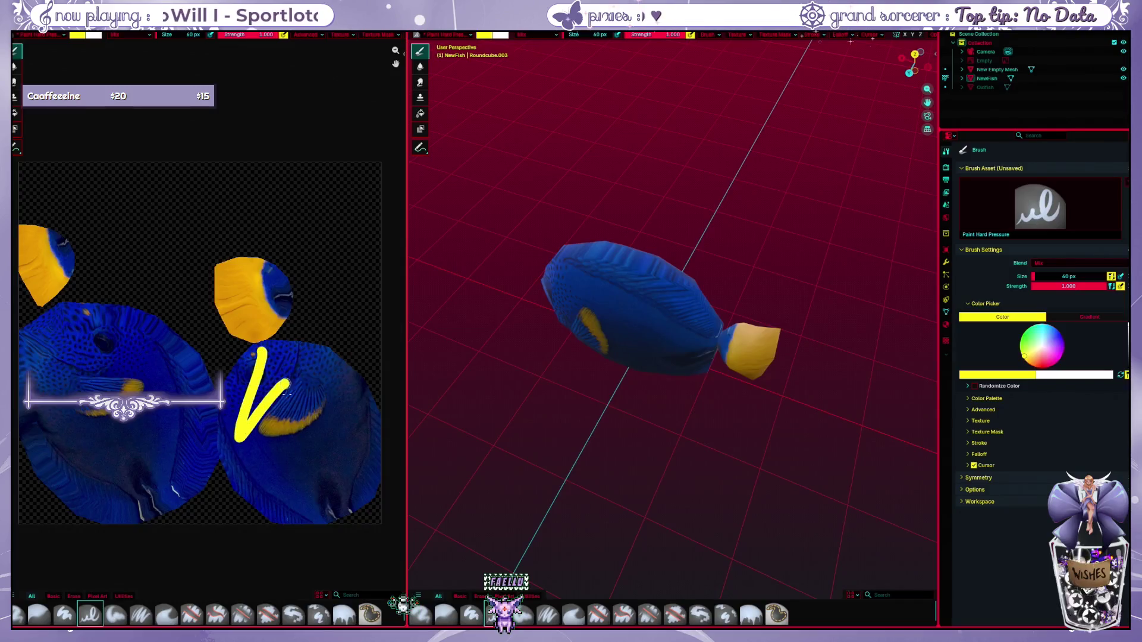
Step: Undo the yellow zigzag stroke on the fish and select NewFish in the Layout workspace
drag(452, 345, 920, 334)
key(ctrl+z)
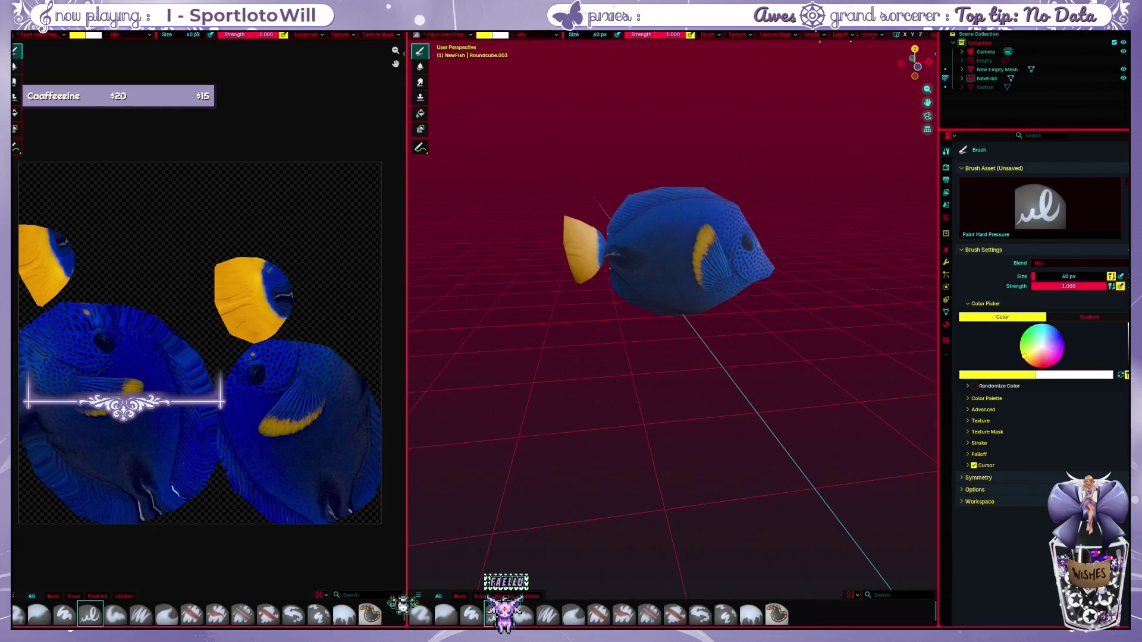
key(ctrl+Page_Up)
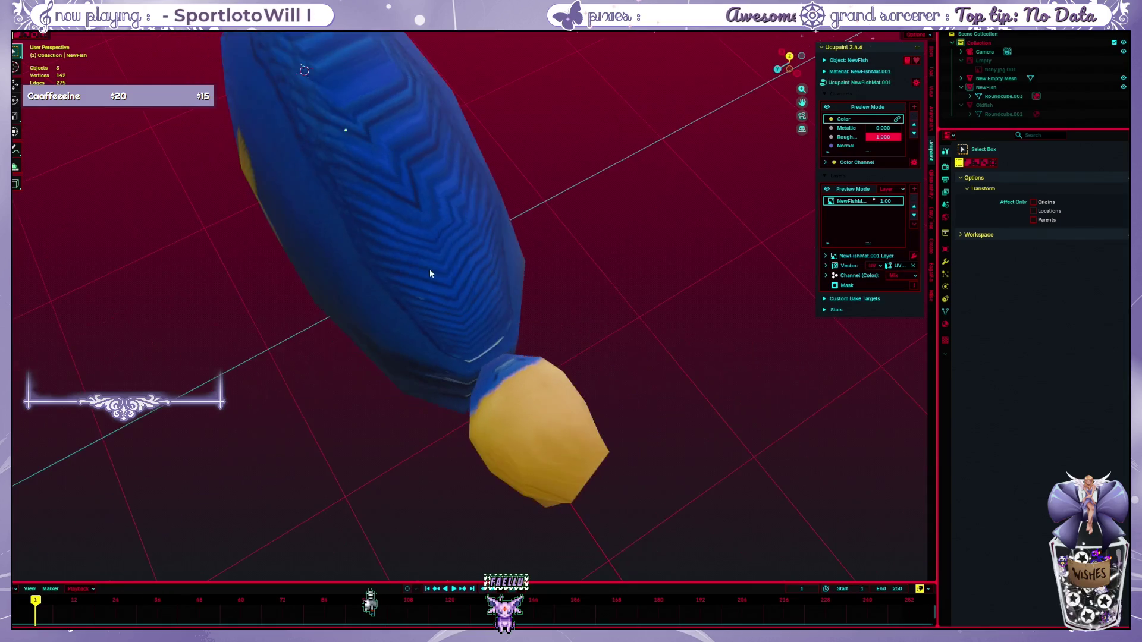
click(506, 378)
Step: Zoom in and switch NewFish into Texture Paint mode
scroll(506, 379, up, 6)
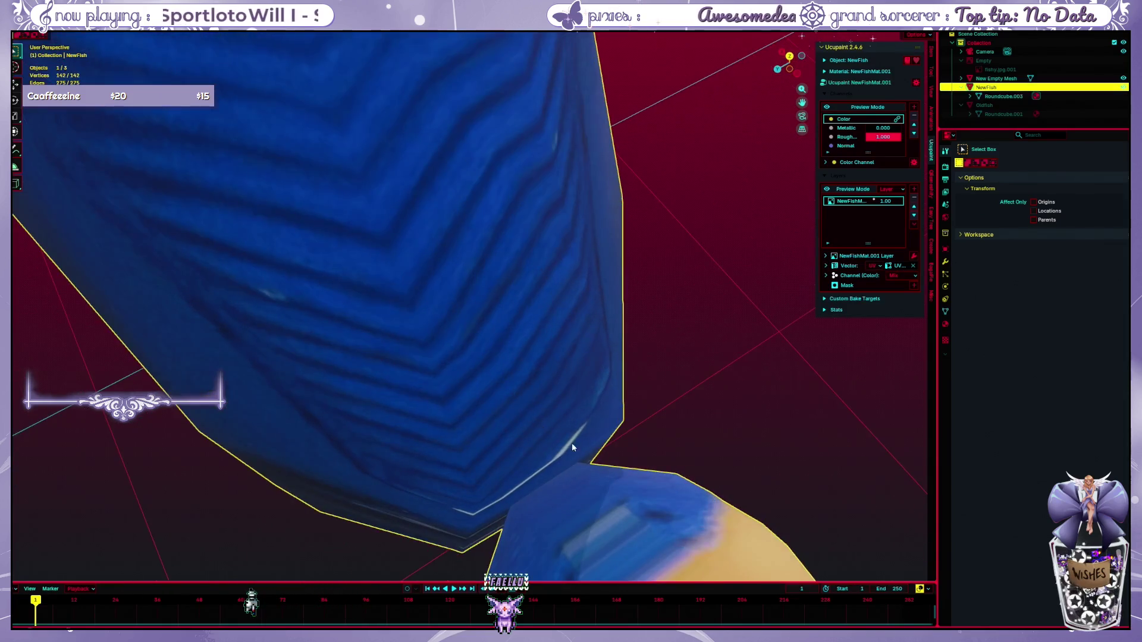
scroll(520, 419, up, 2)
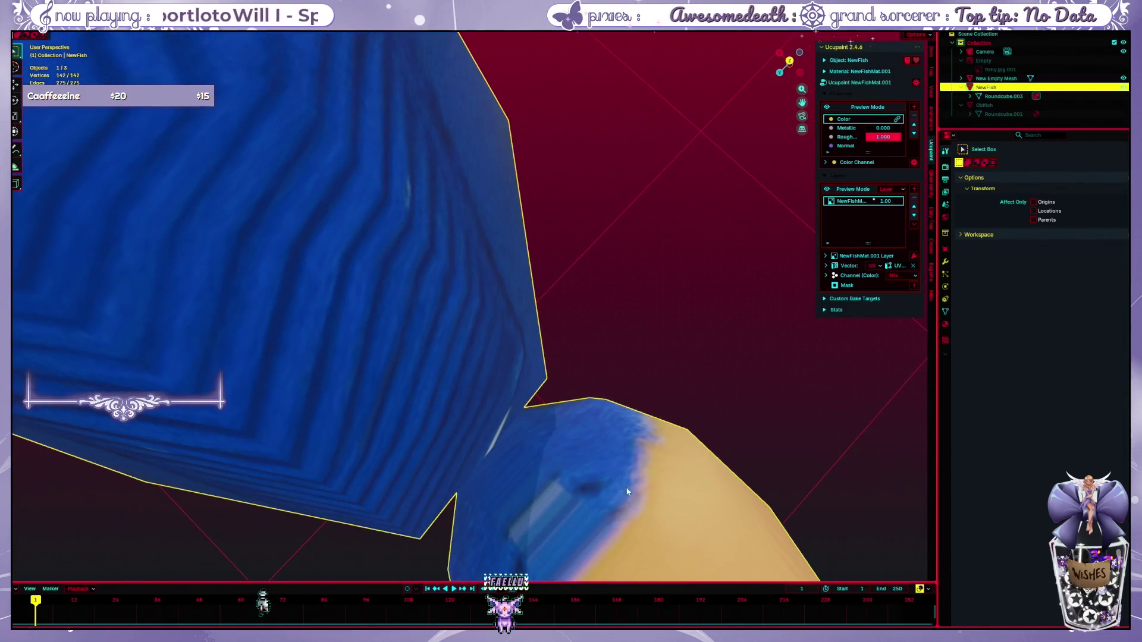
key(ctrl+Tab)
click(616, 452)
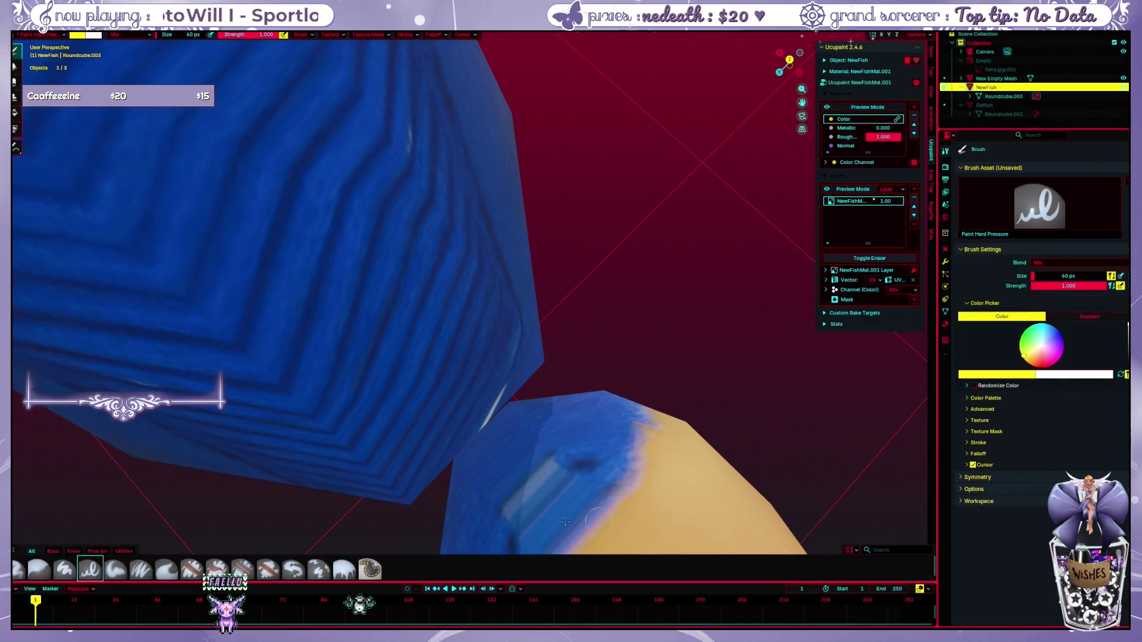
Step: Paint a test yellow stroke across the fish body, then undo it
scroll(677, 341, down, 3)
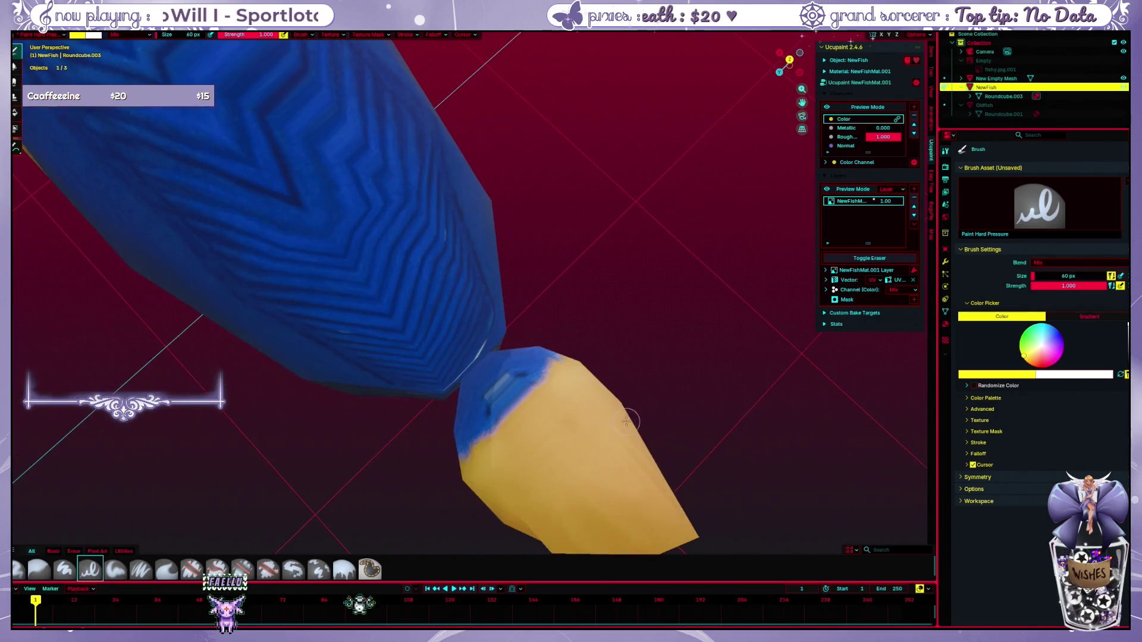
scroll(535, 327, up, 3)
mouse_move(255, 261)
mouse_down()
mouse_move(437, 262)
mouse_move(405, 431)
mouse_move(526, 334)
mouse_up()
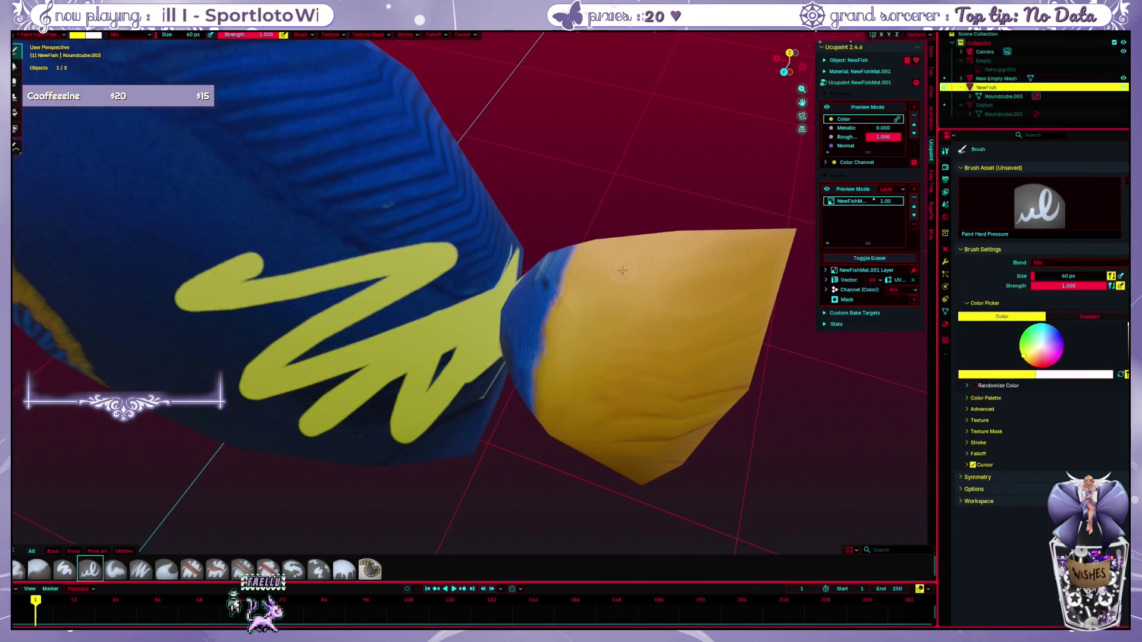
drag(623, 271, 581, 327)
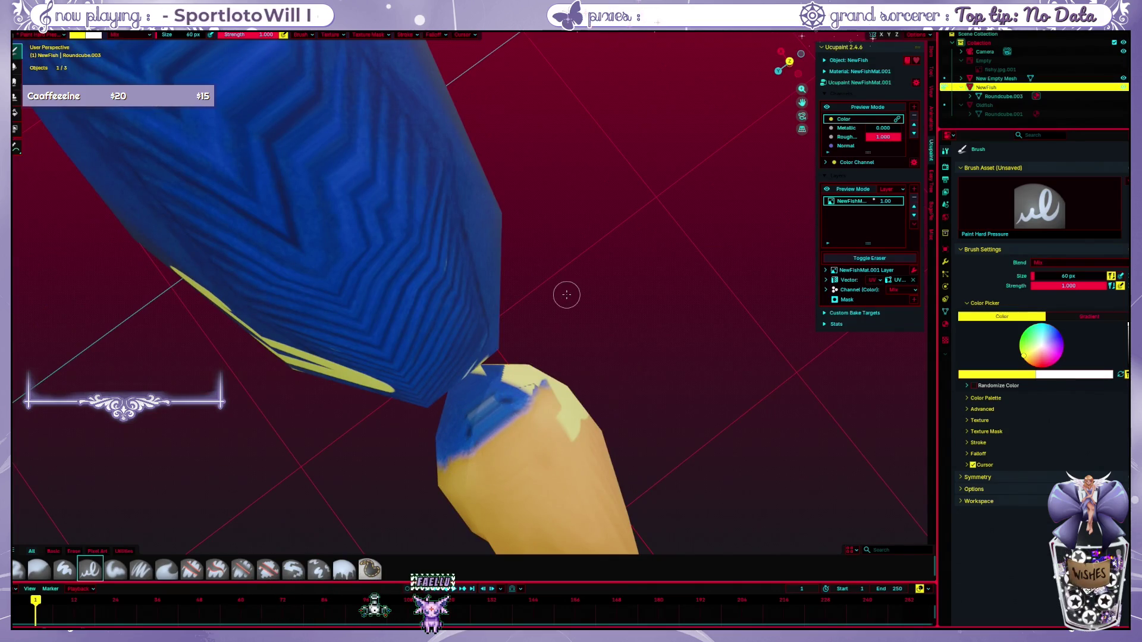
key(ctrl+z)
Step: Orbit and zoom around the fish to inspect its tail and sides
drag(538, 299, 541, 265)
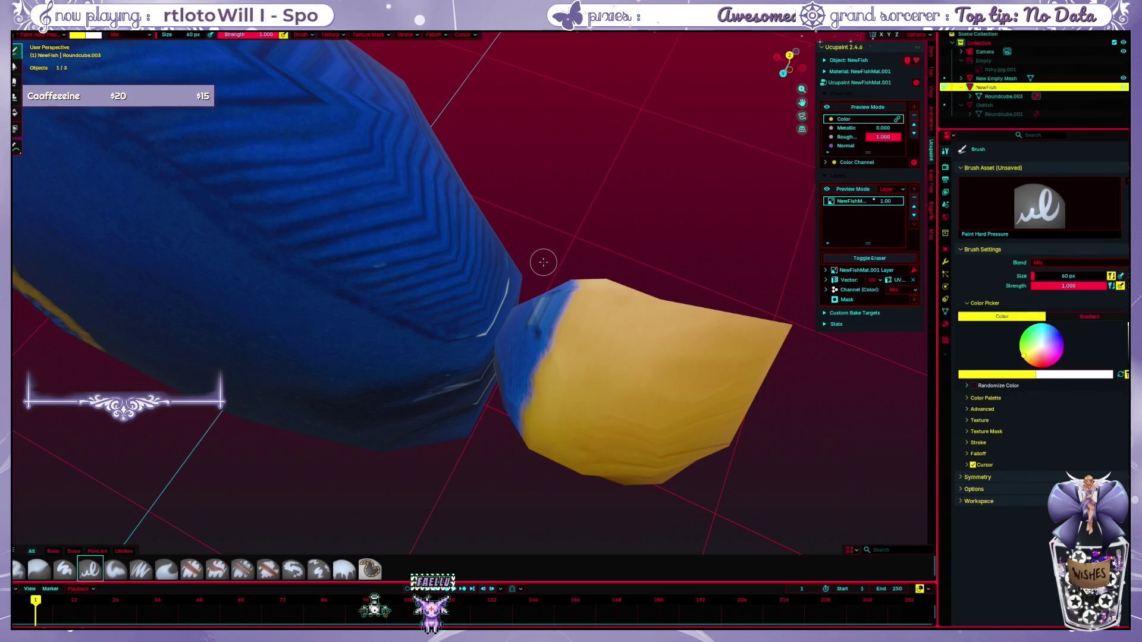
scroll(543, 263, down, 1)
drag(543, 263, 578, 339)
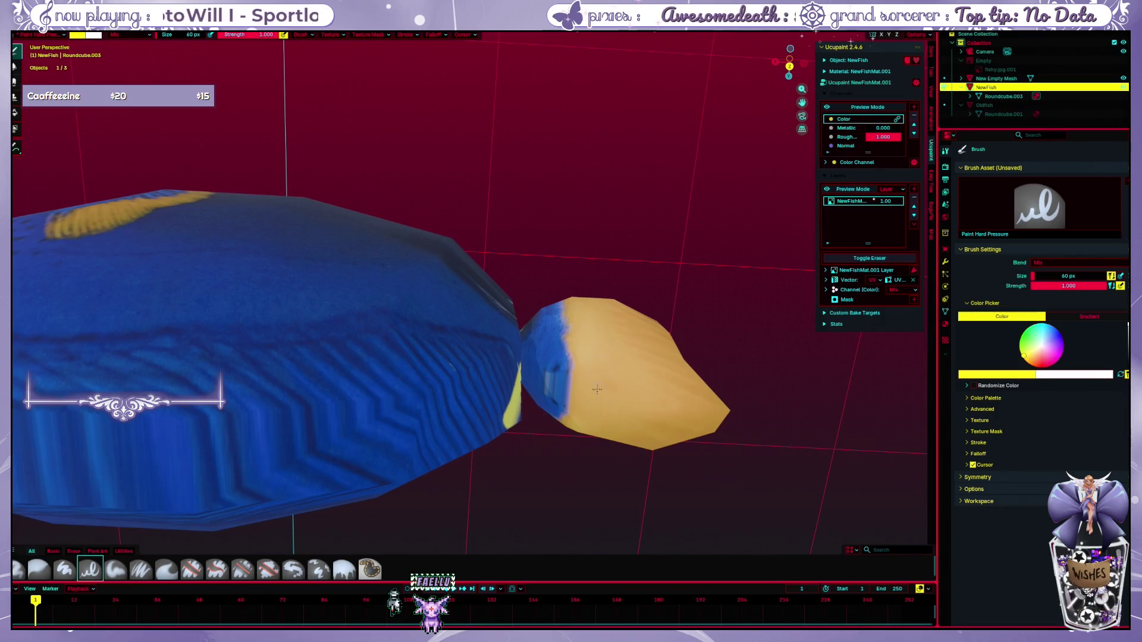
mouse_move(580, 400)
mouse_down()
mouse_move(515, 426)
mouse_move(544, 307)
mouse_move(519, 298)
mouse_up()
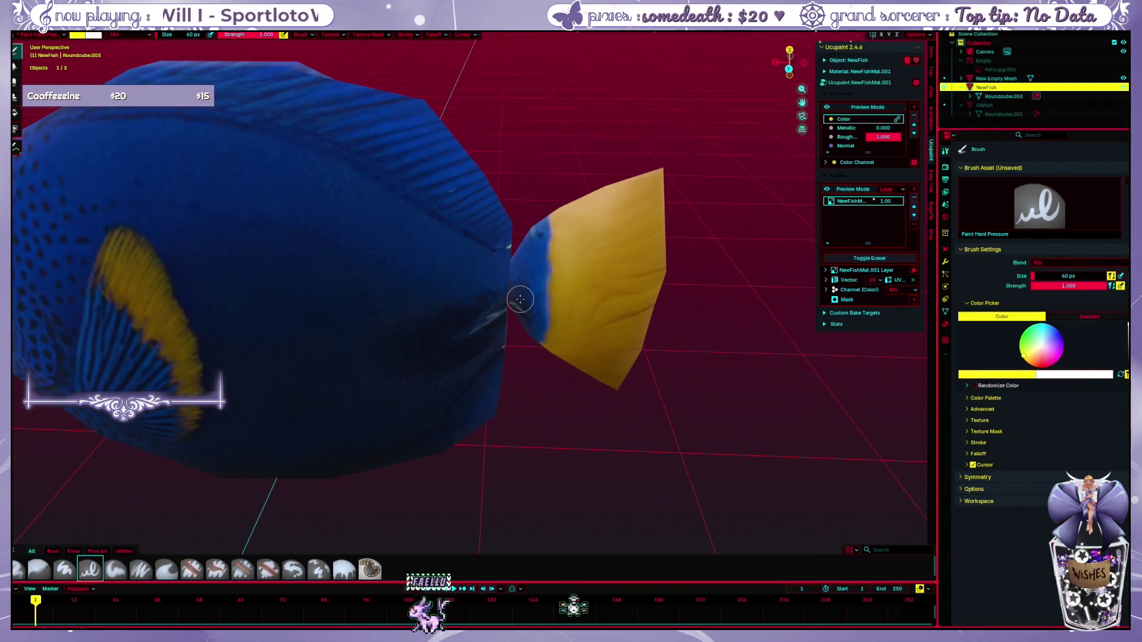
scroll(165, 109, down, 2)
key(ctrl+Tab)
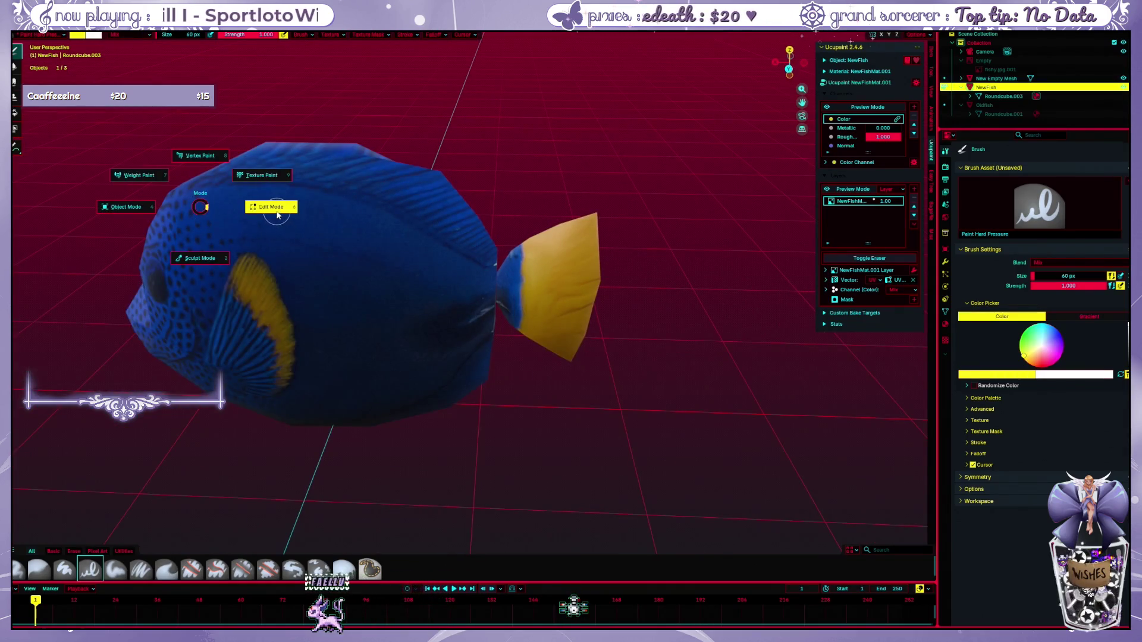
Step: Enter Edit Mode on NewFish and try box-selecting the body vertices, then clear the selection
click(267, 204)
mouse_move(63, 160)
mouse_down()
mouse_move(459, 449)
mouse_move(505, 463)
mouse_move(494, 461)
mouse_up()
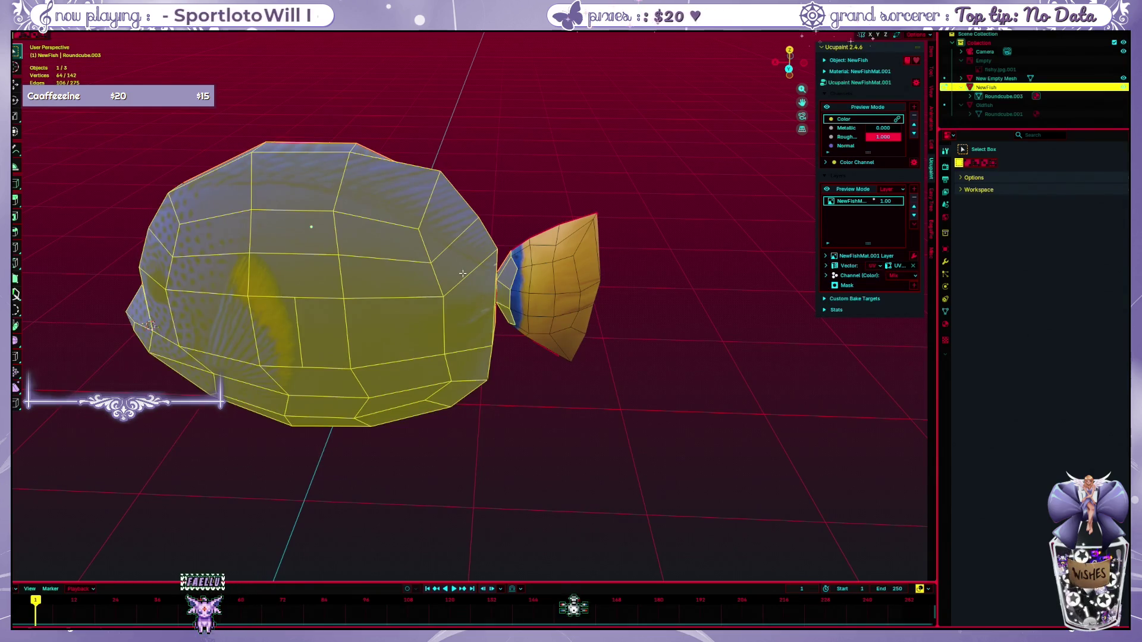
click(178, 141)
drag(178, 141, 502, 454)
click(134, 169)
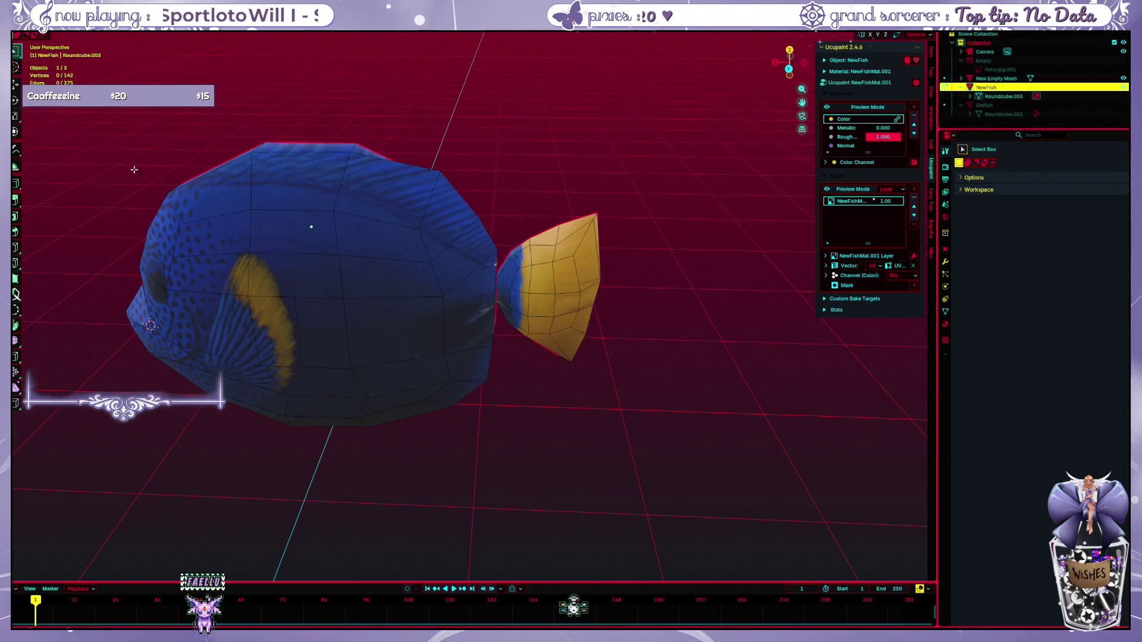
Step: Box-select the tail fin vertices, then start and cancel an extrusion
drag(521, 207, 647, 416)
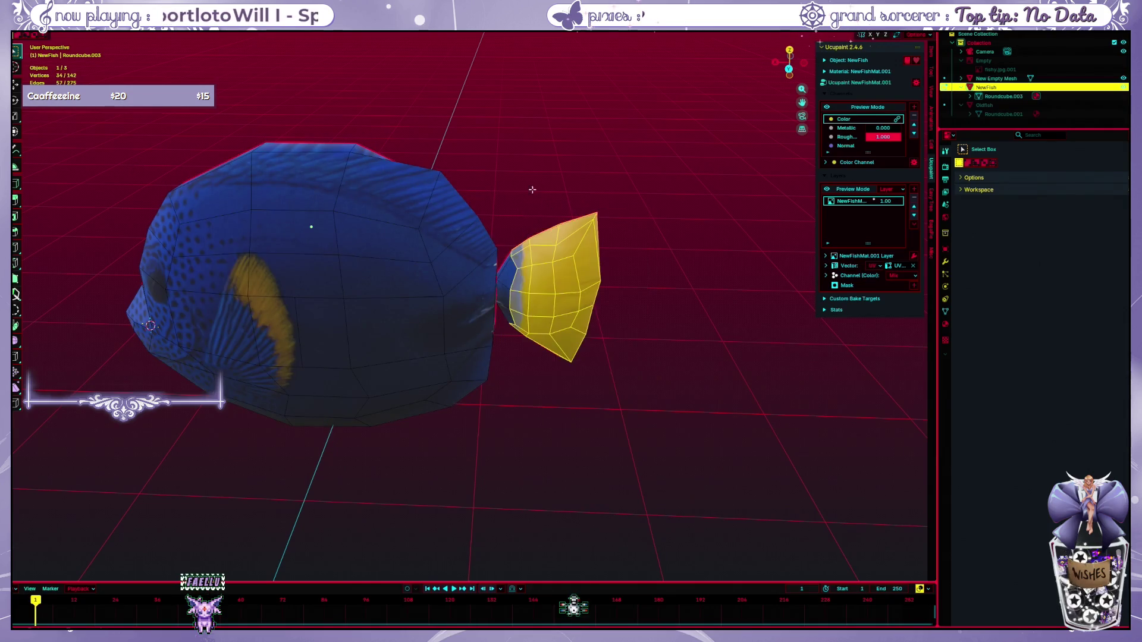
drag(508, 197, 632, 375)
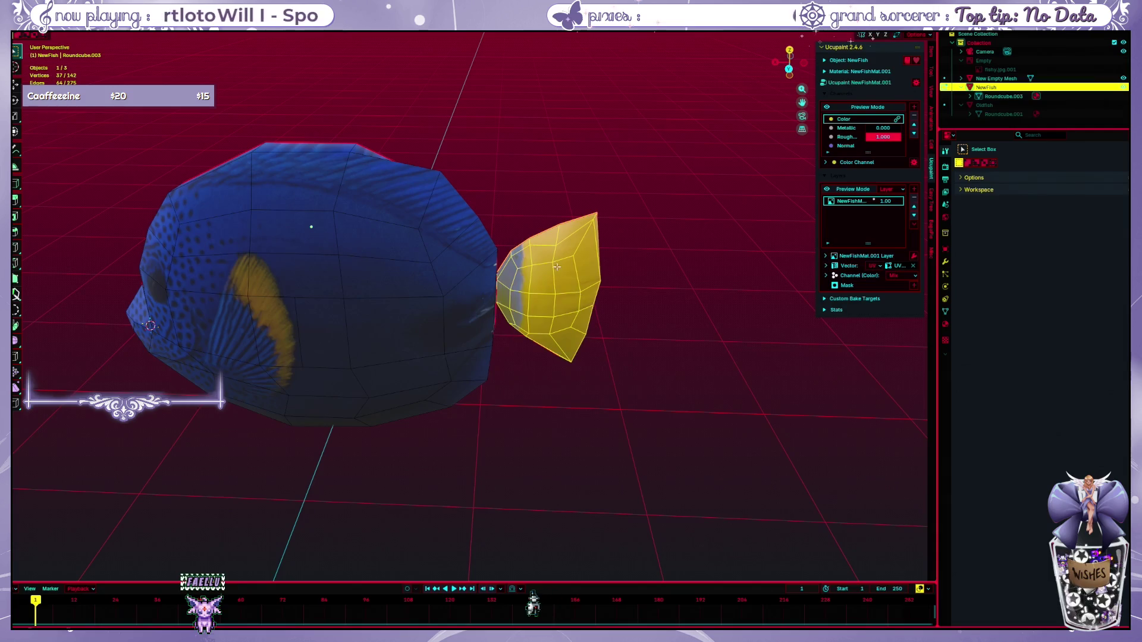
key(e)
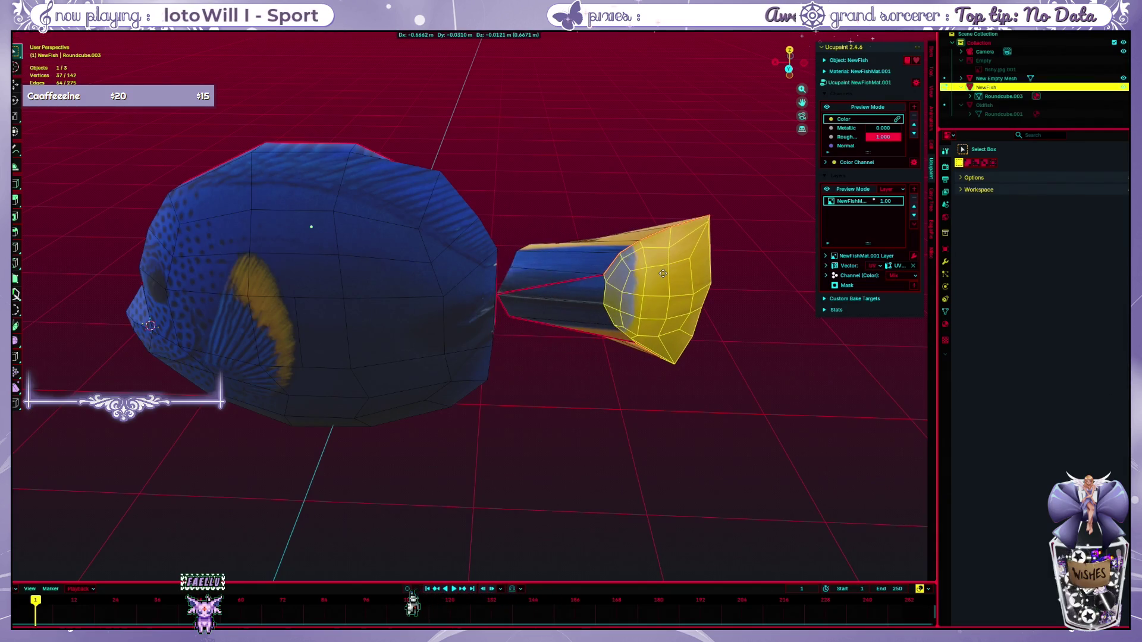
right_click(663, 273)
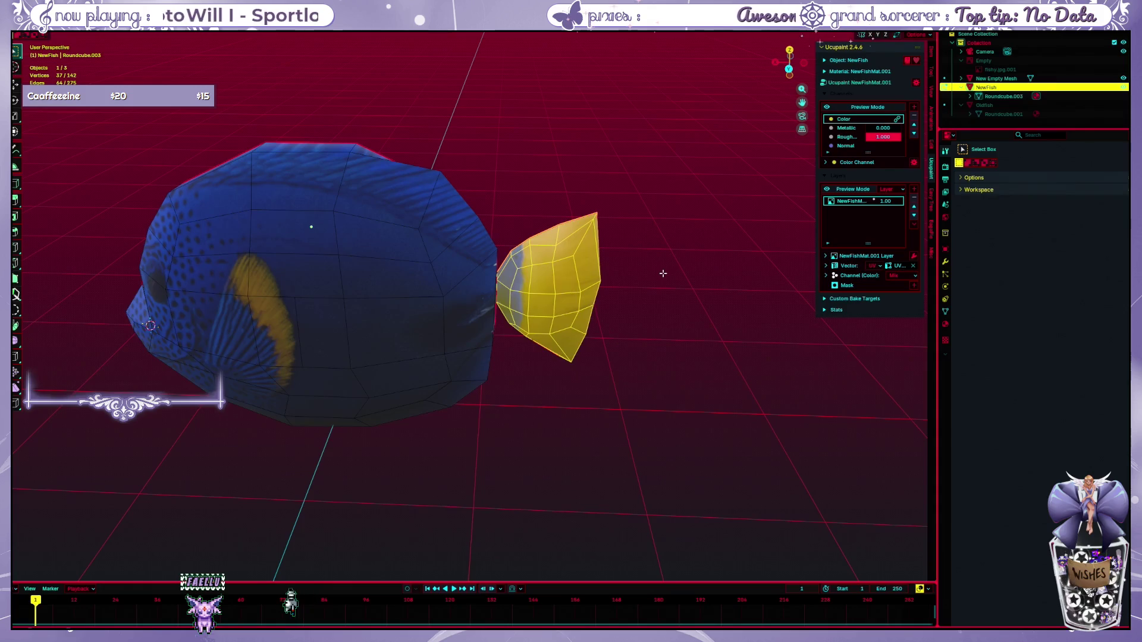
Step: Select all the tail fin vertices, including a missed one, while orbiting around the fin
scroll(662, 273, up, 8)
scroll(687, 310, up, 3)
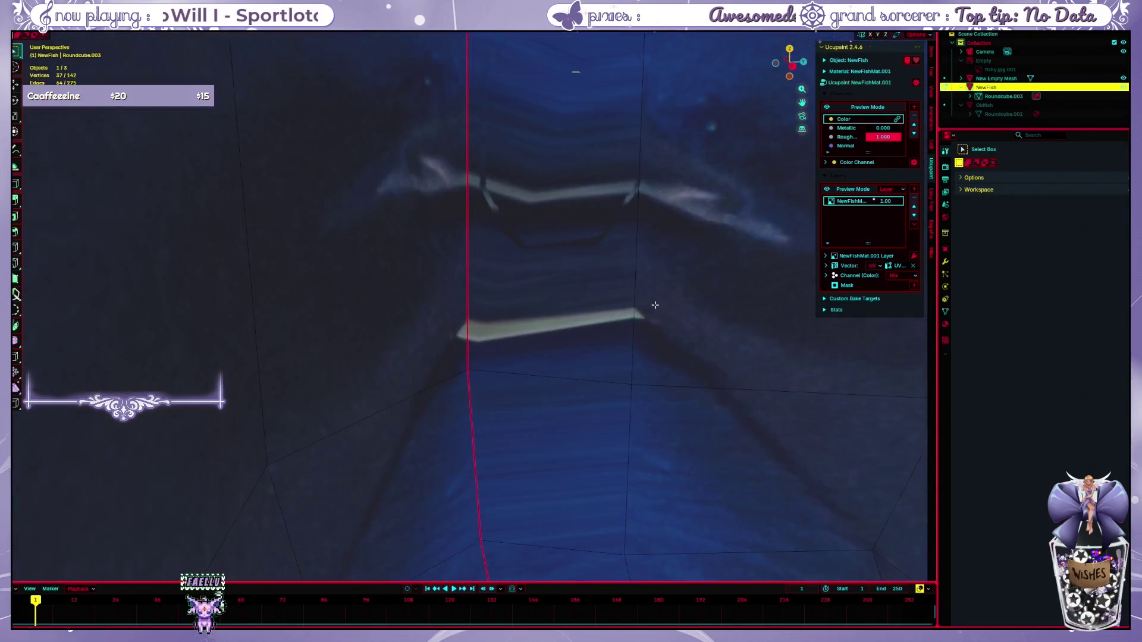
scroll(628, 304, down, 8)
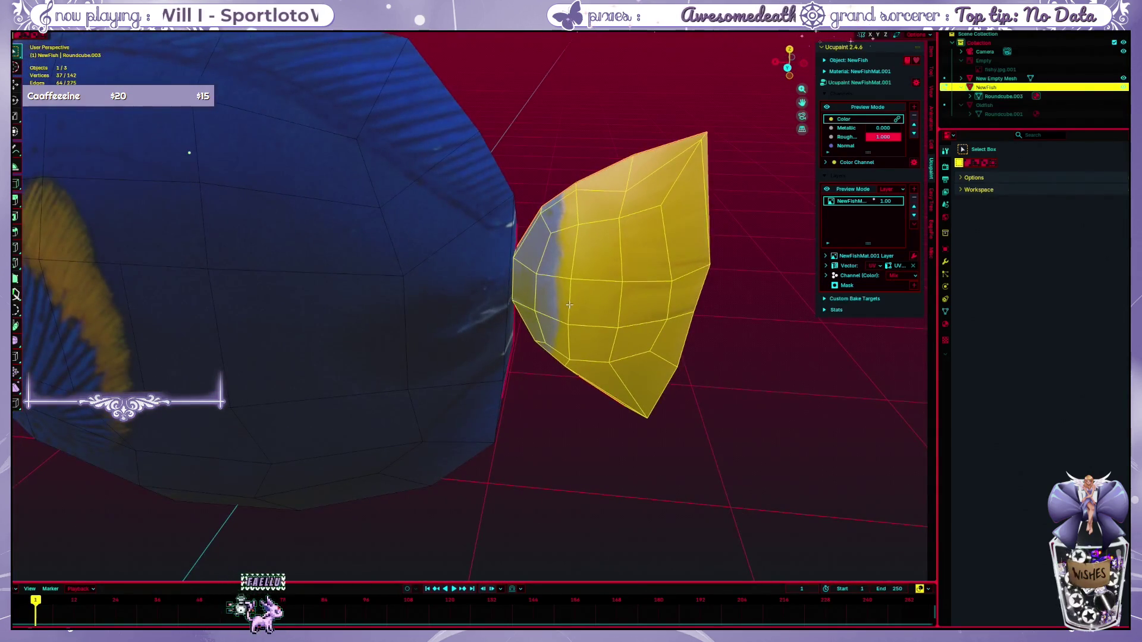
mouse_move(512, 297)
mouse_down()
mouse_move(574, 309)
mouse_move(472, 296)
mouse_up()
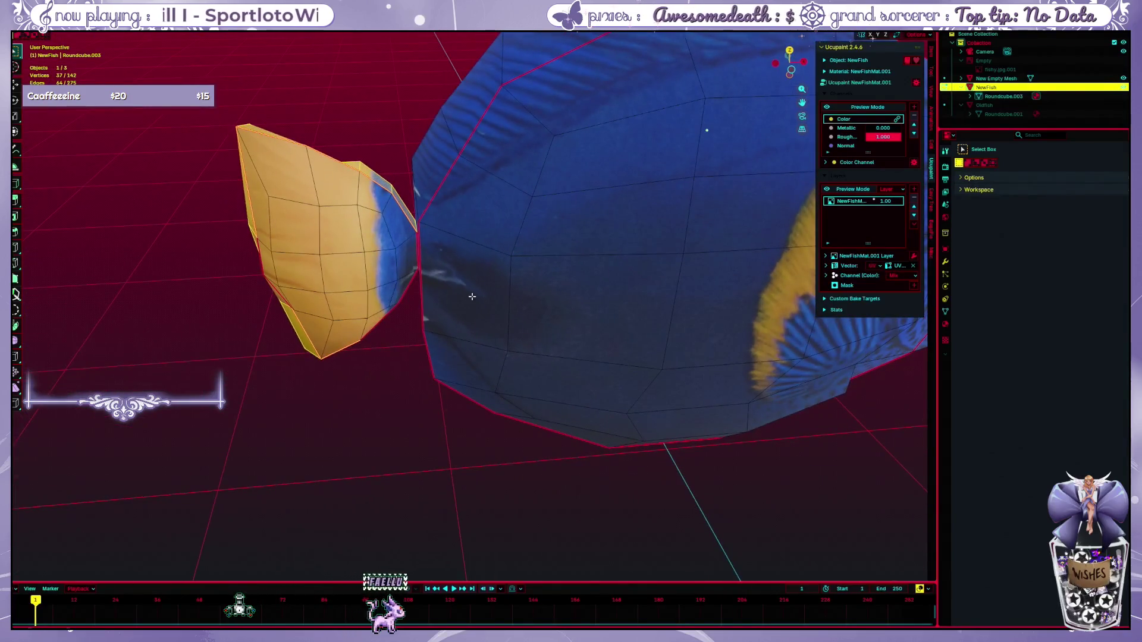
mouse_move(229, 105)
mouse_down()
mouse_move(288, 262)
mouse_move(416, 385)
mouse_up()
key(alt+a)
drag(350, 160, 584, 279)
mouse_move(550, 202)
mouse_down()
mouse_move(777, 458)
mouse_move(786, 449)
mouse_up()
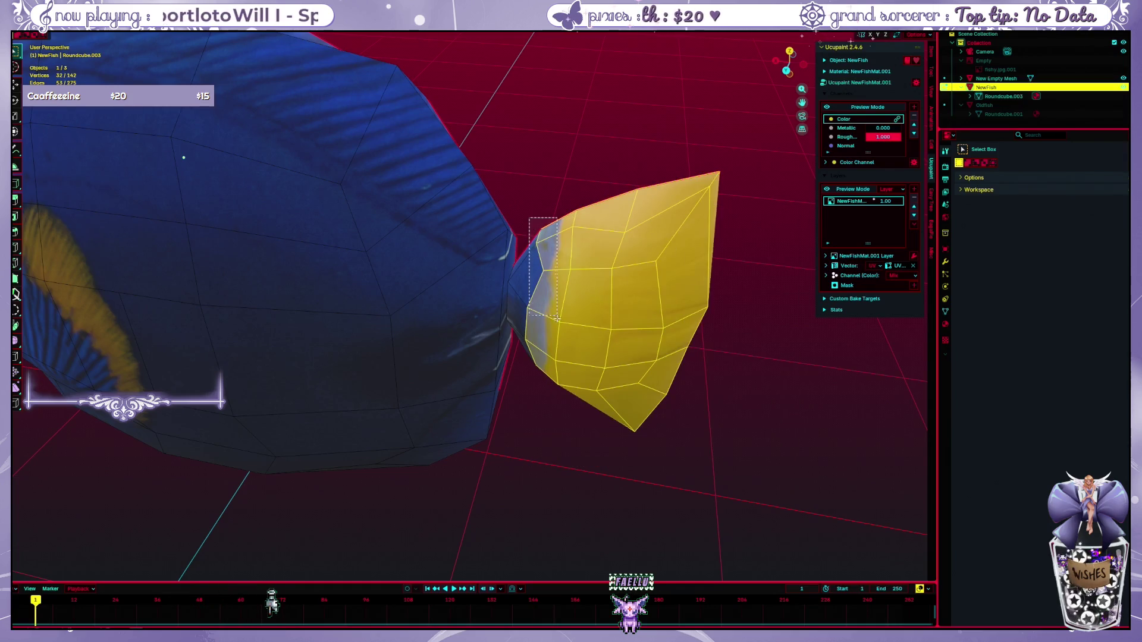
mouse_move(534, 328)
mouse_down()
mouse_move(451, 310)
mouse_move(398, 316)
mouse_up()
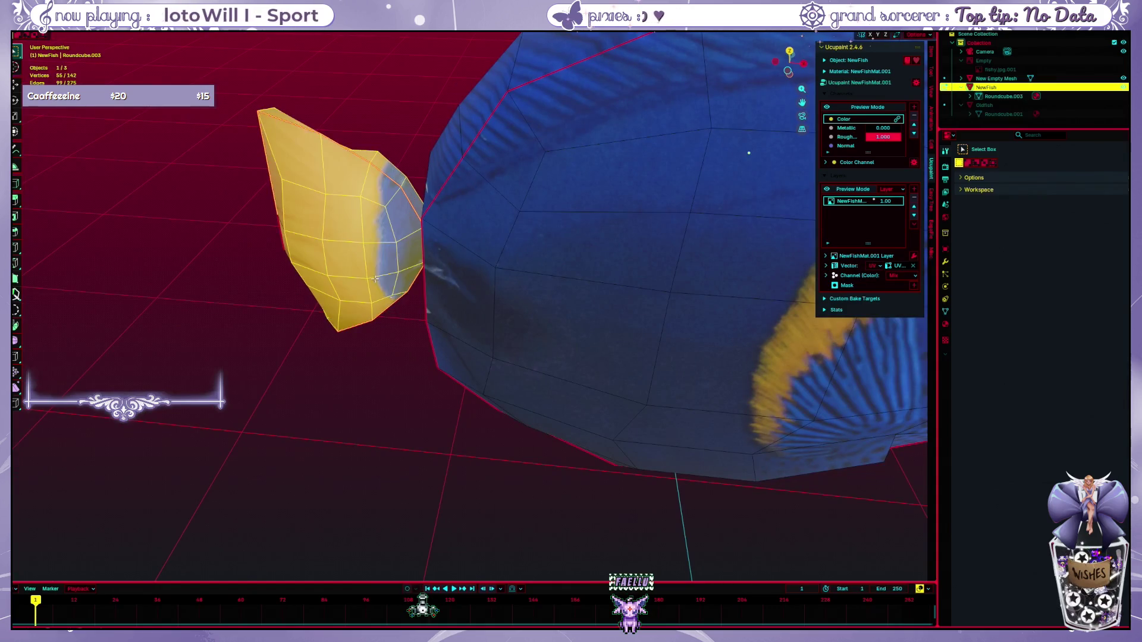
mouse_move(289, 325)
mouse_down()
mouse_move(318, 379)
mouse_move(464, 387)
mouse_move(446, 308)
mouse_move(557, 241)
mouse_up()
shift+click(318, 378)
mouse_move(650, 382)
mouse_down()
mouse_move(617, 317)
mouse_move(538, 280)
mouse_move(494, 333)
mouse_move(448, 337)
mouse_move(423, 400)
mouse_move(454, 416)
mouse_move(601, 423)
mouse_move(618, 408)
mouse_up()
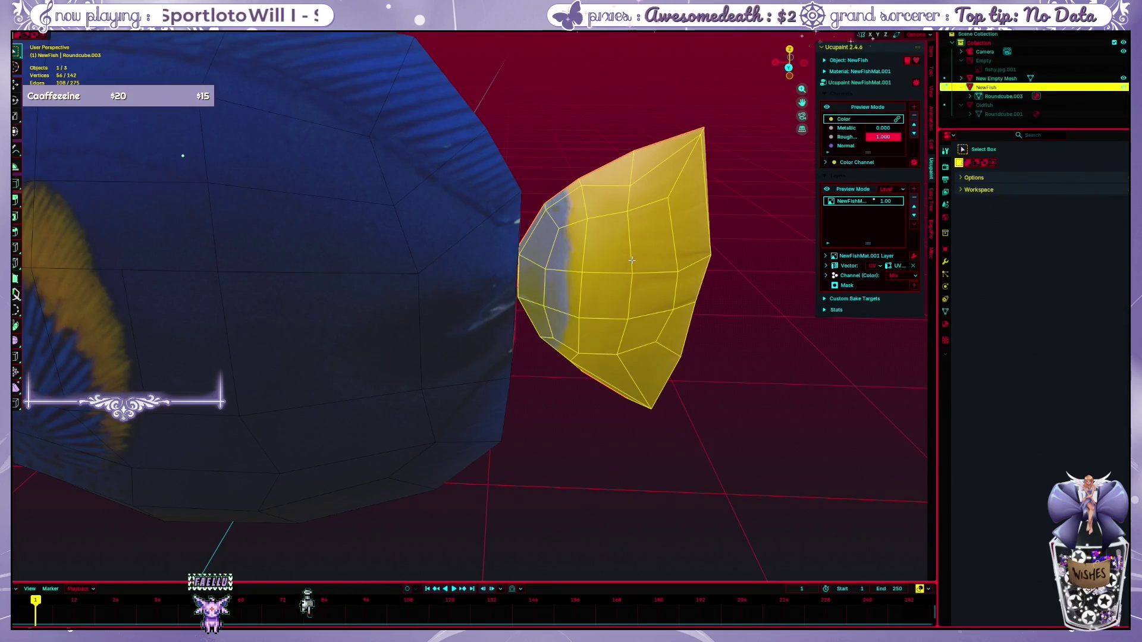
Step: Move the tail fin away from the body, deselect, and select the body island with L
key(g)
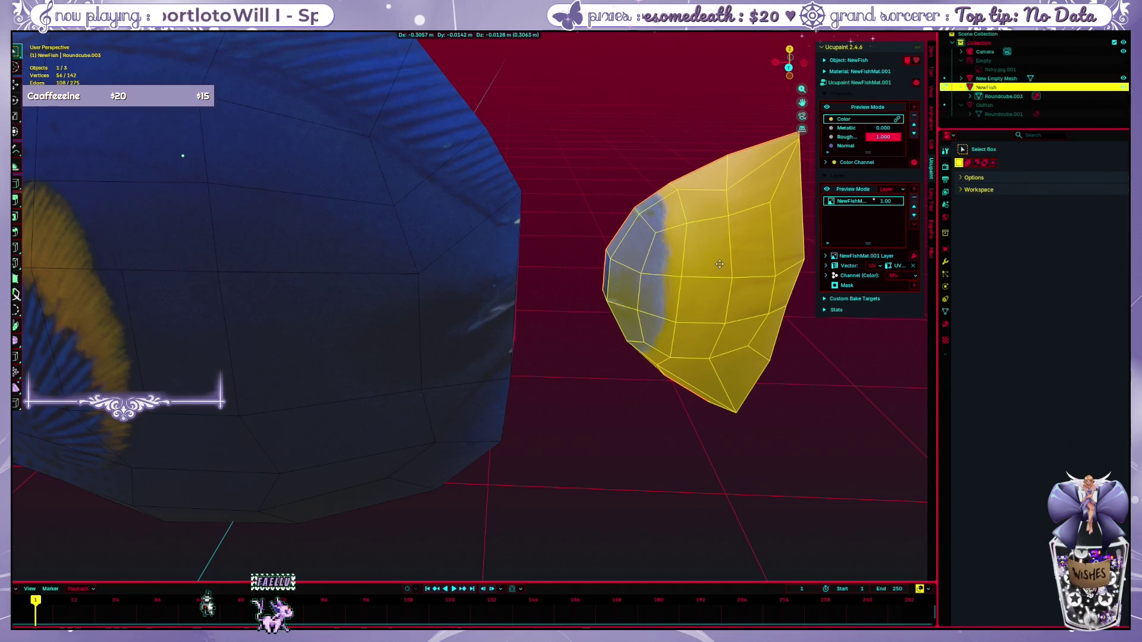
click(673, 264)
click(602, 400)
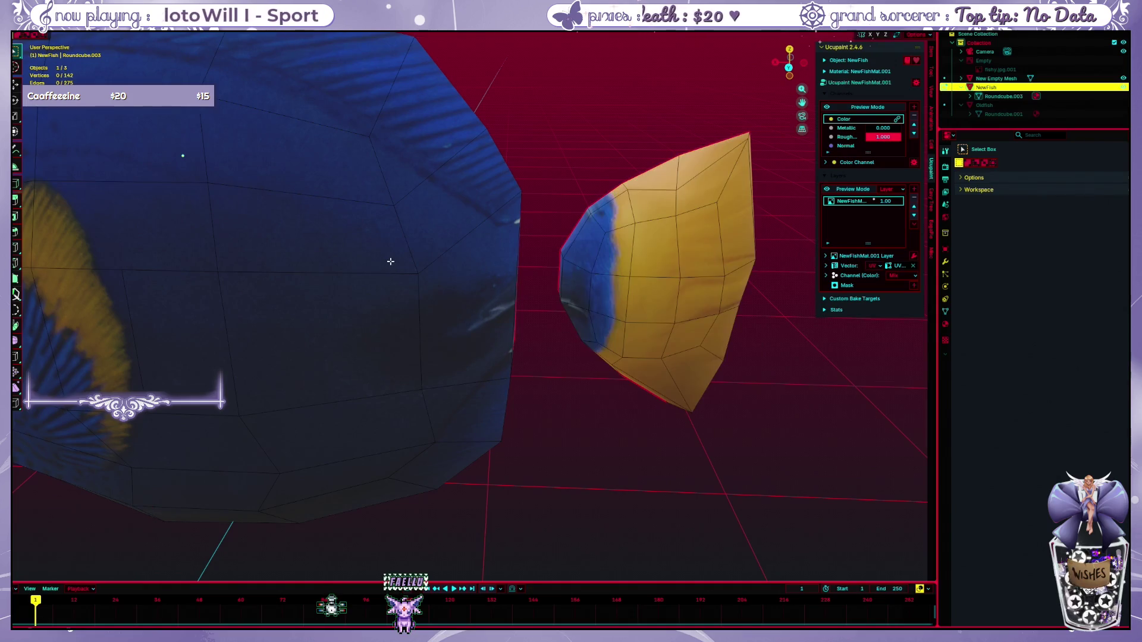
key(l)
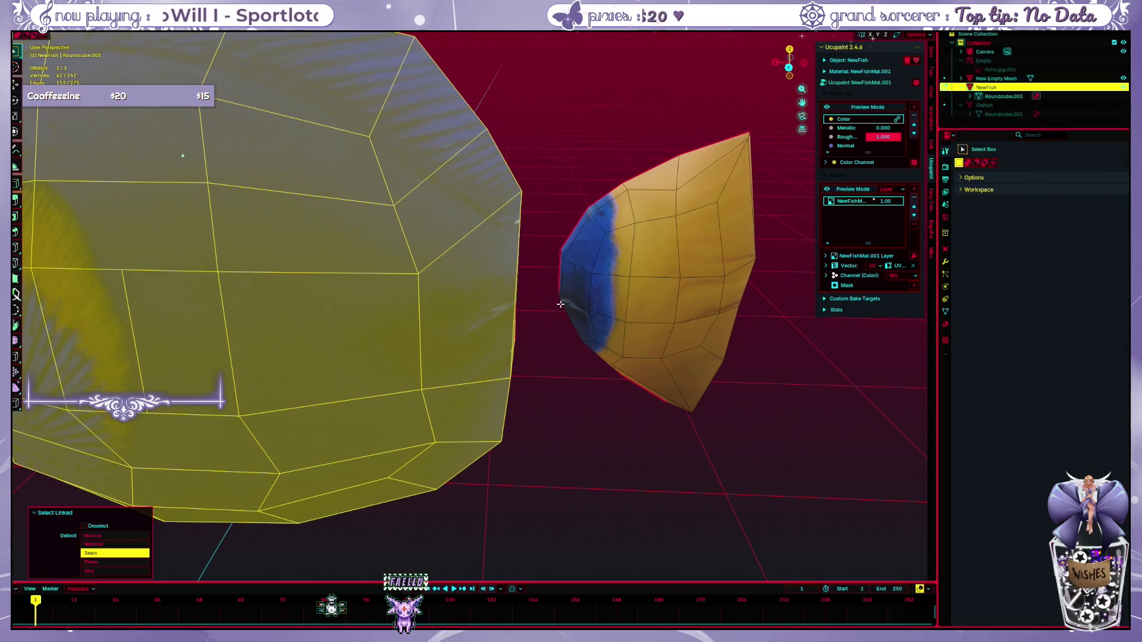
Step: Reselect the tail fin island within its seams using L and move it
key(ctrl+z)
key(ctrl+shift+z)
key(ctrl+z)
key(l)
key(ctrl+z)
key(l)
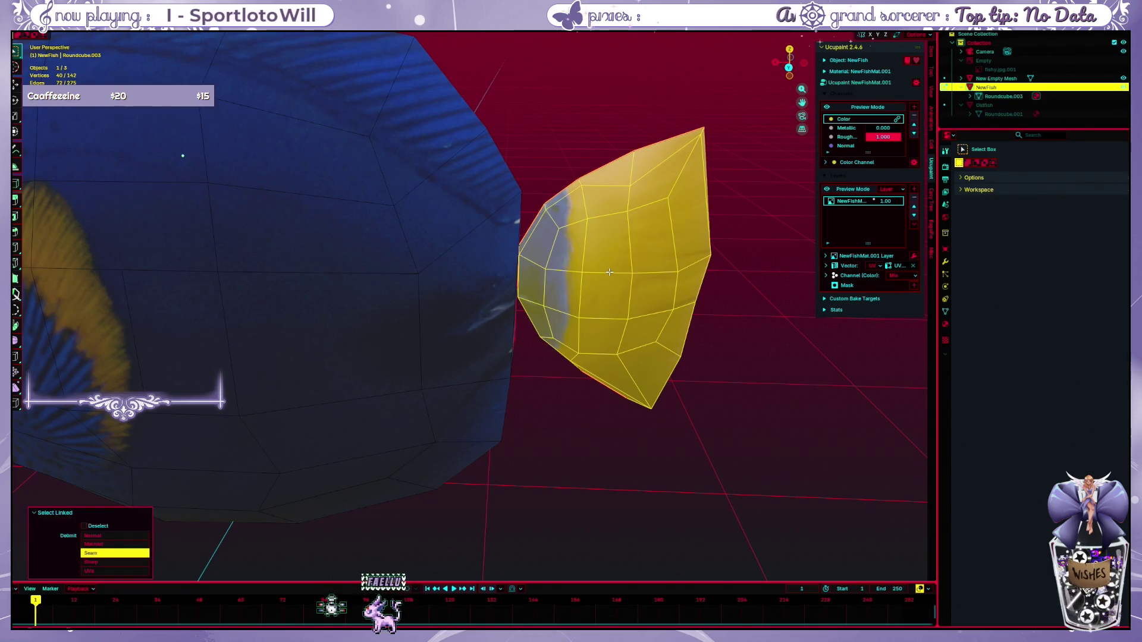
key(g)
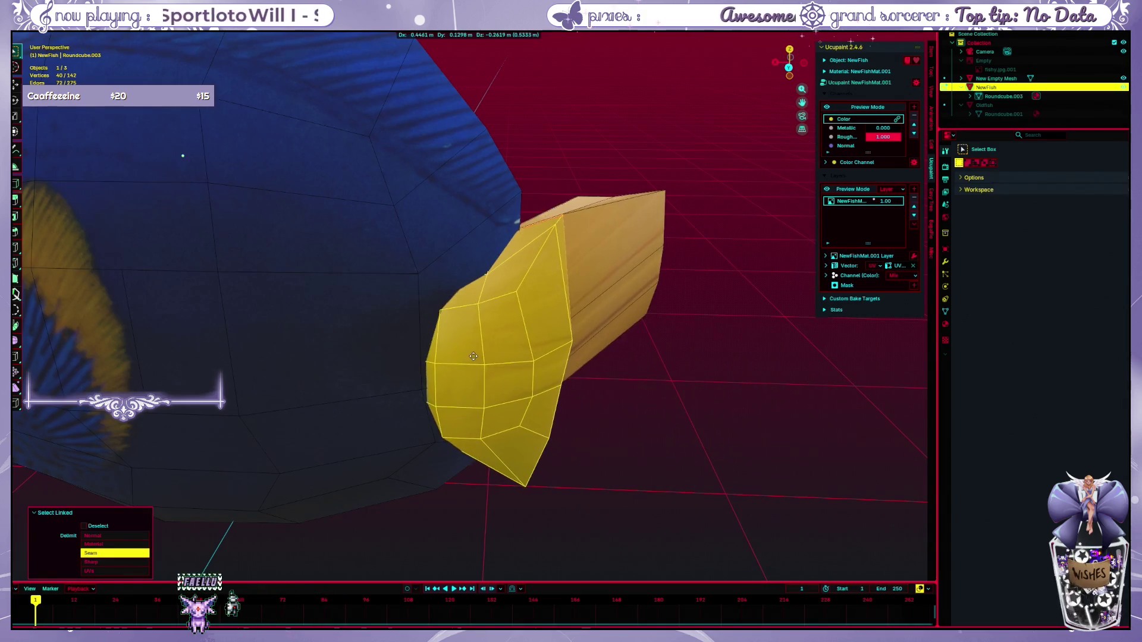
click(664, 326)
Step: Reselect the tail fin, start a move and cancel it, staying in Edit Mode
drag(664, 325, 517, 336)
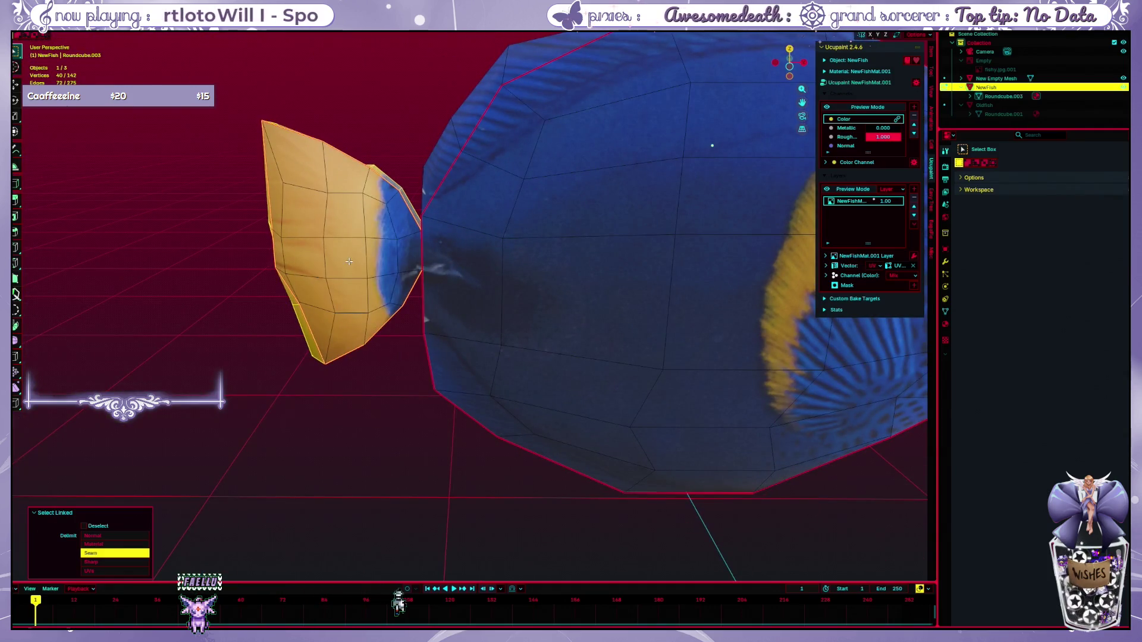
drag(355, 262, 593, 378)
click(592, 378)
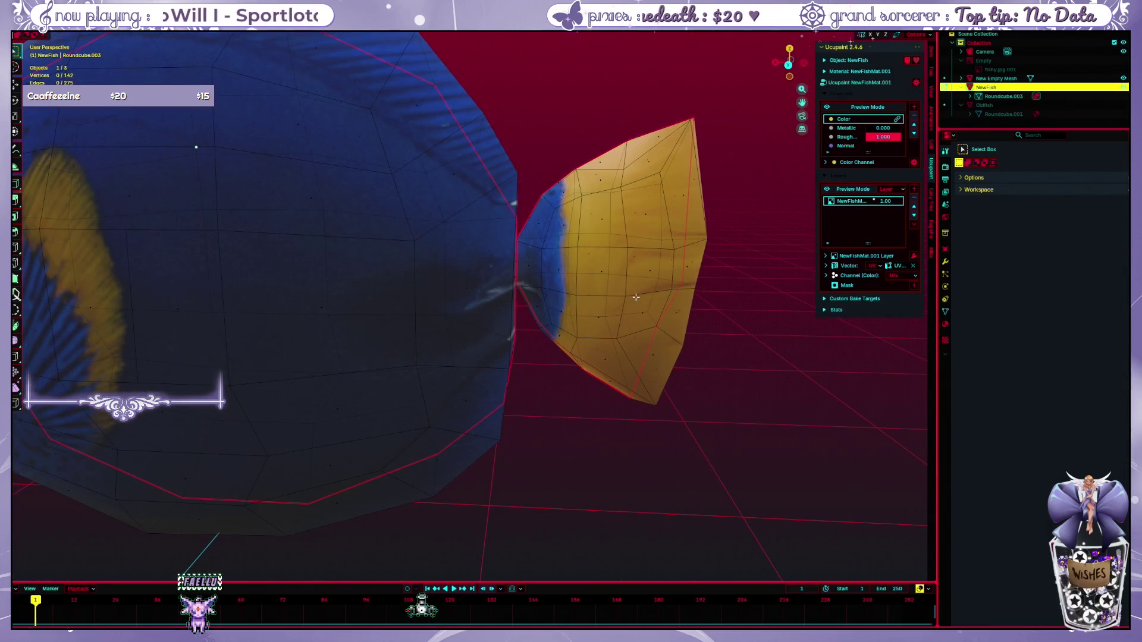
key(l)
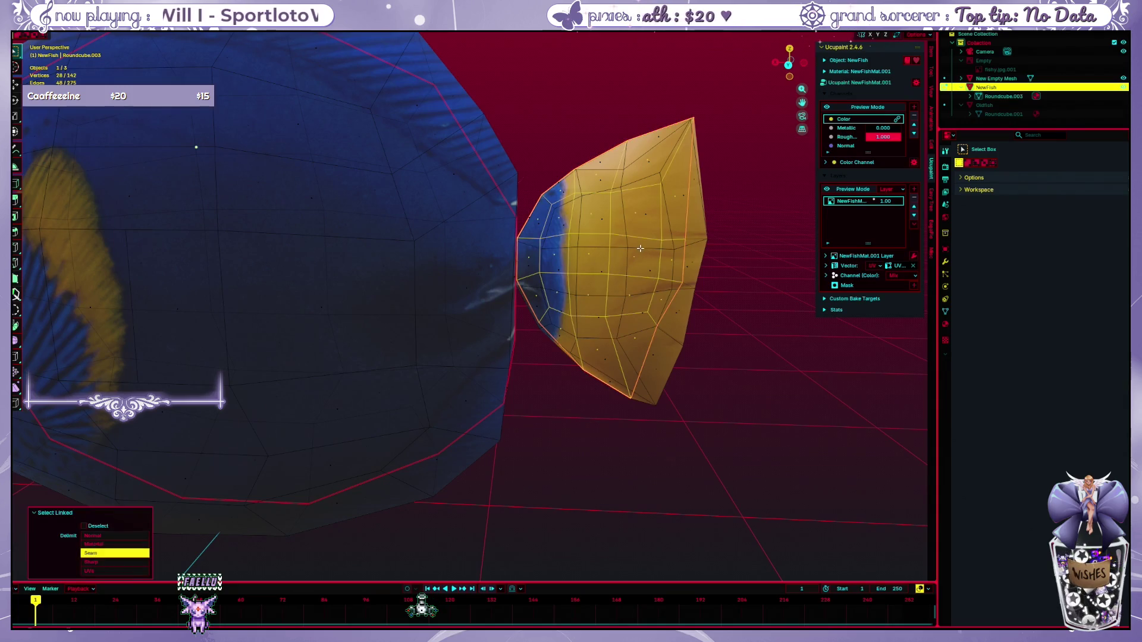
key(g)
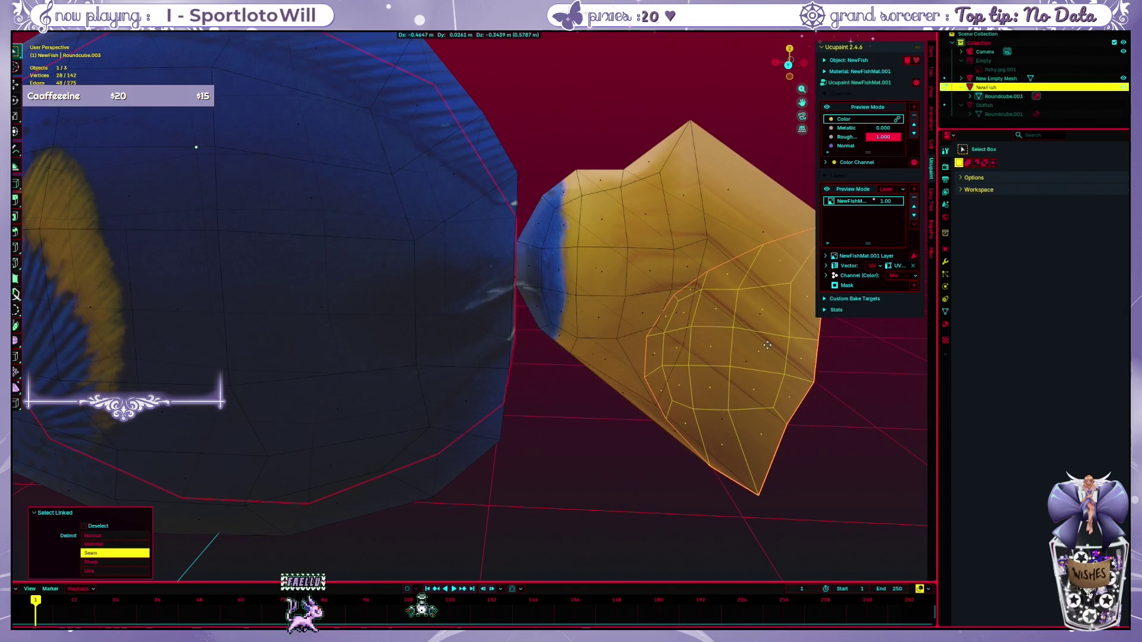
key(Escape)
key(ctrl+Tab)
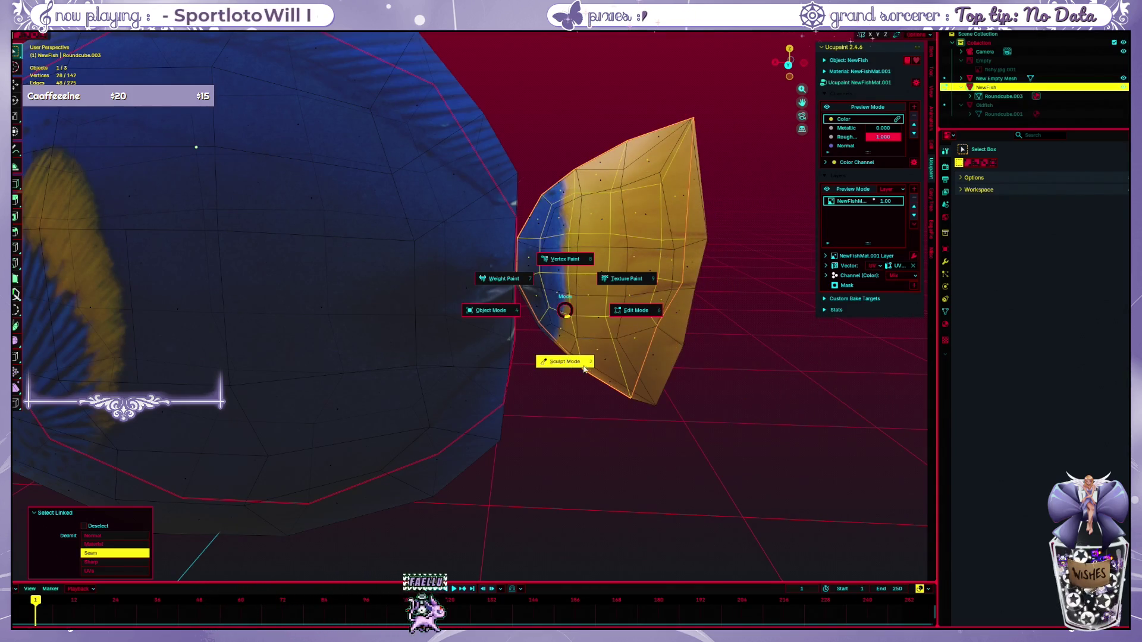
click(637, 310)
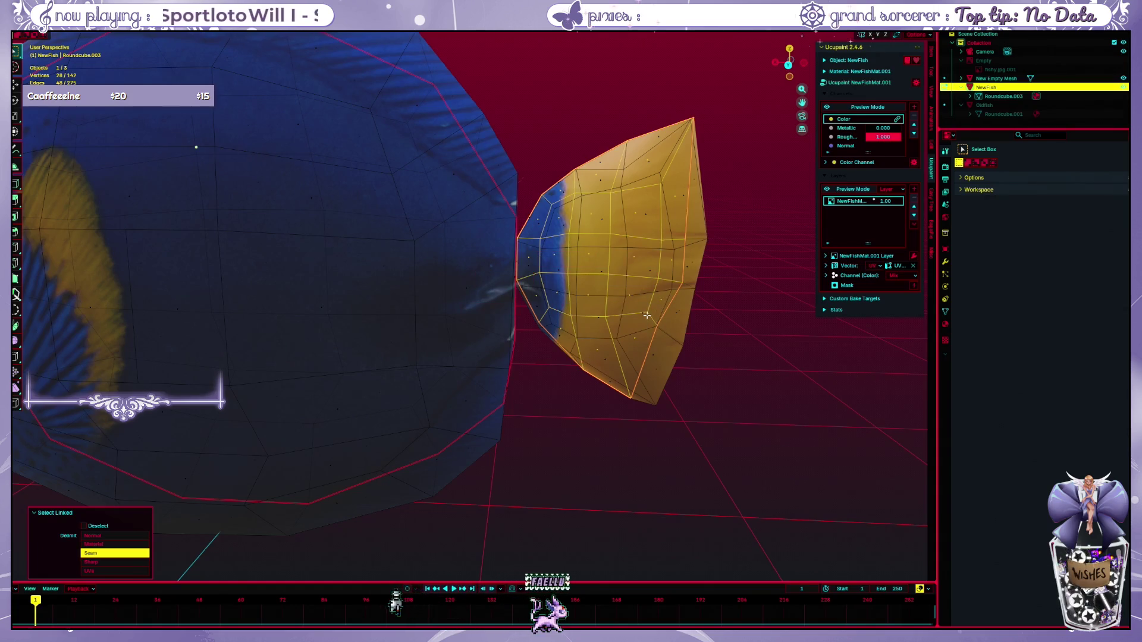
Step: Select the whole tail fin island and move it −0.10101 along X, then deselect
key(ctrl+l)
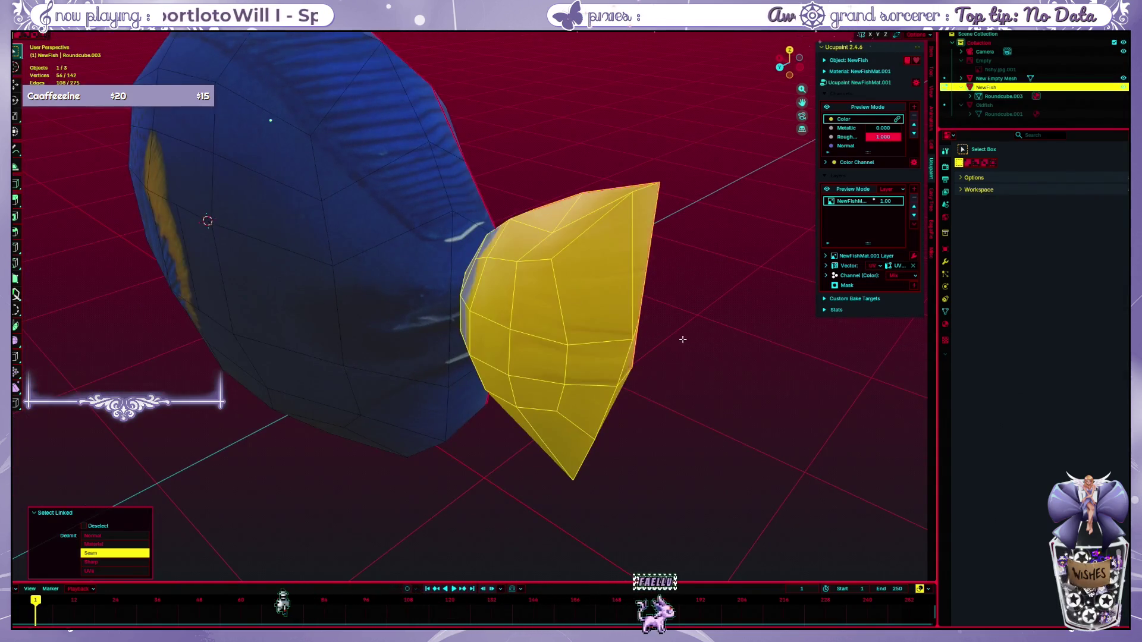
drag(571, 333, 420, 304)
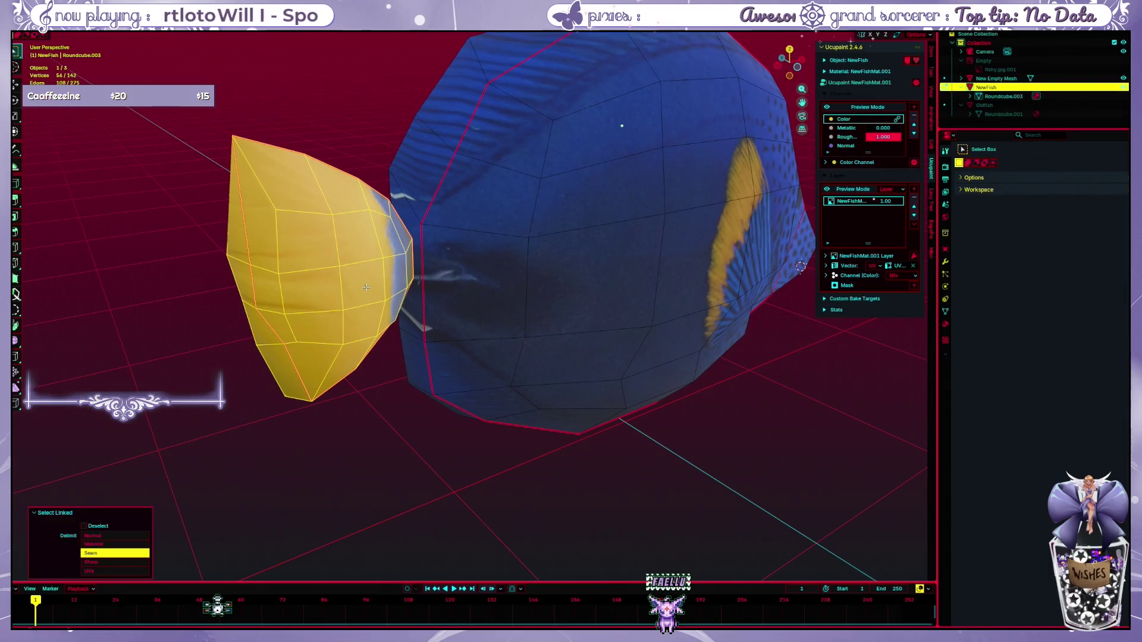
key(shift+l)
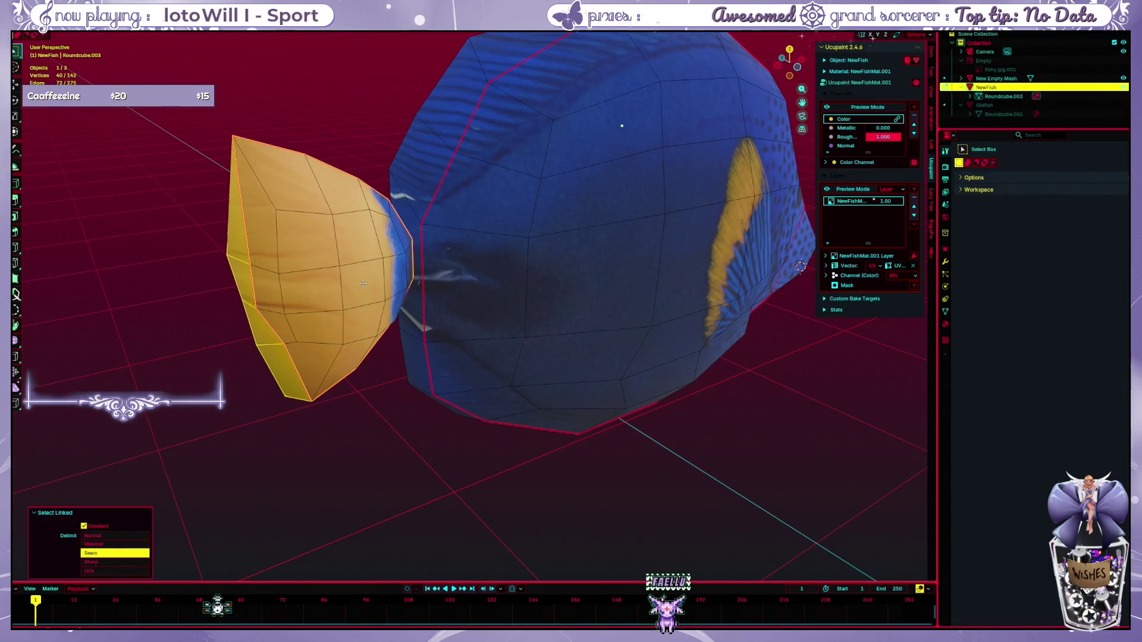
shift+click(357, 278)
key(l)
drag(340, 270, 582, 301)
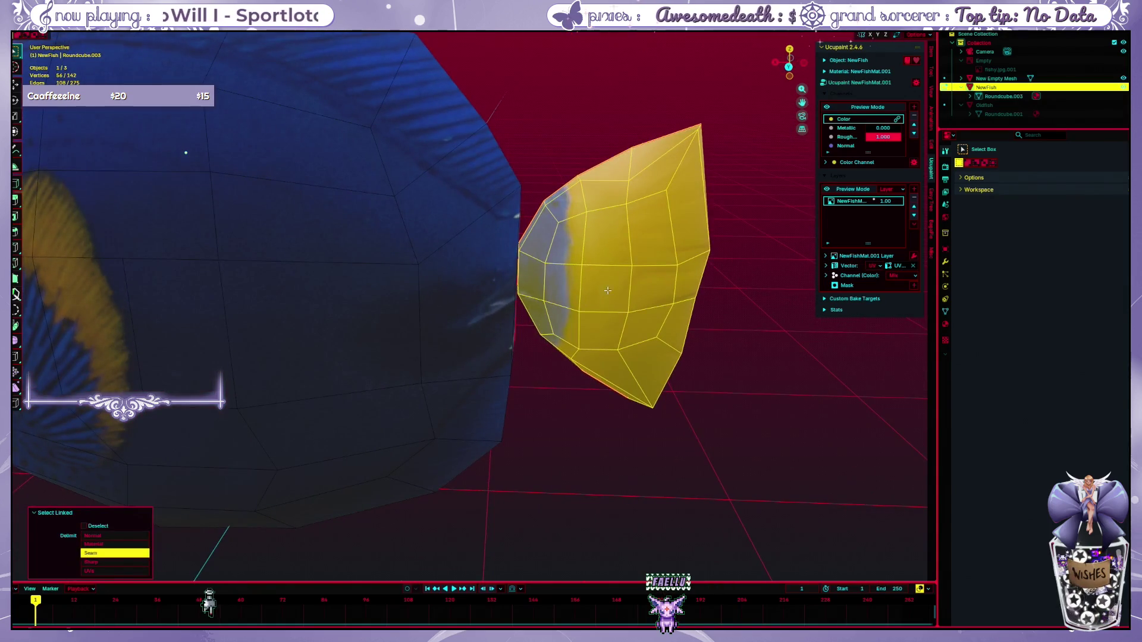
key(g)
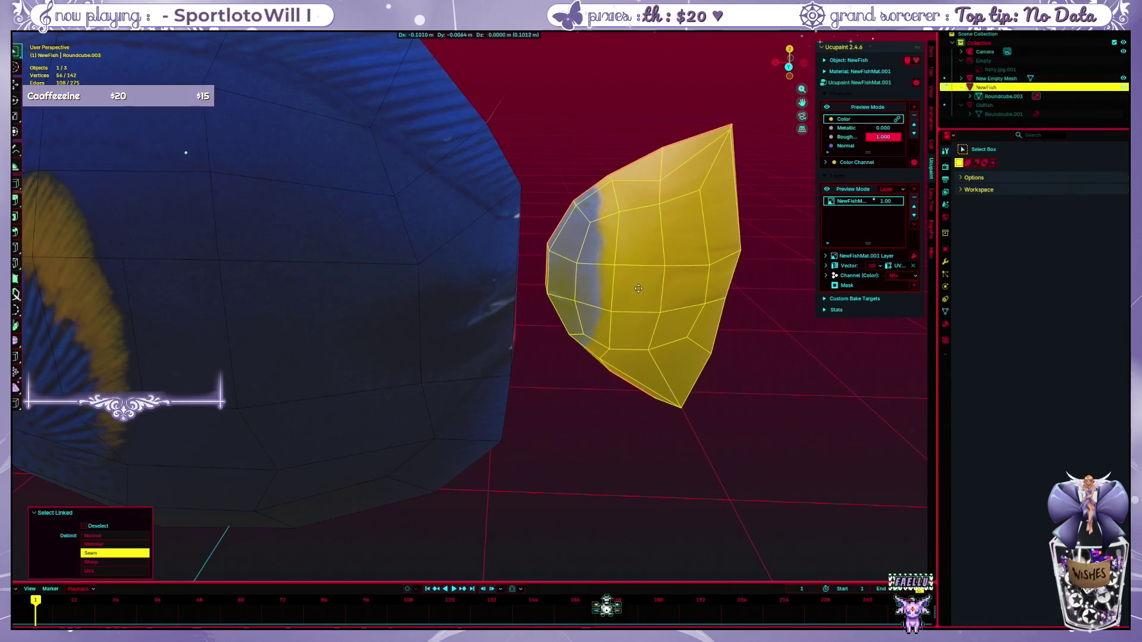
click(638, 288)
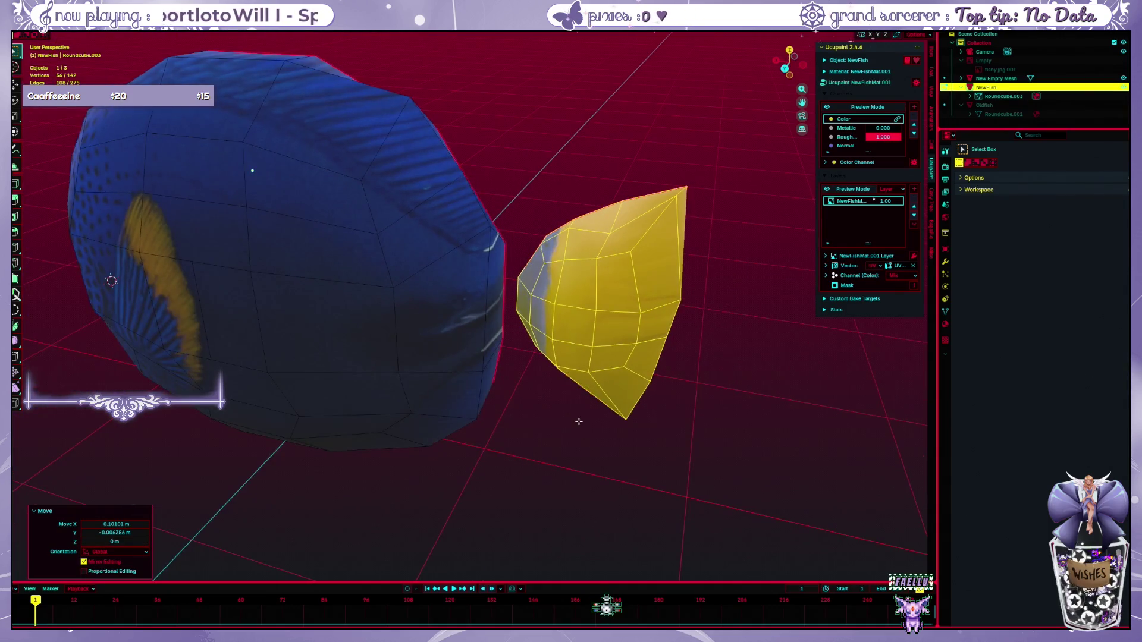
click(574, 447)
drag(593, 435, 461, 369)
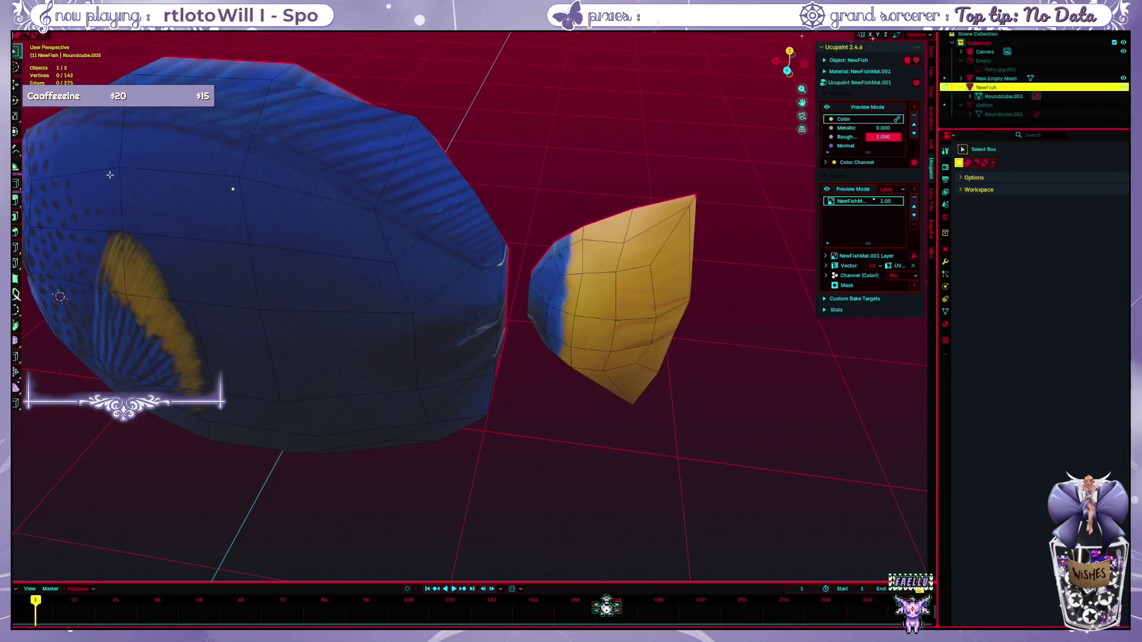
key(ctrl+Tab)
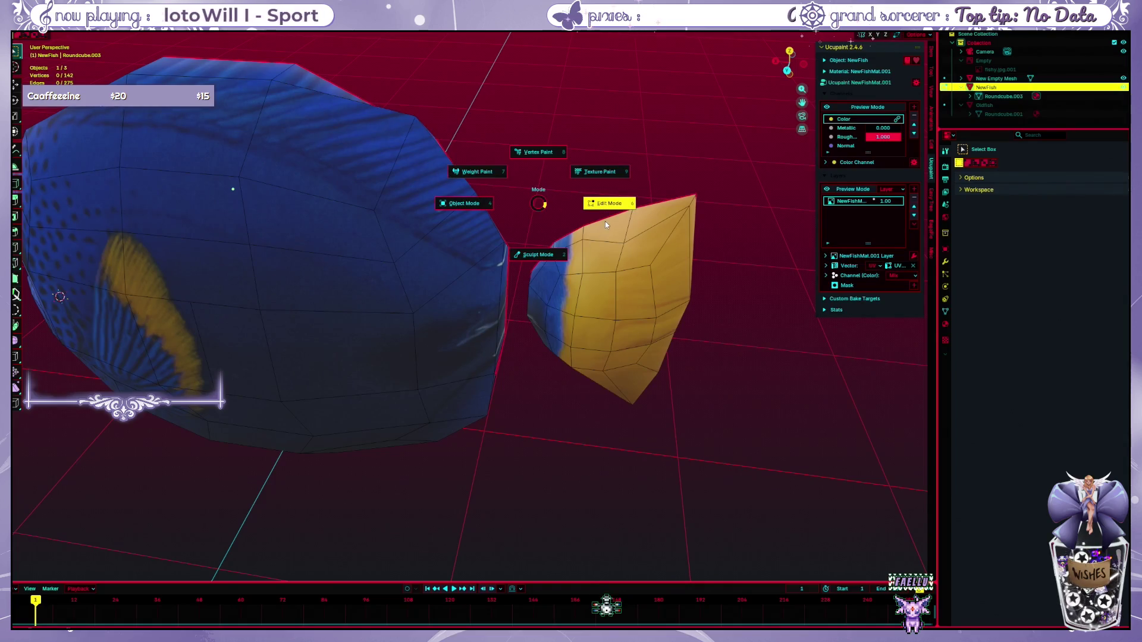
Step: In Texture Paint, paint a yellow loop near the tail end, then return to Edit Mode
click(609, 171)
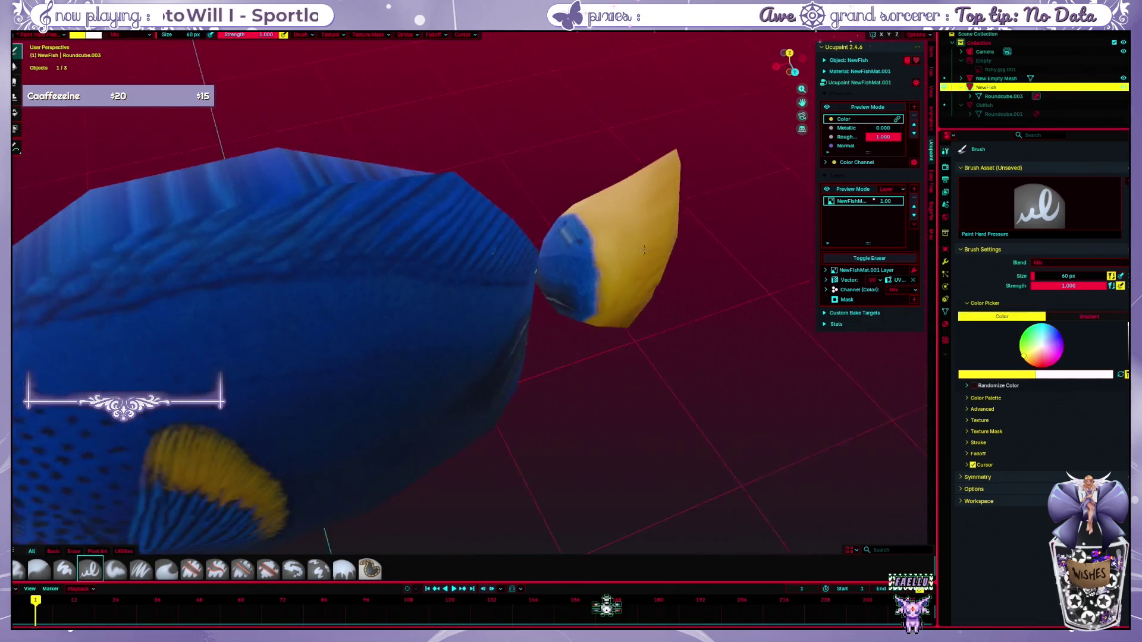
scroll(562, 271, up, 4)
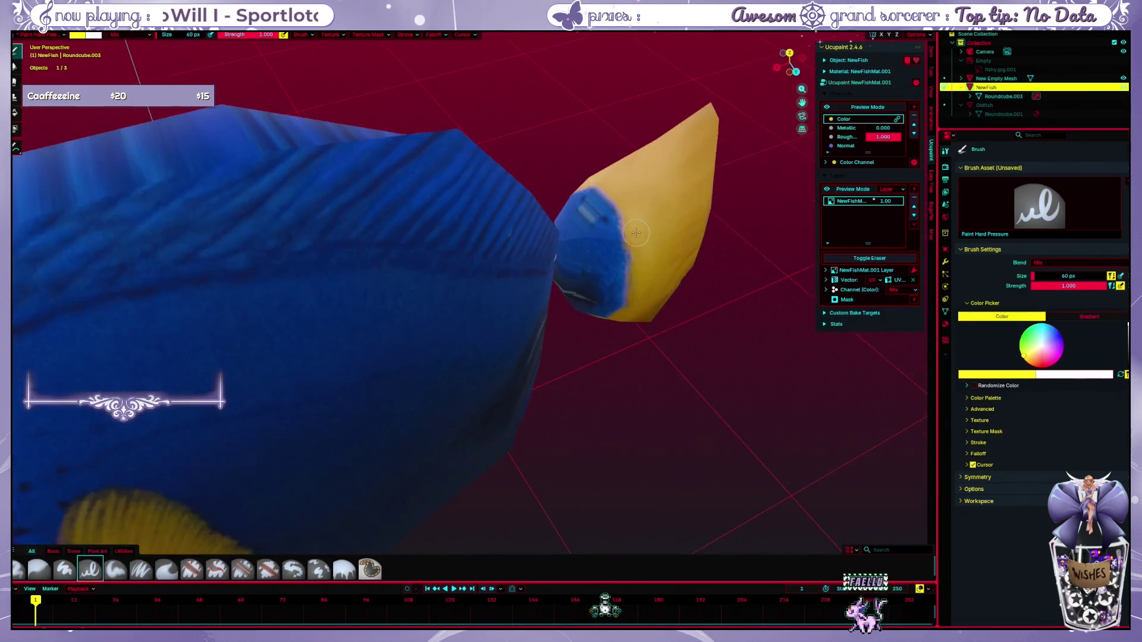
drag(689, 245, 608, 223)
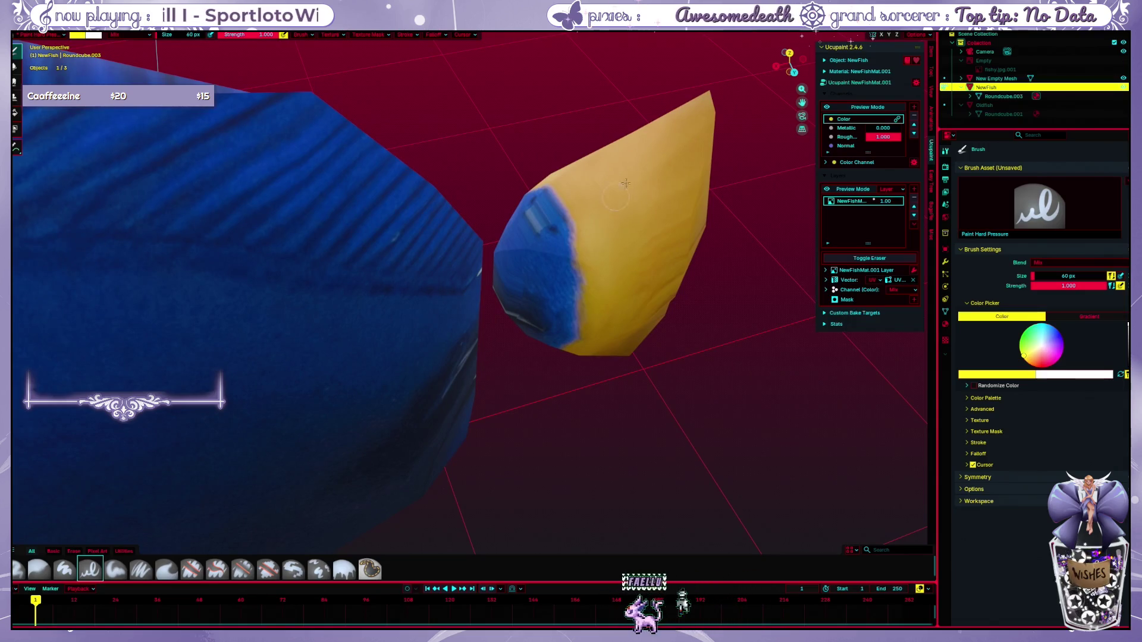
mouse_move(447, 291)
mouse_down()
mouse_move(357, 262)
mouse_move(452, 235)
mouse_up()
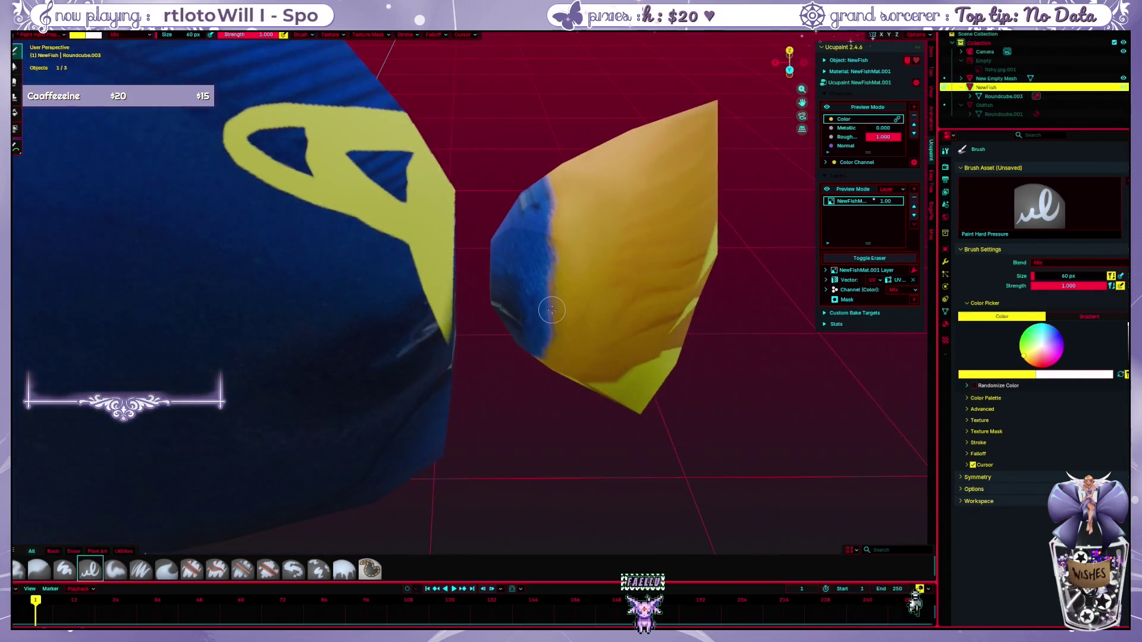
key(Tab)
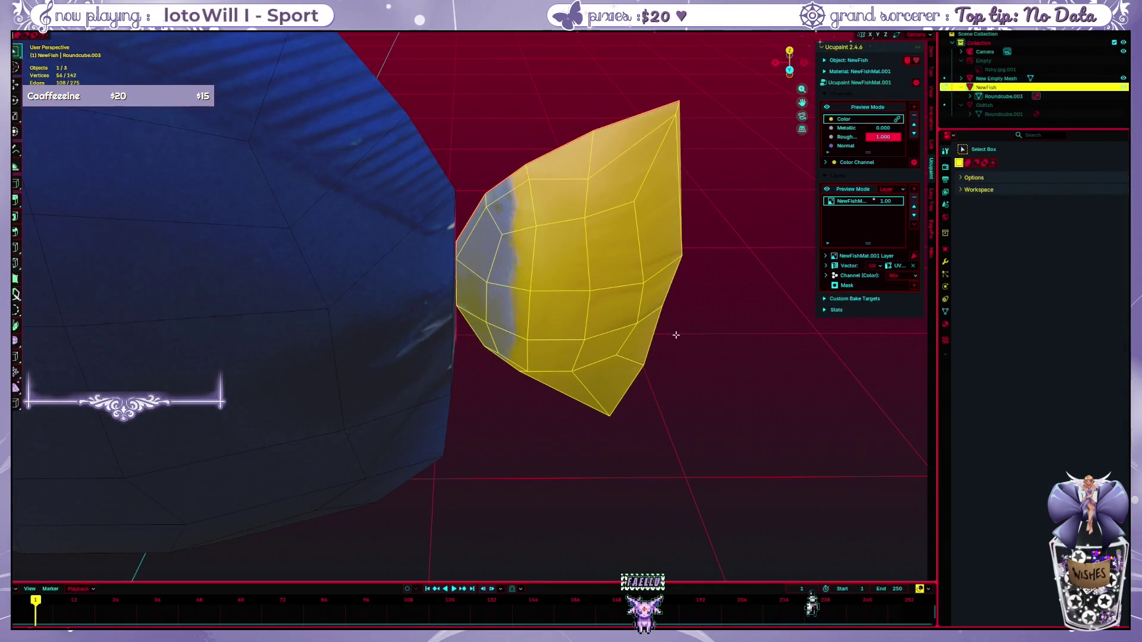
Step: Switch to the UV Editing workspace and select an element on the small upper UV island
click(676, 335)
key(ctrl+Page_Down)
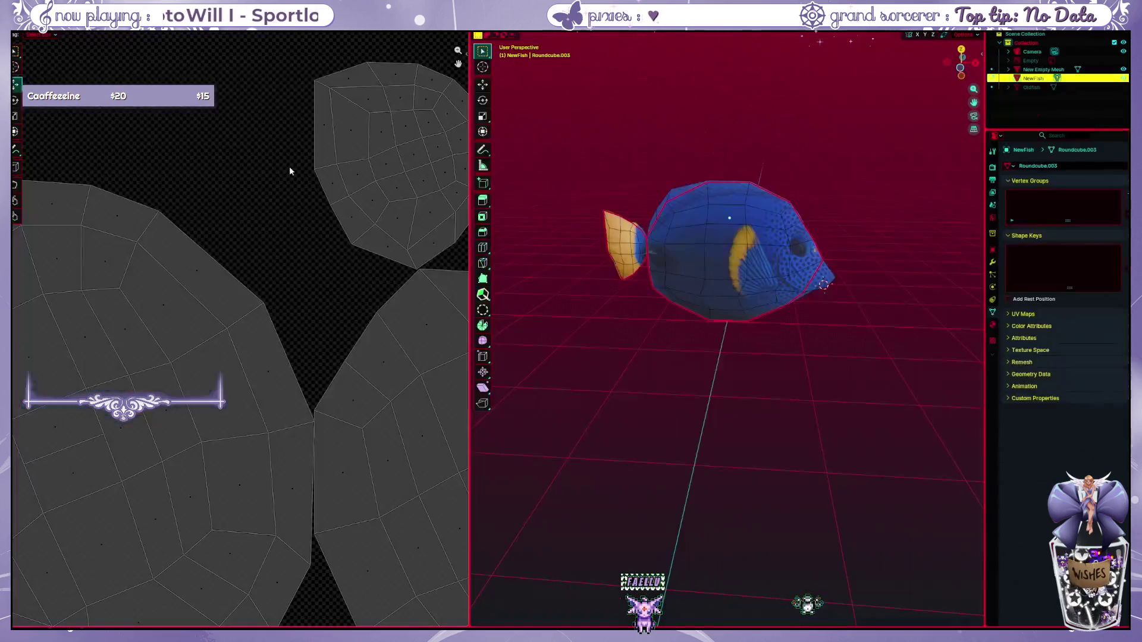
scroll(276, 223, down, 4)
key(Tab)
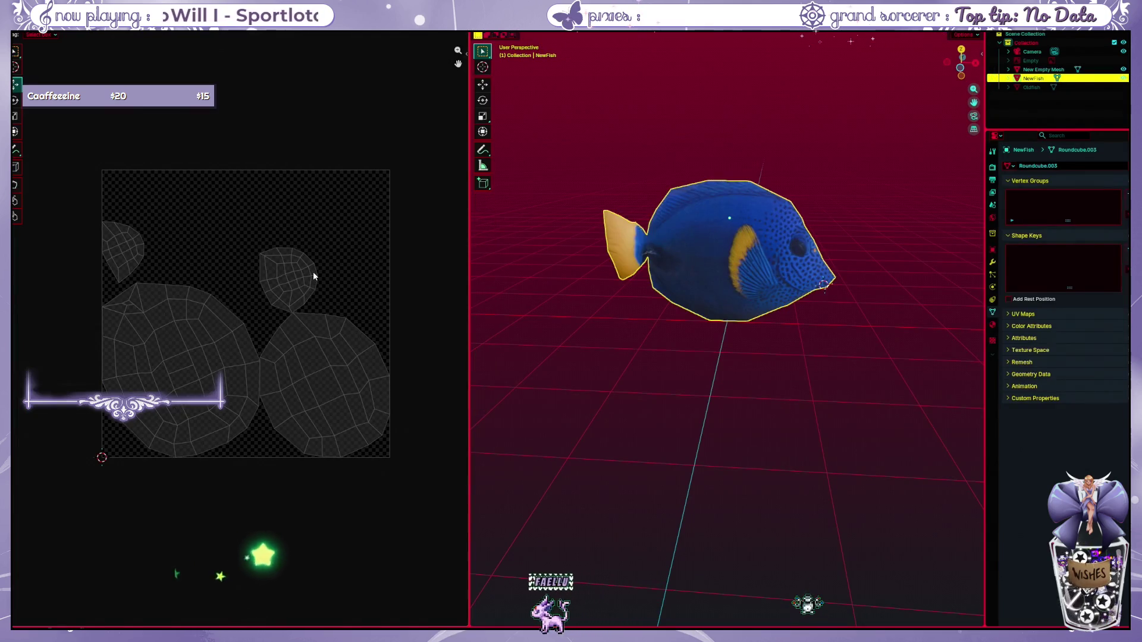
scroll(314, 271, up, 1)
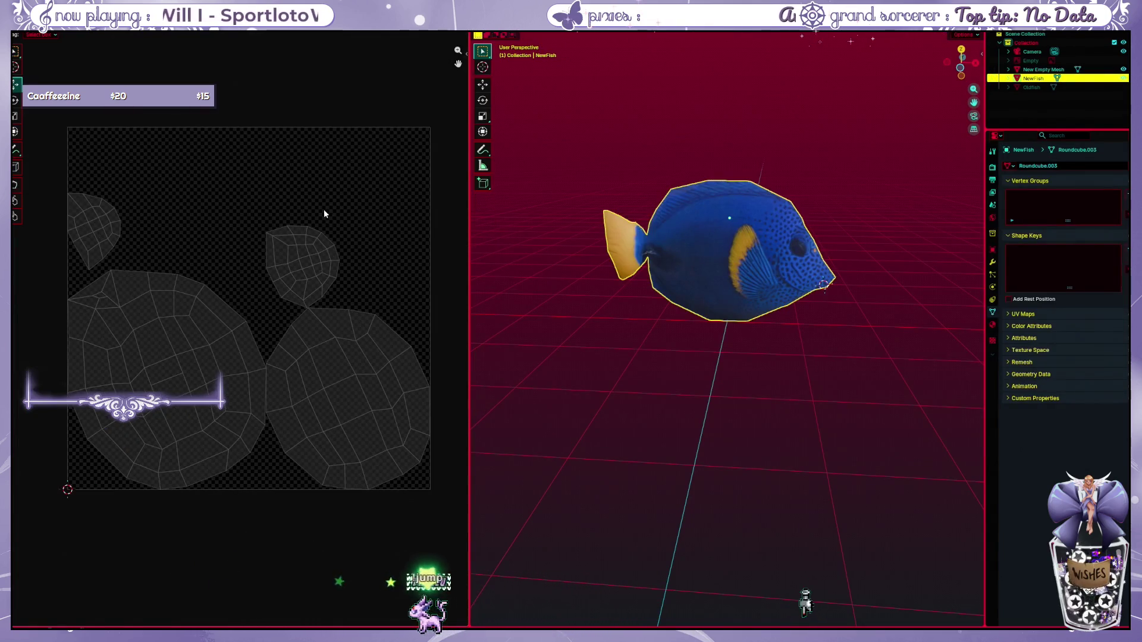
key(Tab)
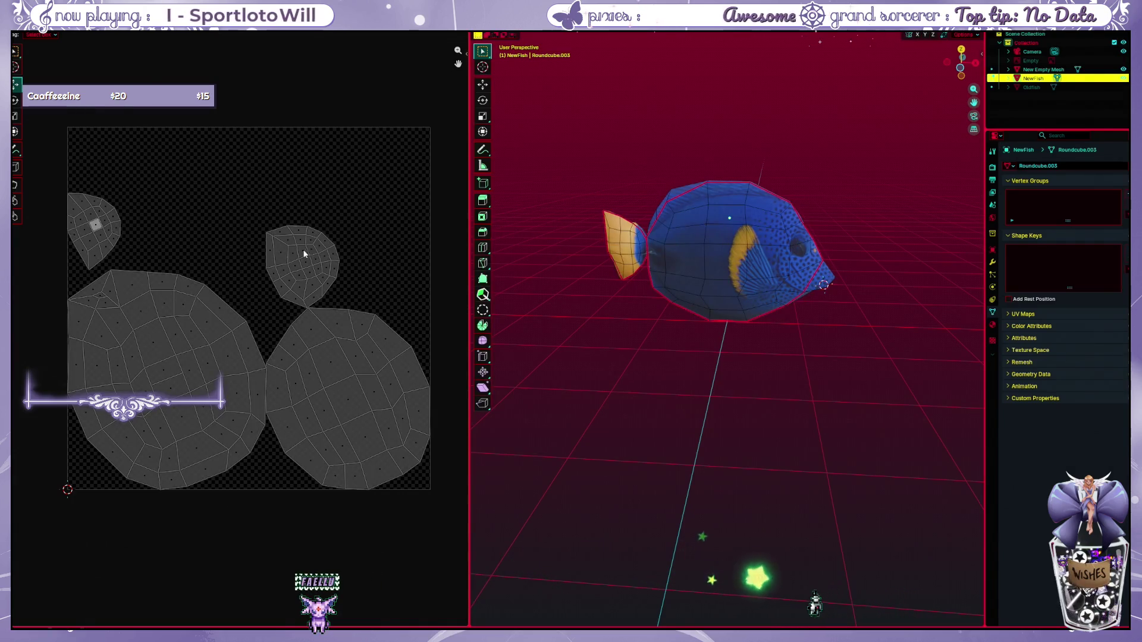
click(335, 212)
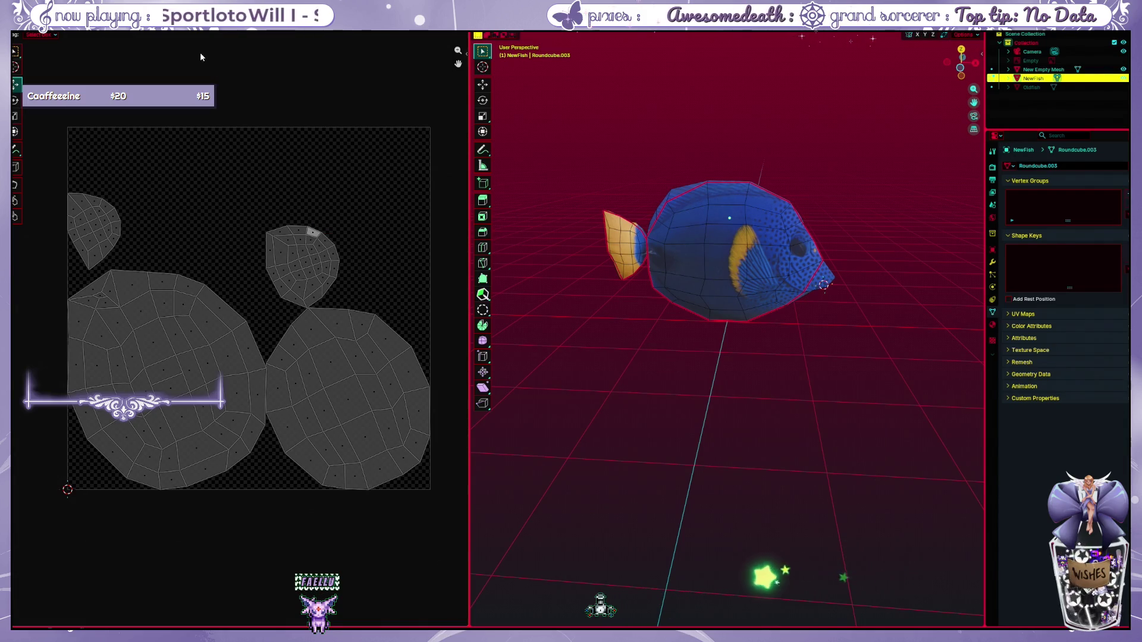
Step: Show the fish texture behind the UV islands and select the tail UV island
click(253, 37)
click(291, 123)
scroll(262, 161, down, 3)
scroll(268, 178, up, 3)
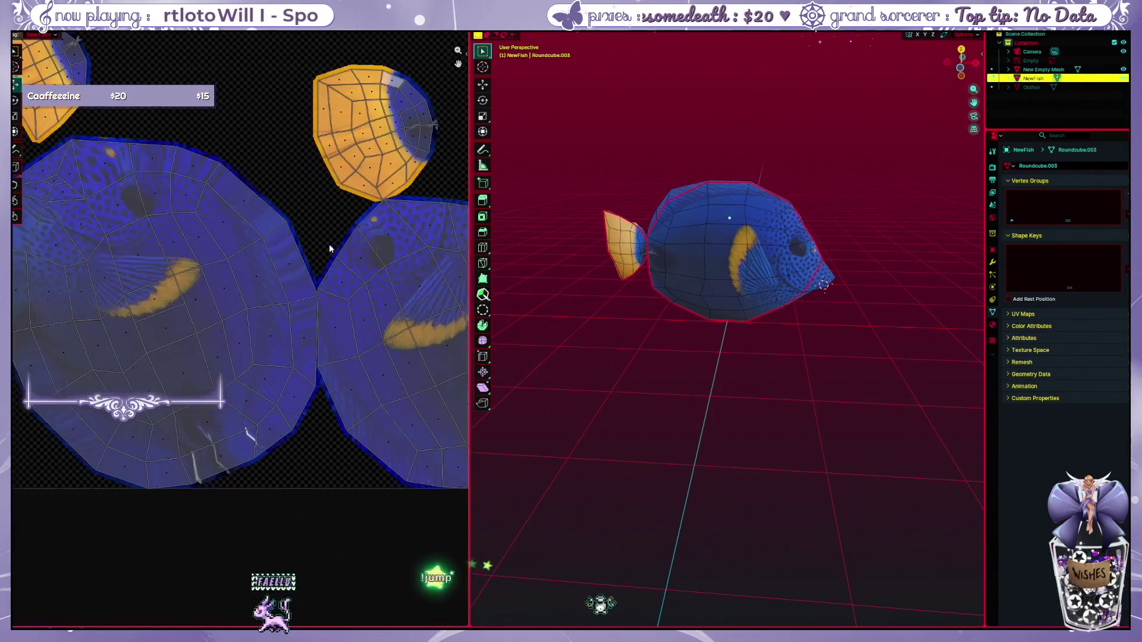
scroll(339, 255, down, 1)
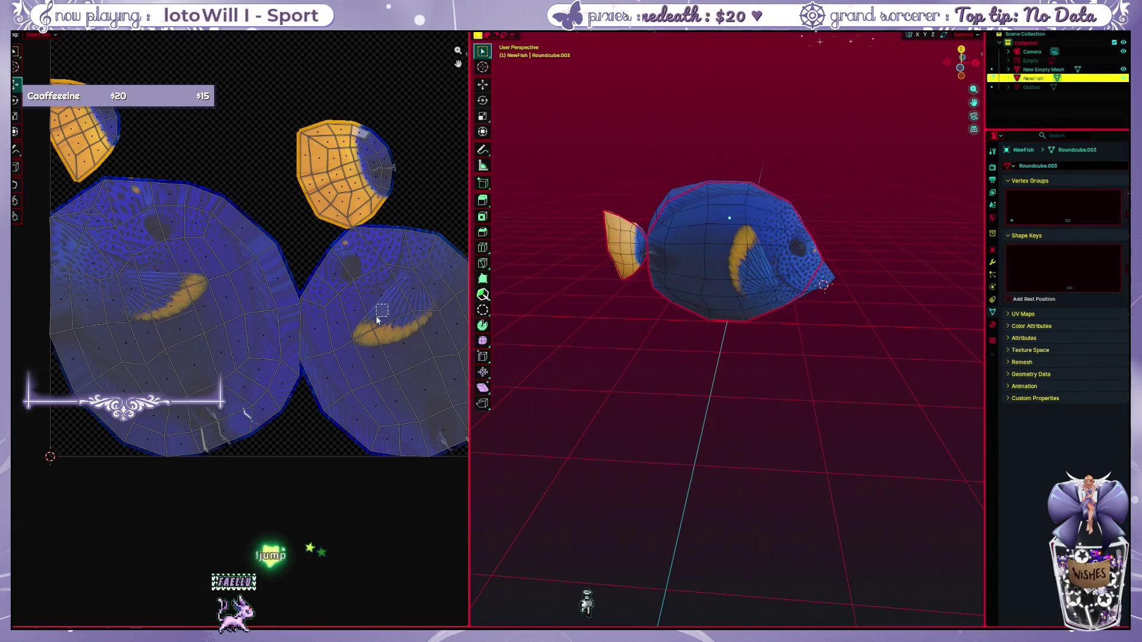
click(386, 179)
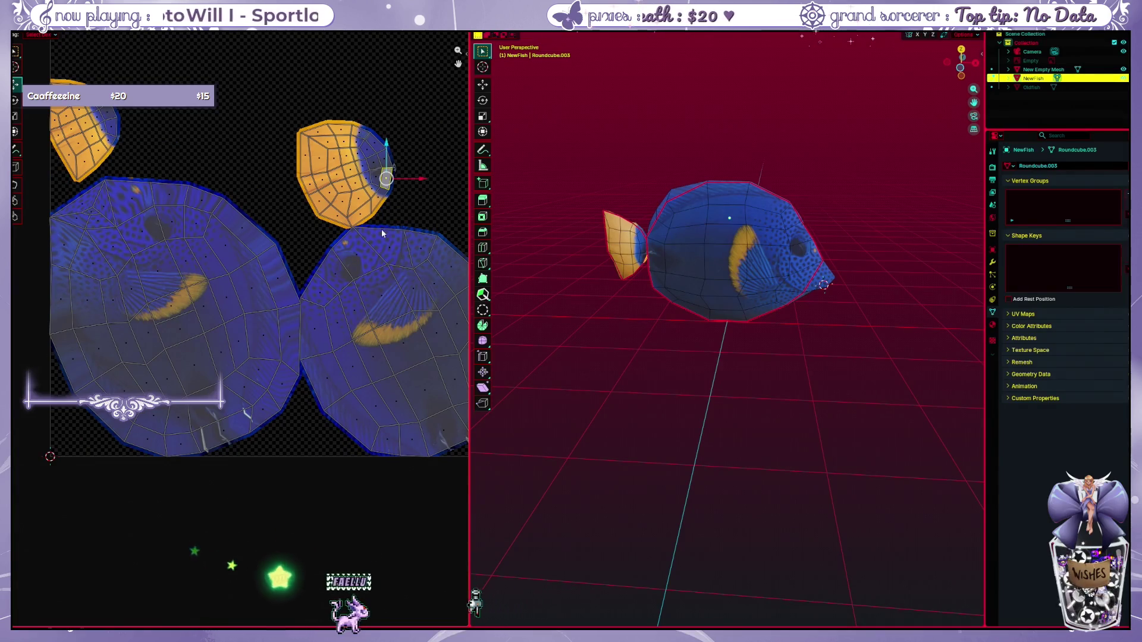
Step: Return to Object Mode, display the fish skin image, and move to the Texture Paint workspace
key(Tab)
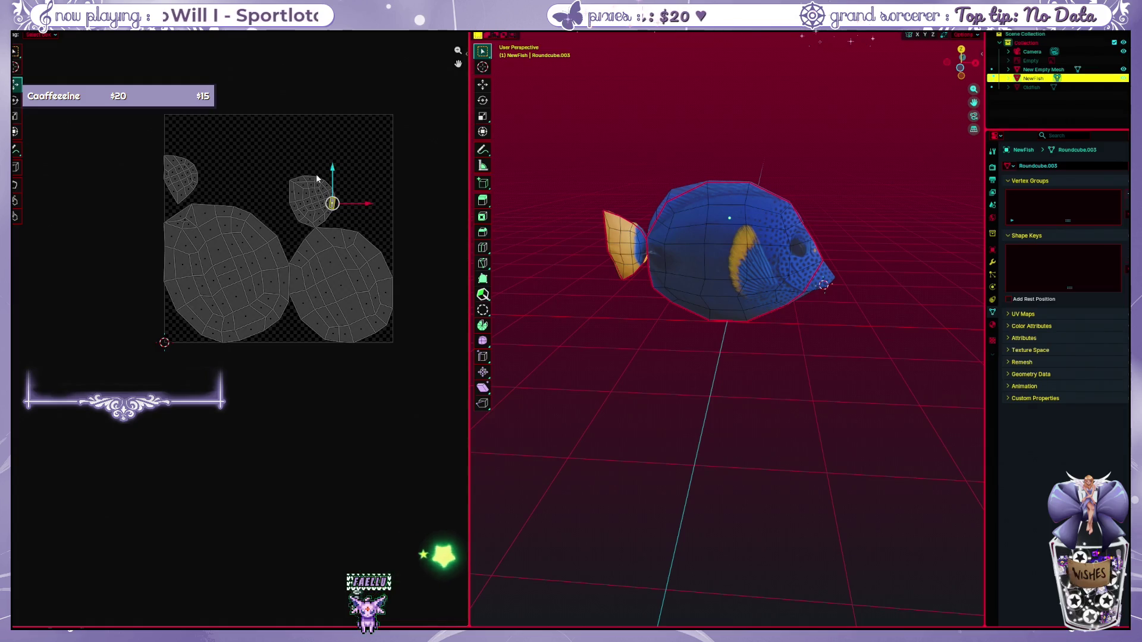
click(255, 35)
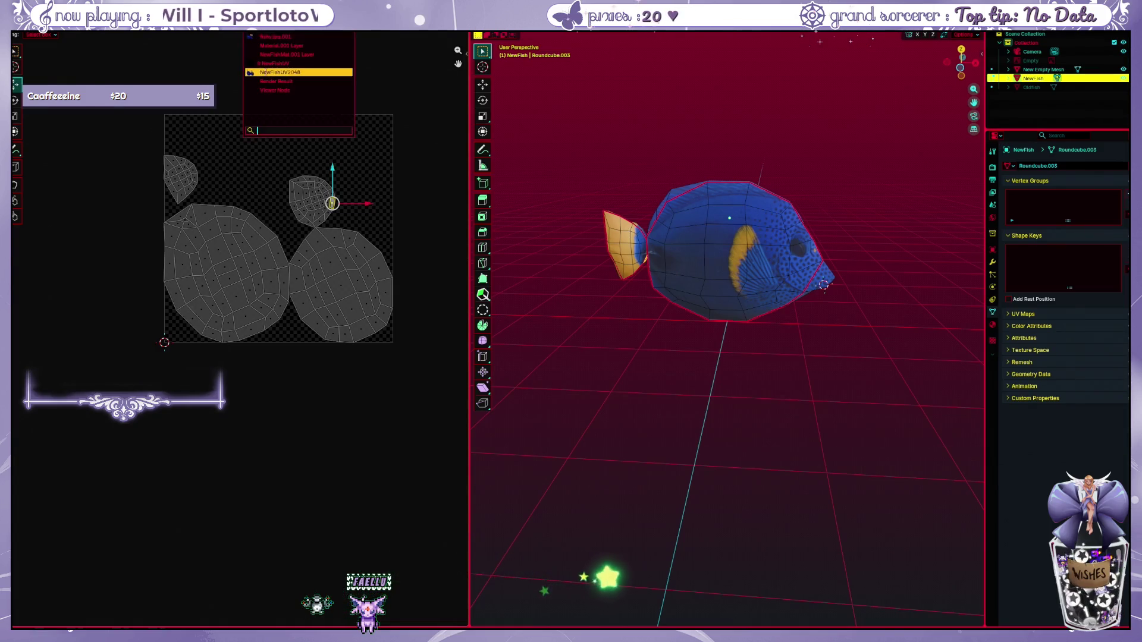
click(286, 64)
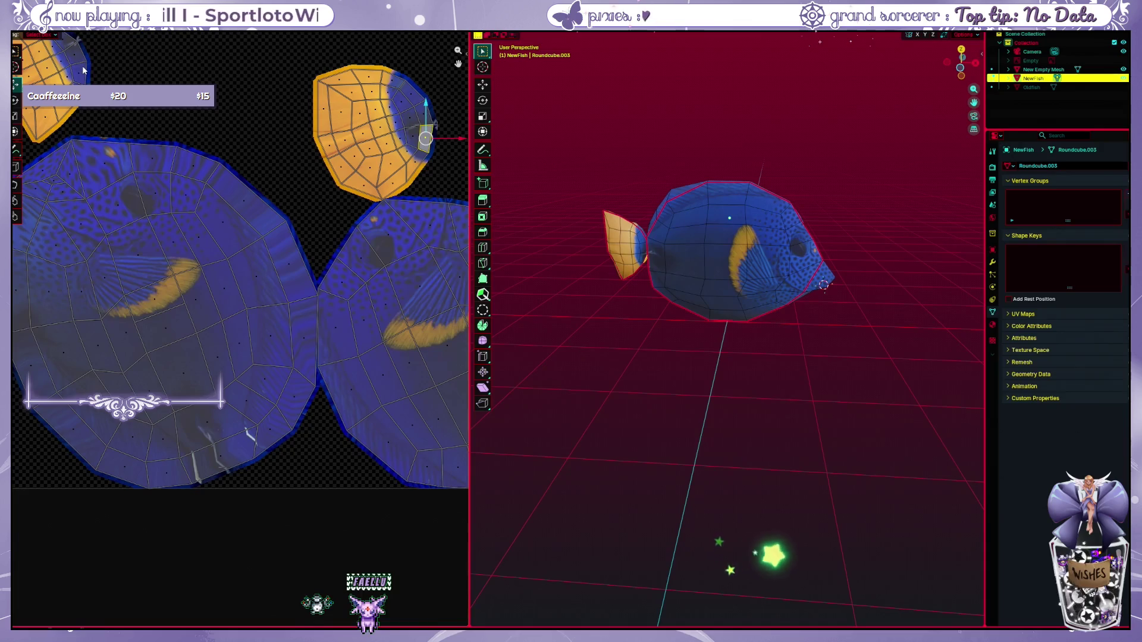
key(ctrl+Page_Down)
scroll(225, 107, up, 2)
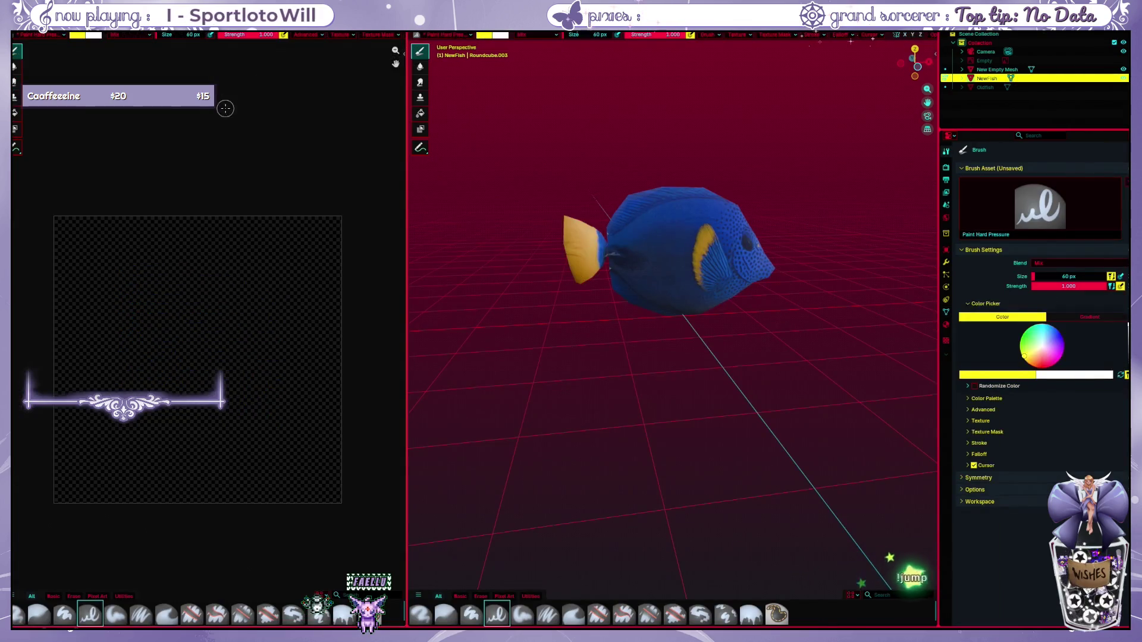
Step: Load the fish texture in the image editor, paint a test yellow stroke, and undo the strokes
click(172, 50)
click(173, 77)
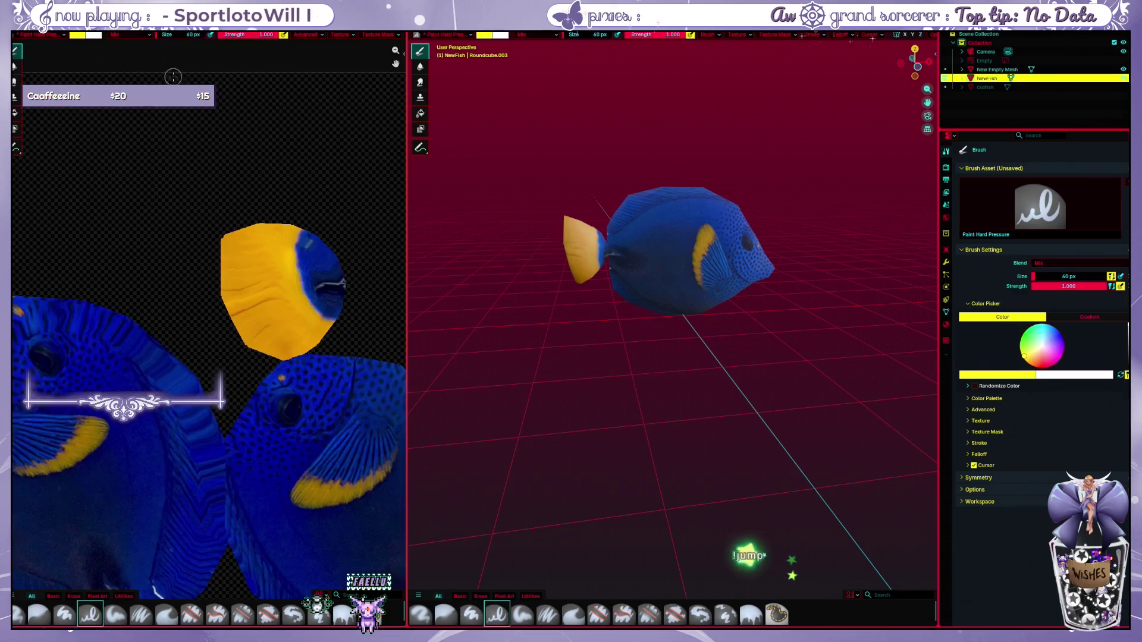
scroll(231, 307, down, 3)
mouse_move(278, 242)
mouse_down()
mouse_move(293, 301)
mouse_move(366, 326)
mouse_move(274, 419)
mouse_move(384, 476)
mouse_up()
key(ctrl+z)
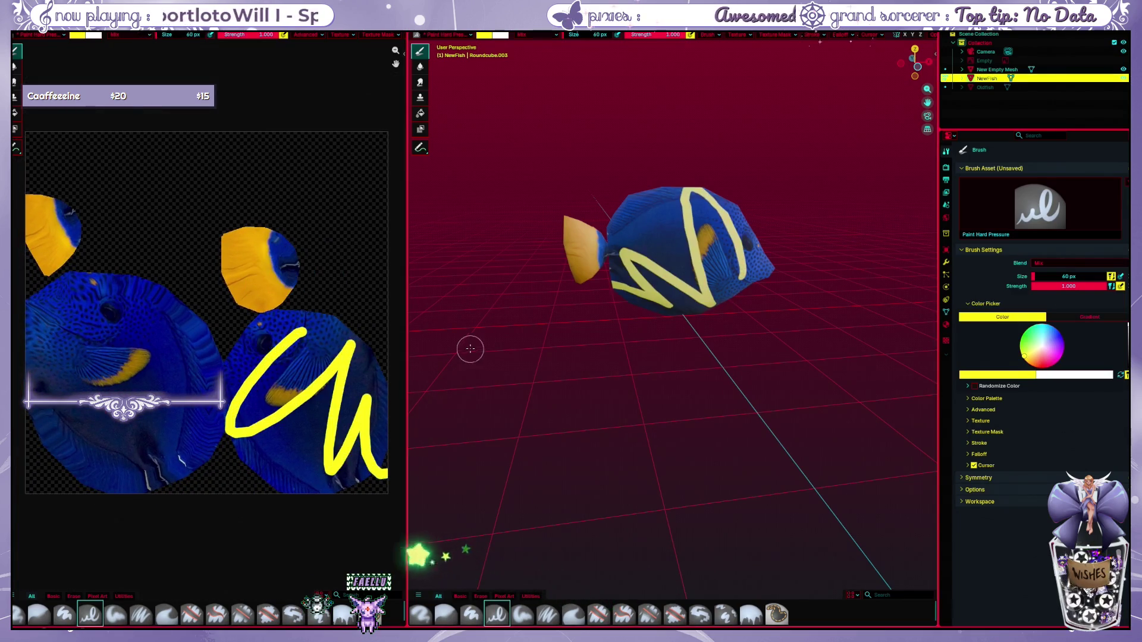
key(ctrl+z)
Step: Paint a short yellow stroke on the tail piece, undo it, then scribble yellow over the tail
mouse_move(271, 238)
mouse_down()
mouse_move(241, 266)
mouse_move(290, 293)
mouse_up()
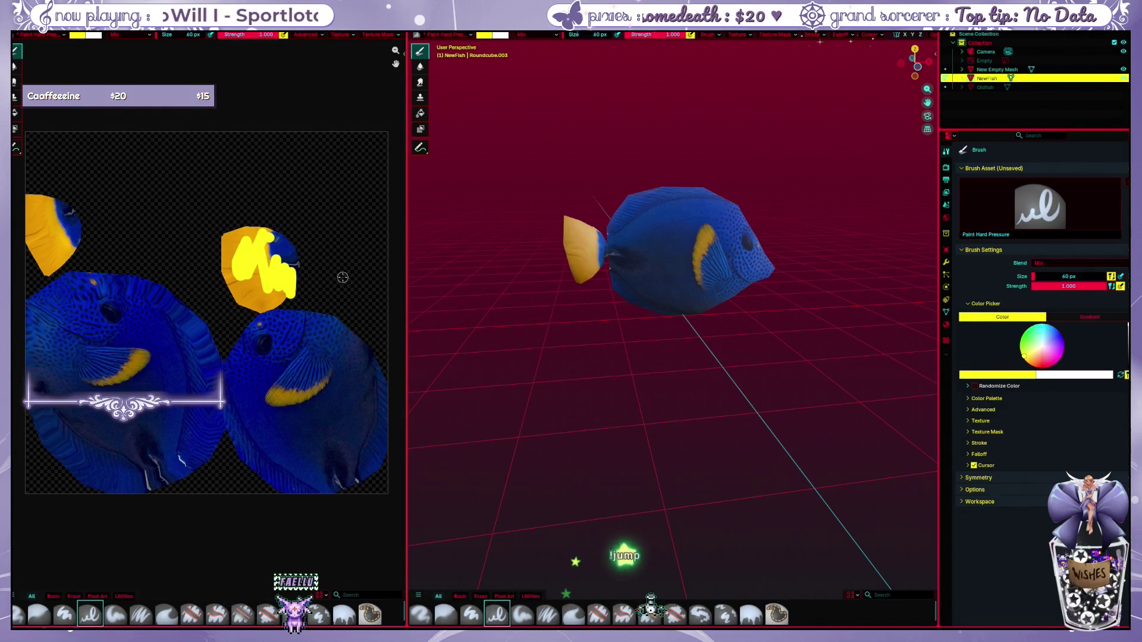
key(ctrl+z)
mouse_move(223, 232)
mouse_down()
mouse_move(315, 238)
mouse_move(307, 304)
mouse_move(244, 295)
mouse_up()
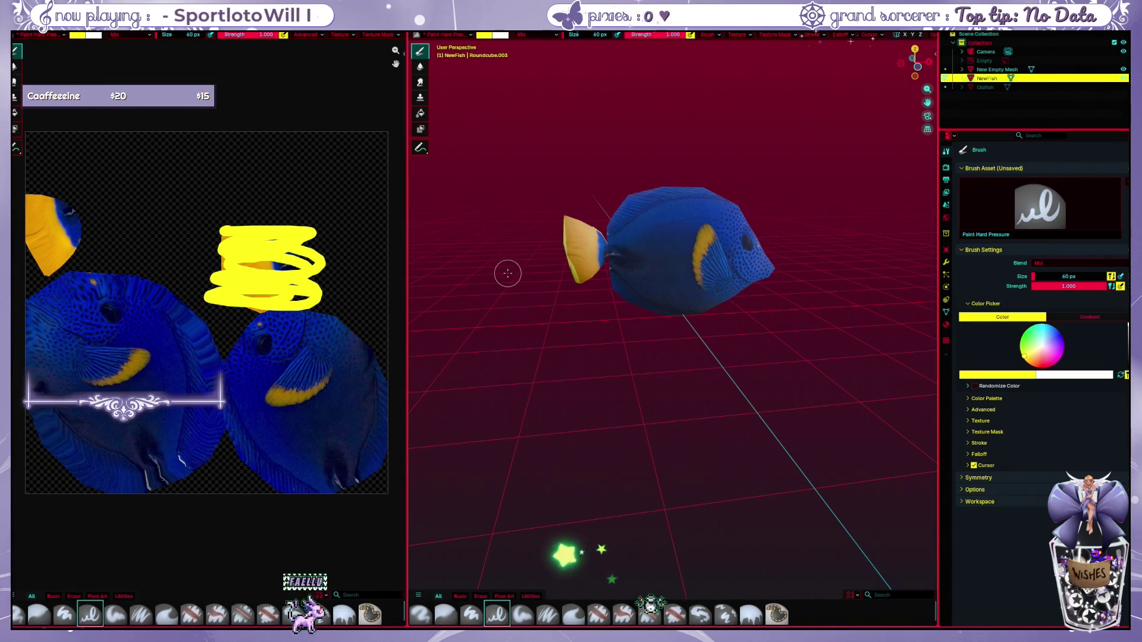
key(KP_6)
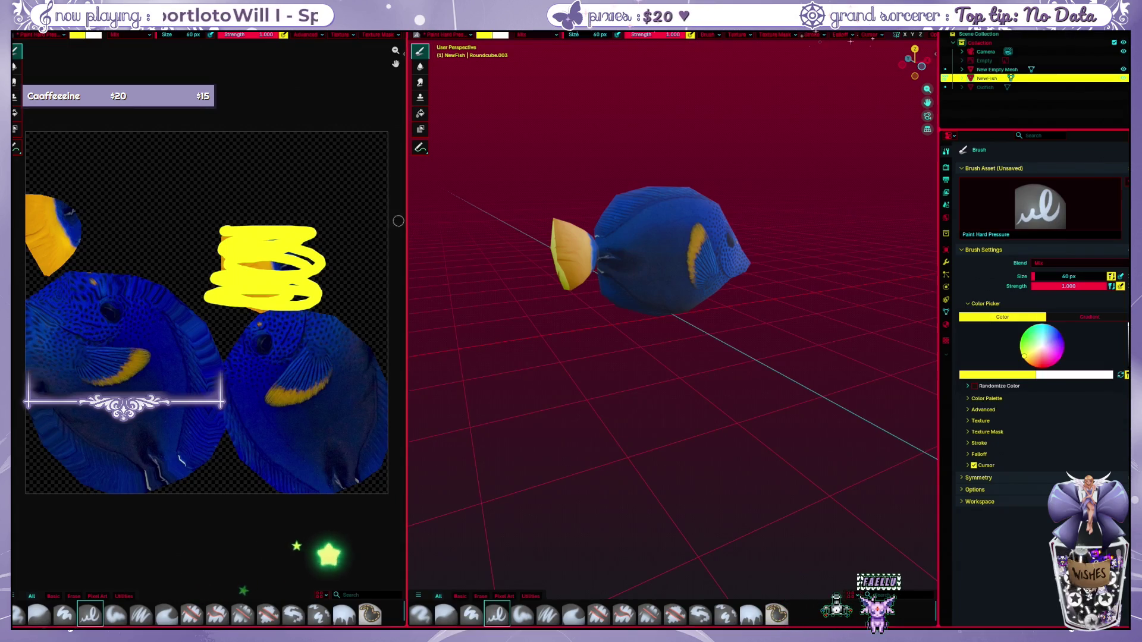
scroll(506, 309, up, 5)
Step: Undo the yellow tail scribble, then paint and undo yellow strokes across the body
mouse_move(525, 321)
mouse_down()
mouse_move(622, 309)
mouse_move(516, 326)
mouse_up()
key(ctrl+z)
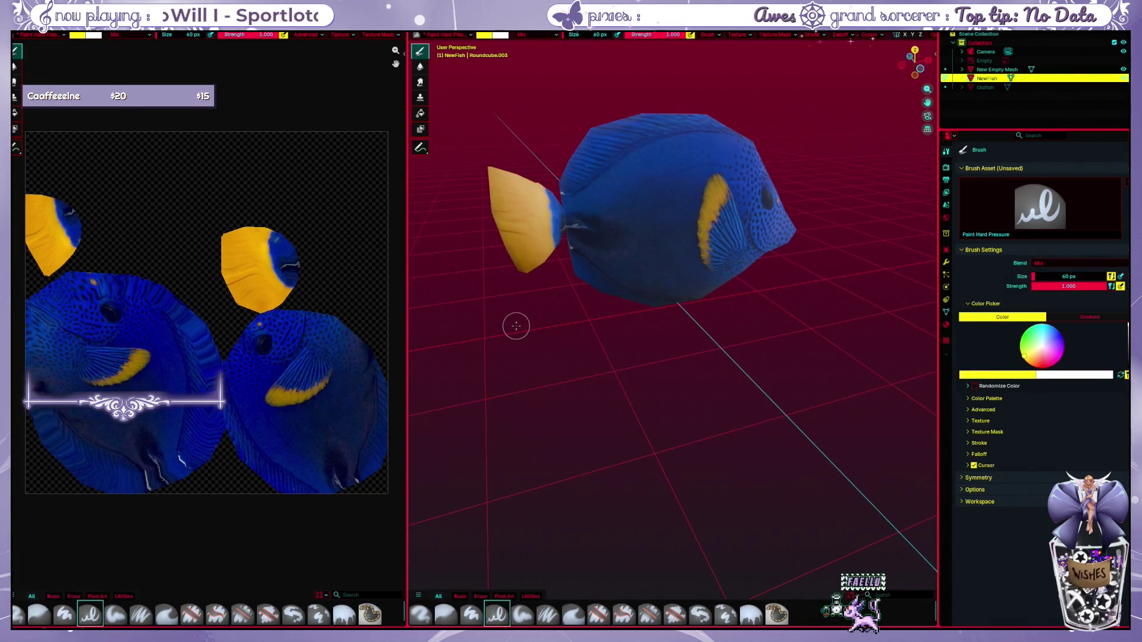
drag(548, 309, 559, 347)
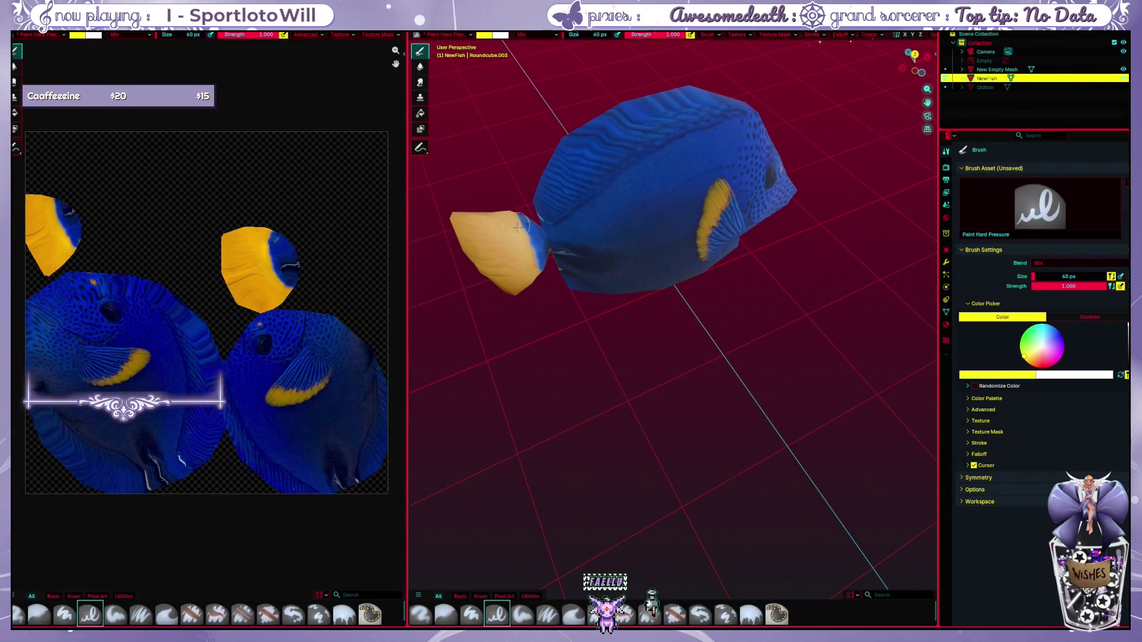
mouse_move(533, 241)
mouse_down()
mouse_move(753, 148)
mouse_move(595, 279)
mouse_up()
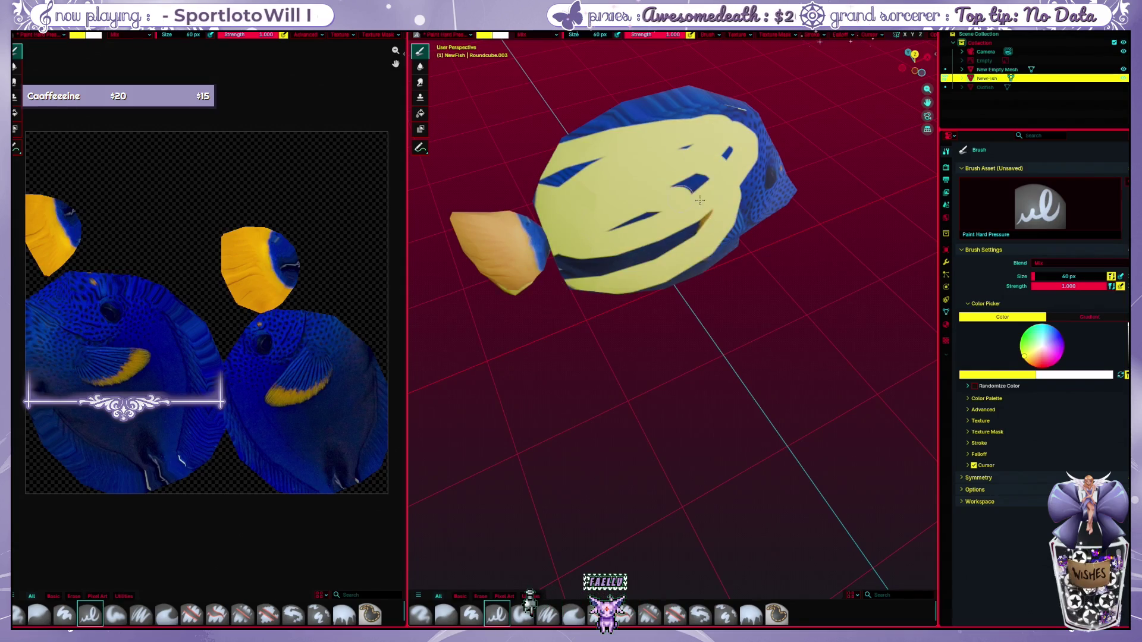
key(ctrl+z)
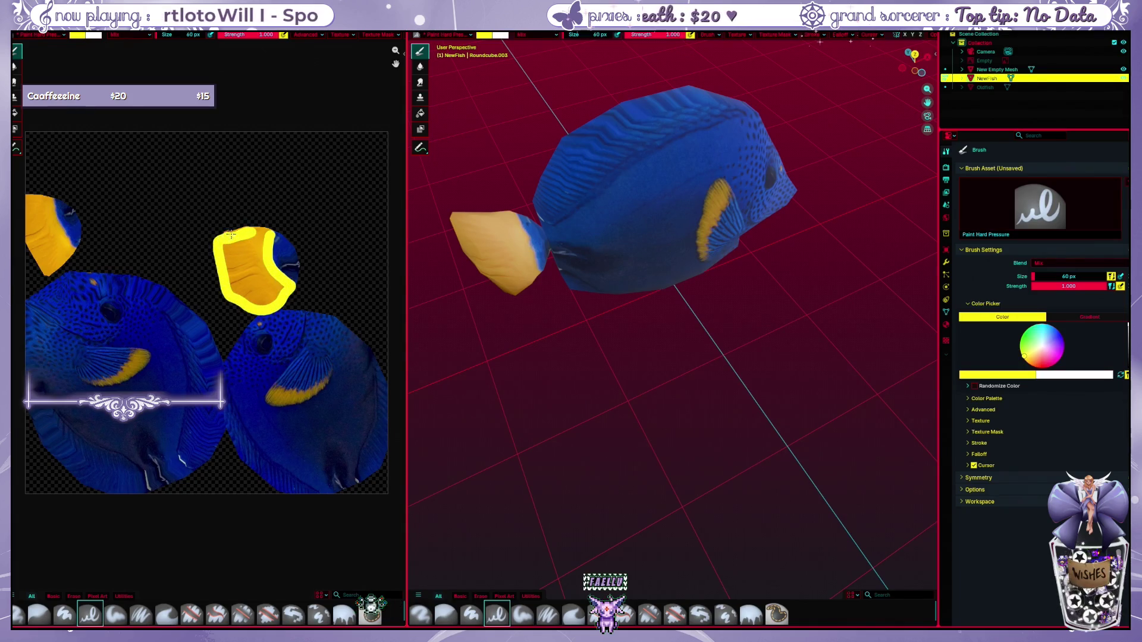
Step: Fill the tail piece with yellow, undo it, and orbit the fish to inspect the clean skin
mouse_move(263, 232)
mouse_down()
mouse_move(238, 262)
mouse_move(277, 280)
mouse_move(247, 280)
mouse_move(255, 289)
mouse_up()
drag(654, 268, 434, 281)
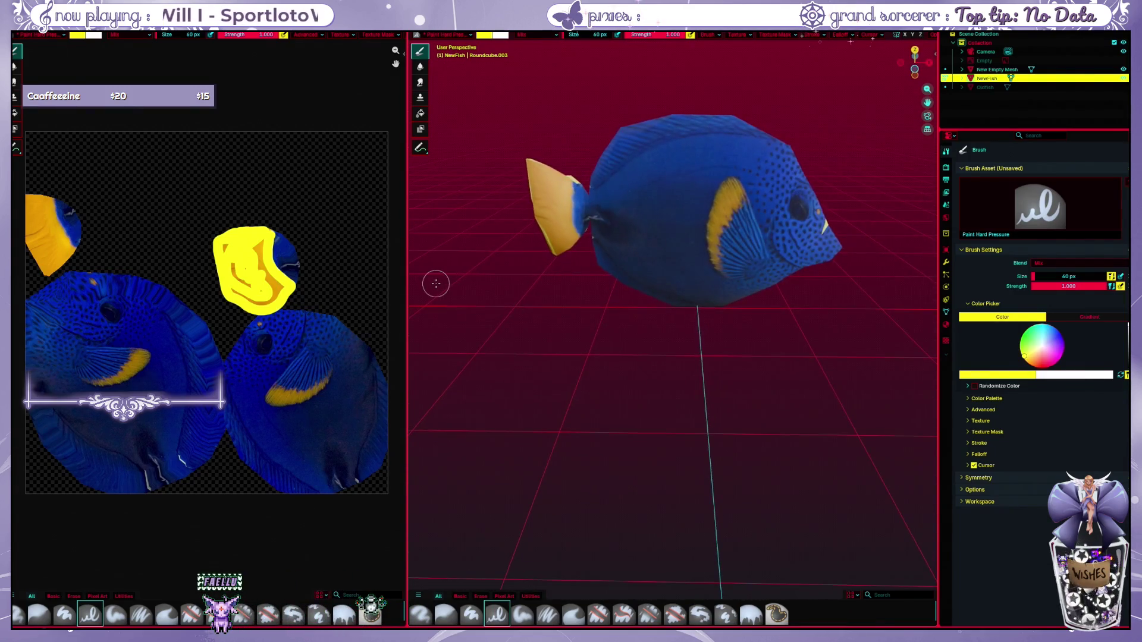
key(ctrl+z)
scroll(340, 295, down, 1)
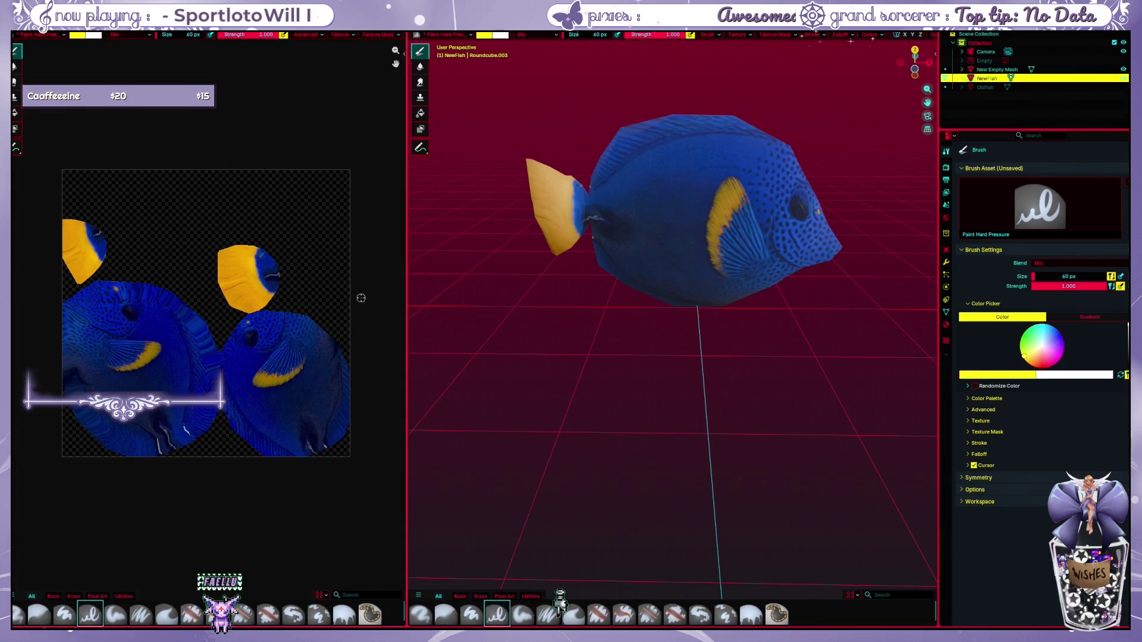
scroll(359, 296, down, 1)
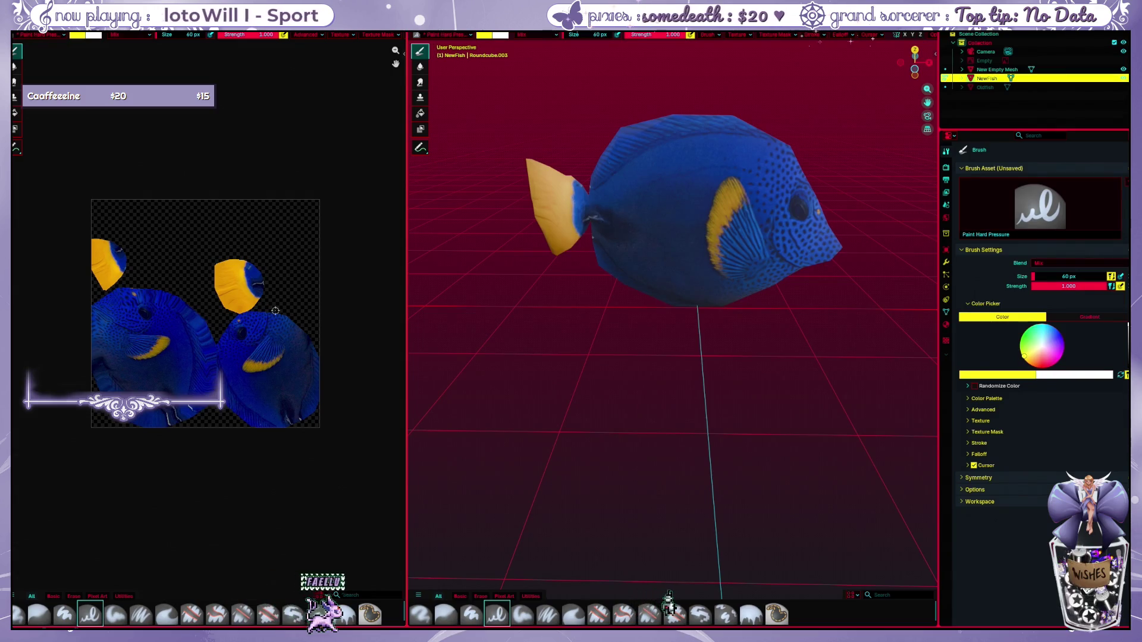
mouse_move(571, 291)
mouse_down()
mouse_move(769, 282)
mouse_move(842, 221)
mouse_up()
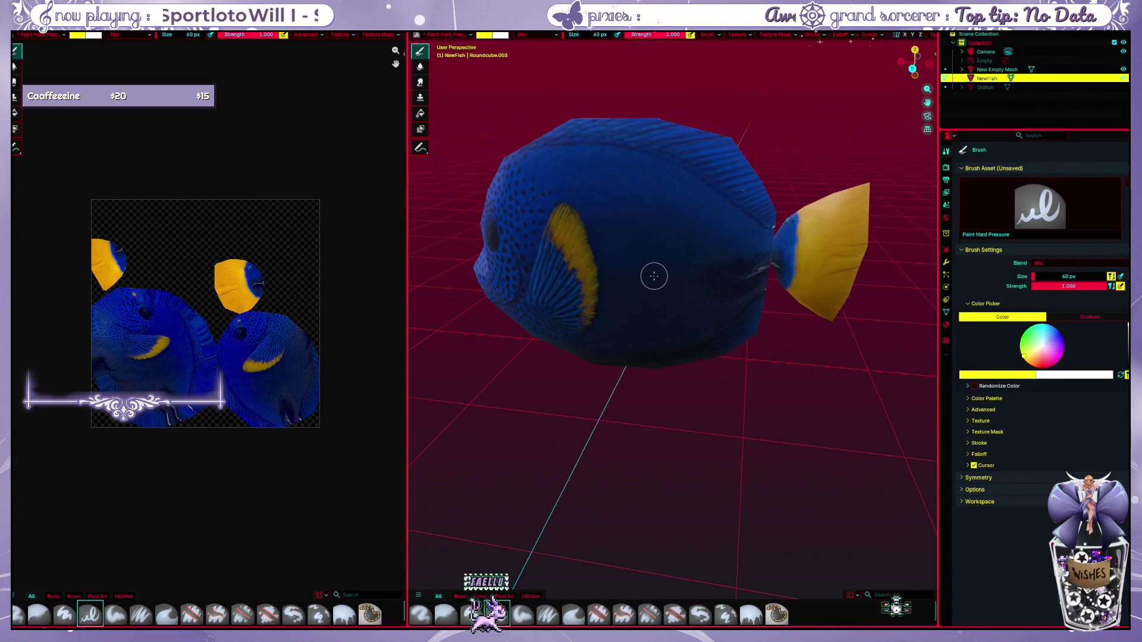
scroll(656, 276, down, 3)
Step: Orbit to view the fish from above
drag(655, 274, 640, 201)
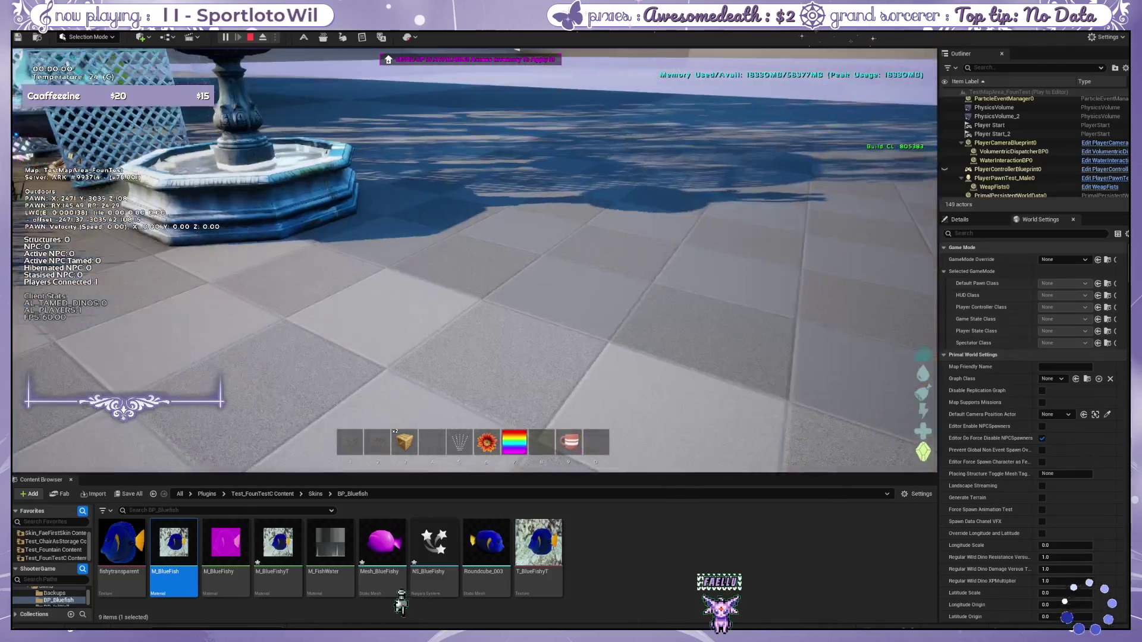
Step: Walk to the fountain to watch the fish, switch to third-person view, and approach the grass planter
key(w)
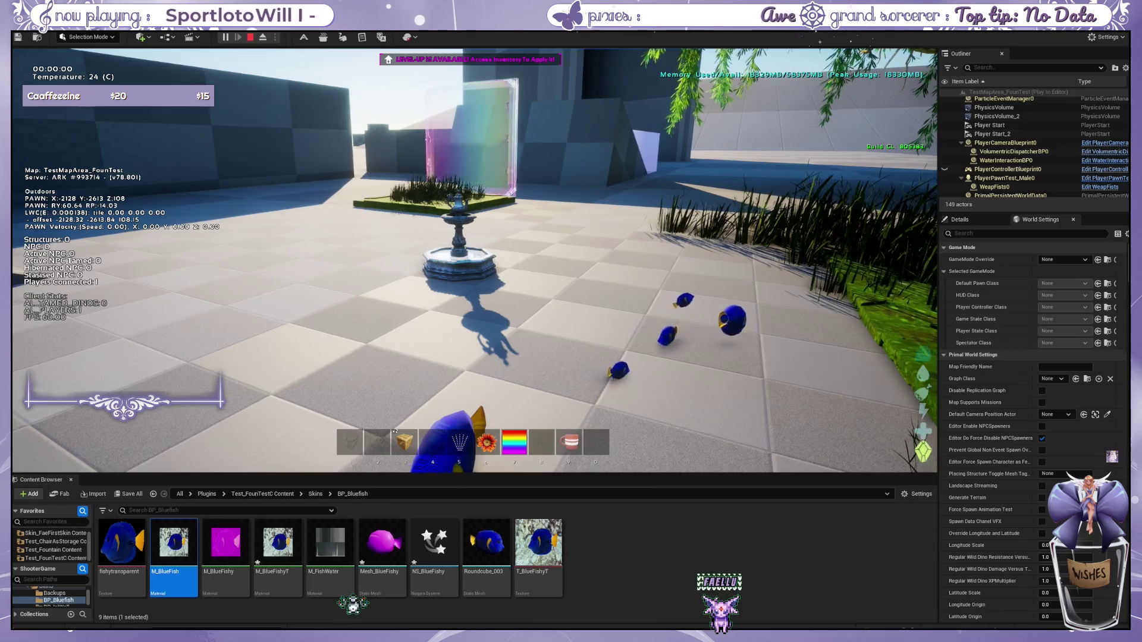
key(a)
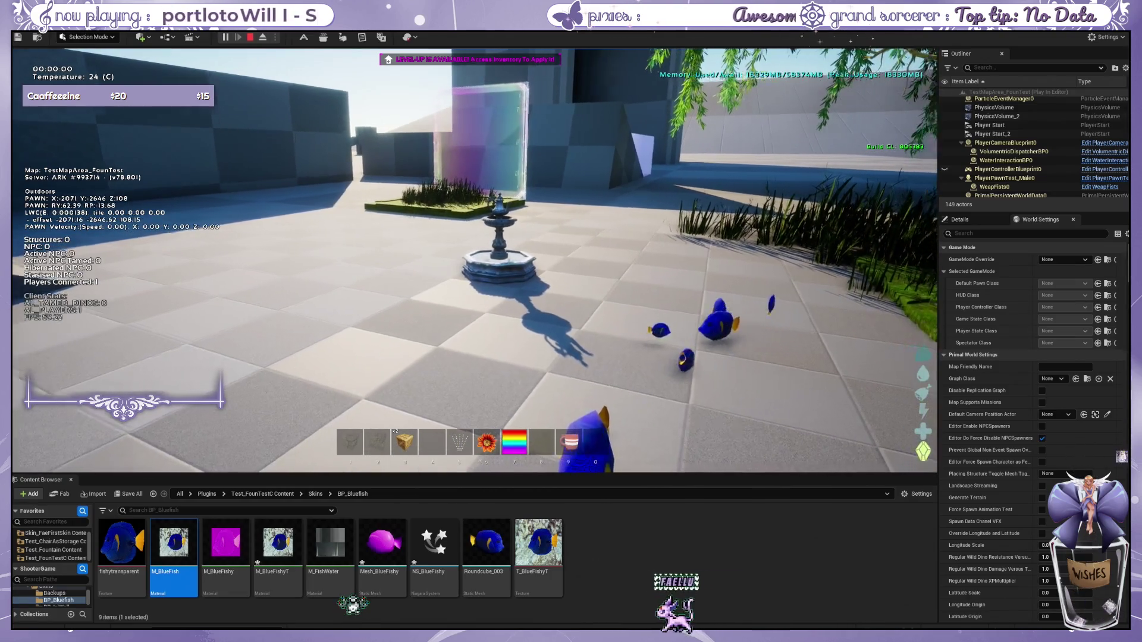
key(a)
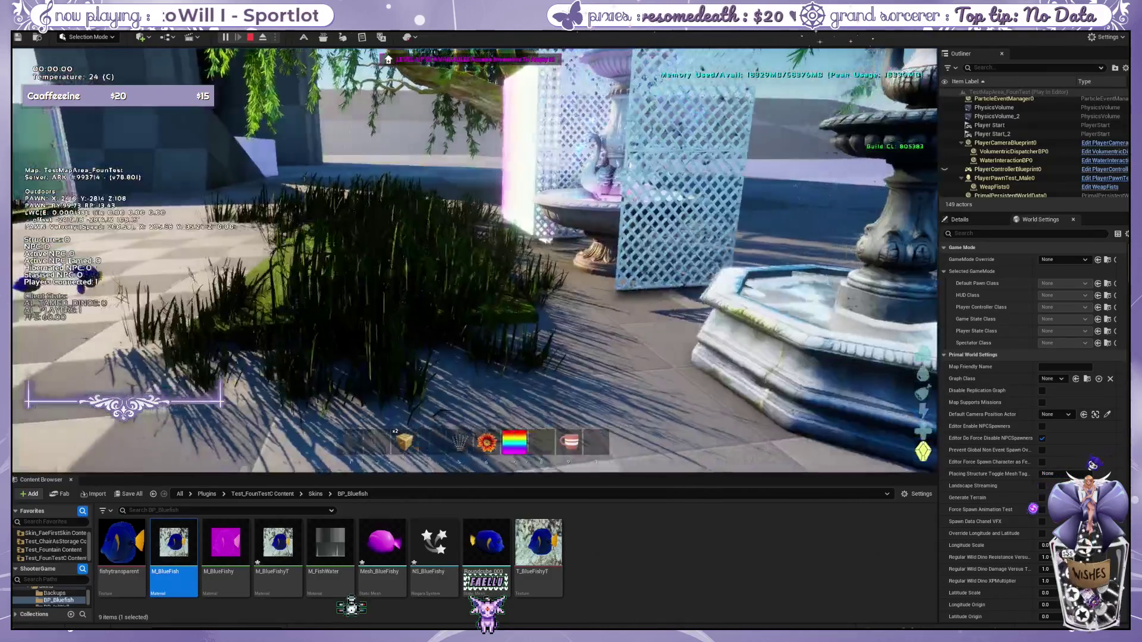
key(w)
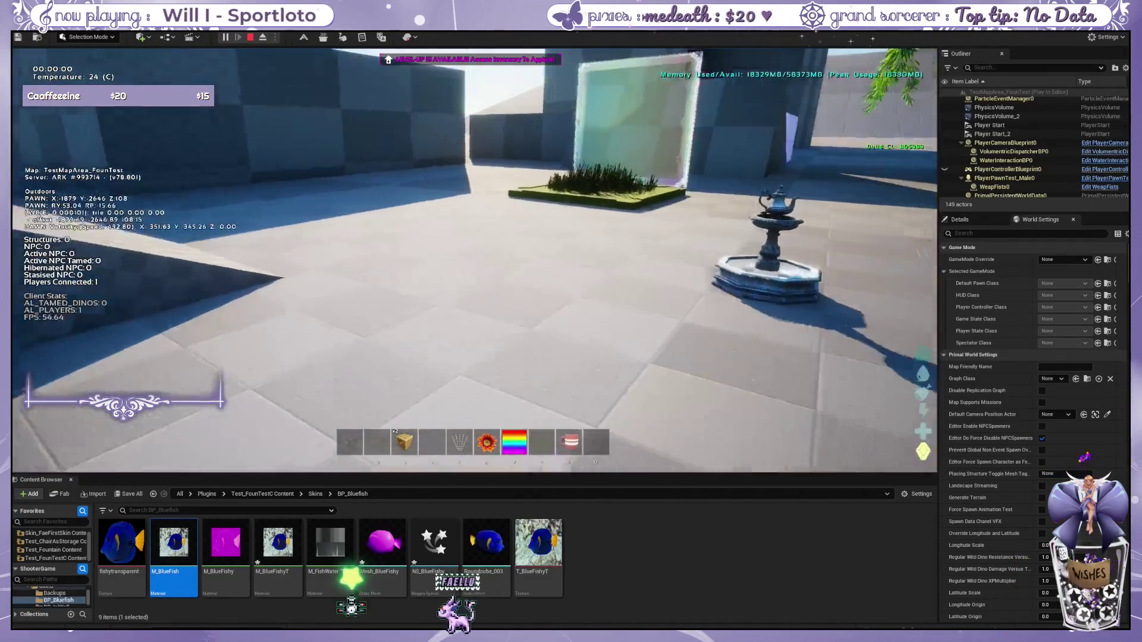
key(k)
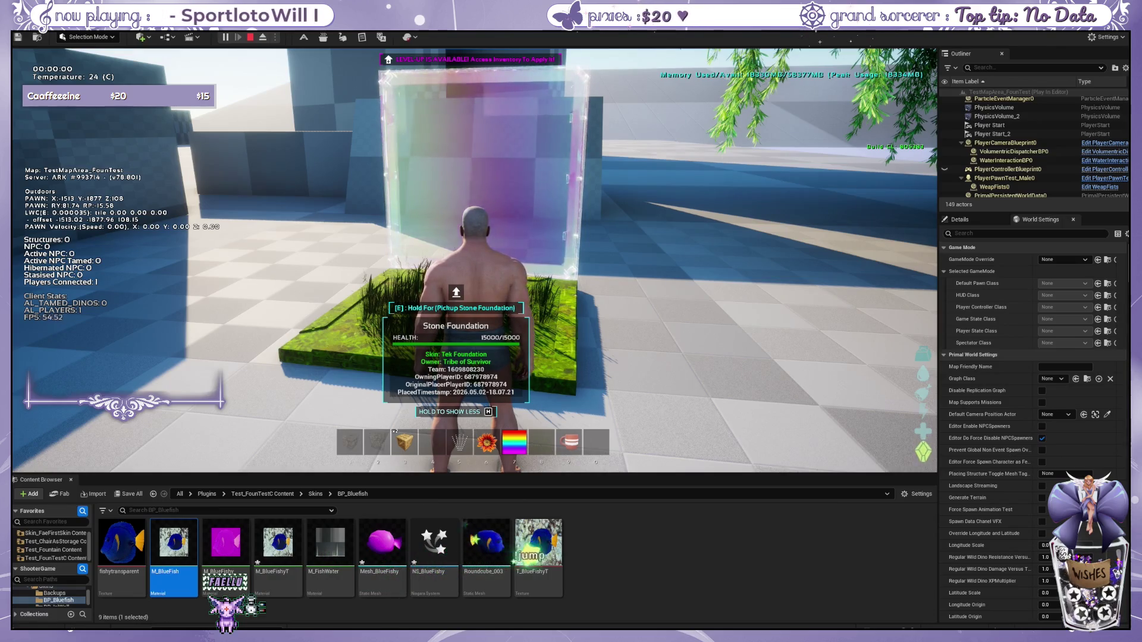
key(w)
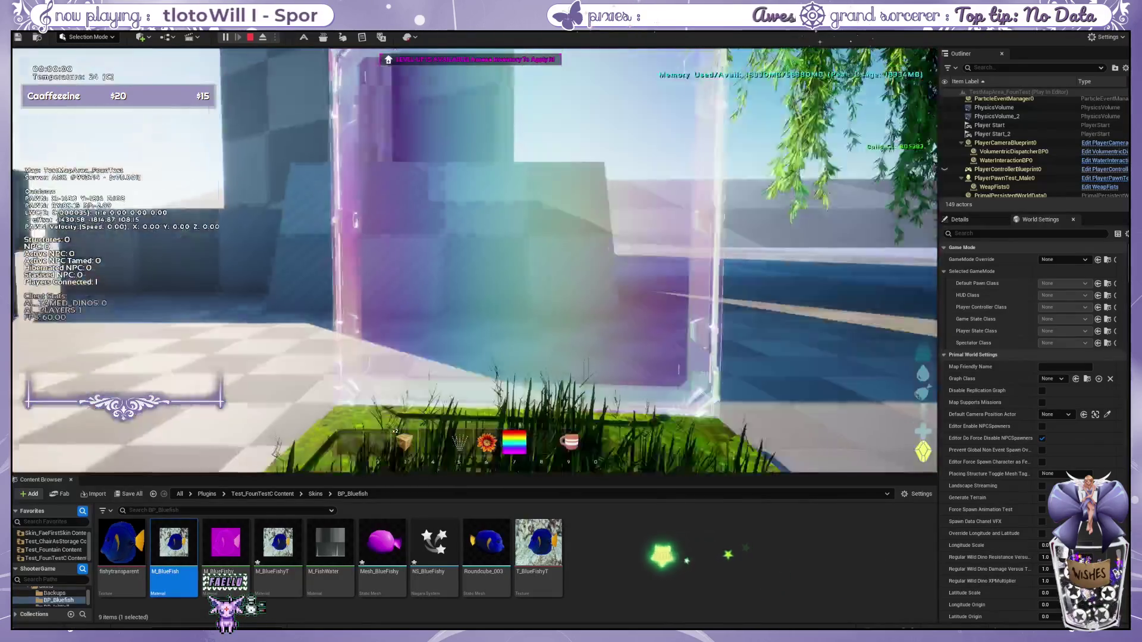
key(w)
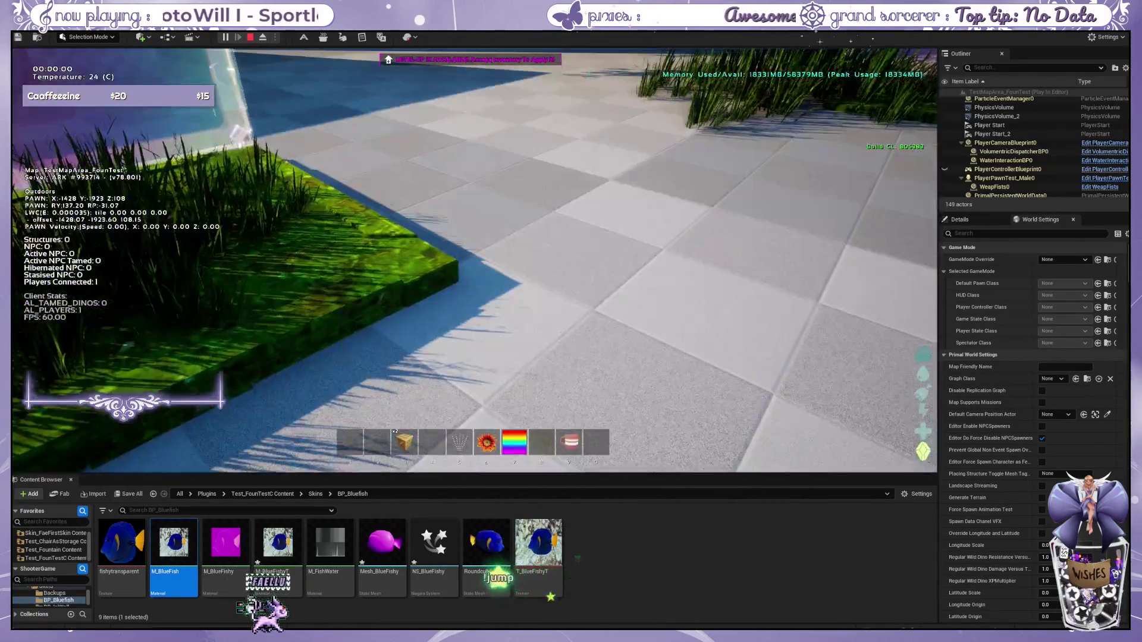
Step: Open the inventory, view the Cosmetics tab, then close it
key(i)
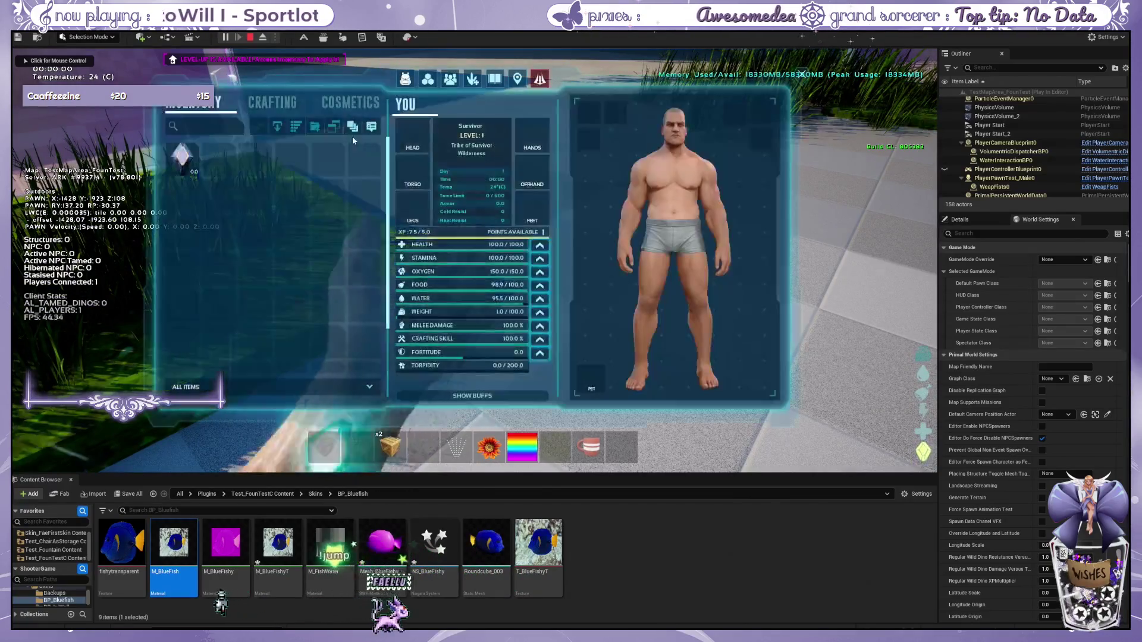
click(350, 102)
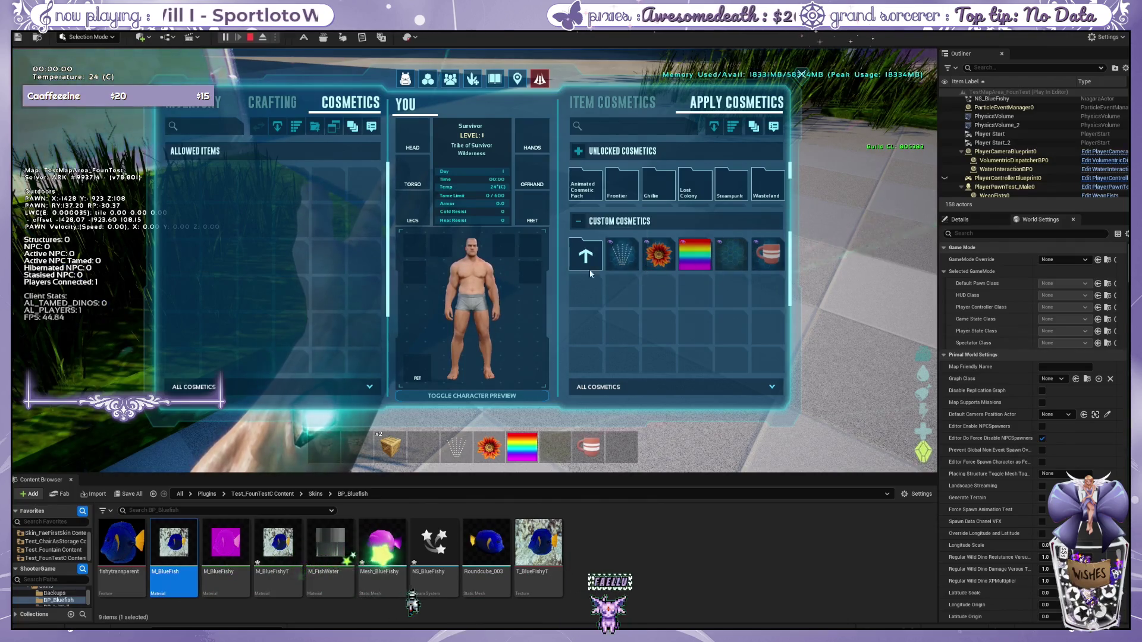
click(801, 77)
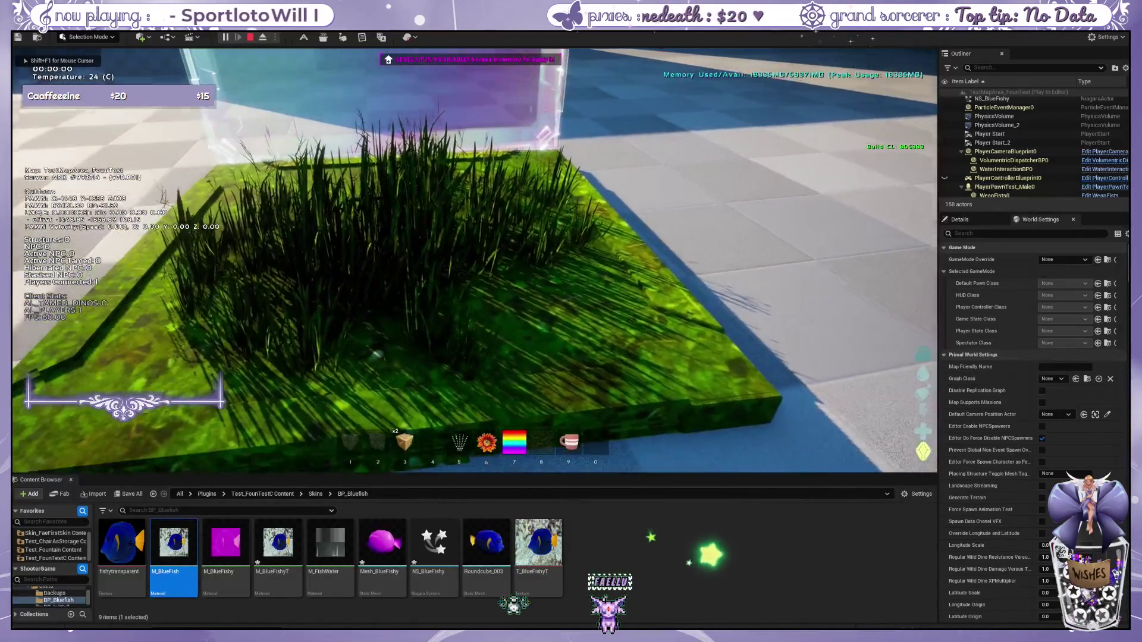
Step: Check the Stone Foundation's actions and briefly preview placing the Iridescent Wall and grass foundation
key(e)
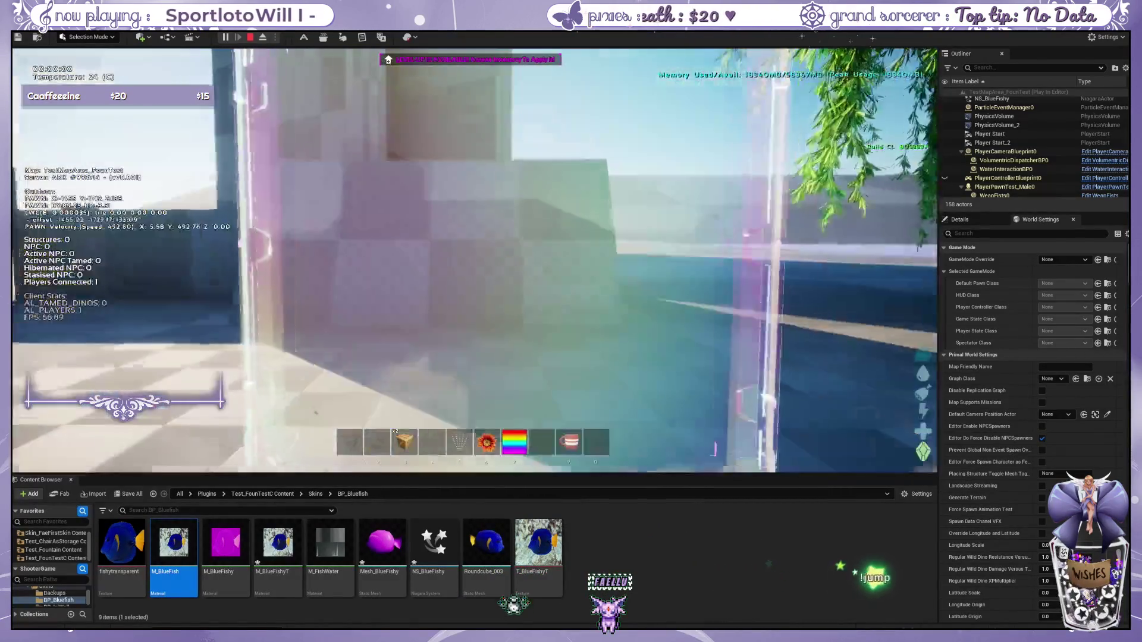
key(e)
key(s)
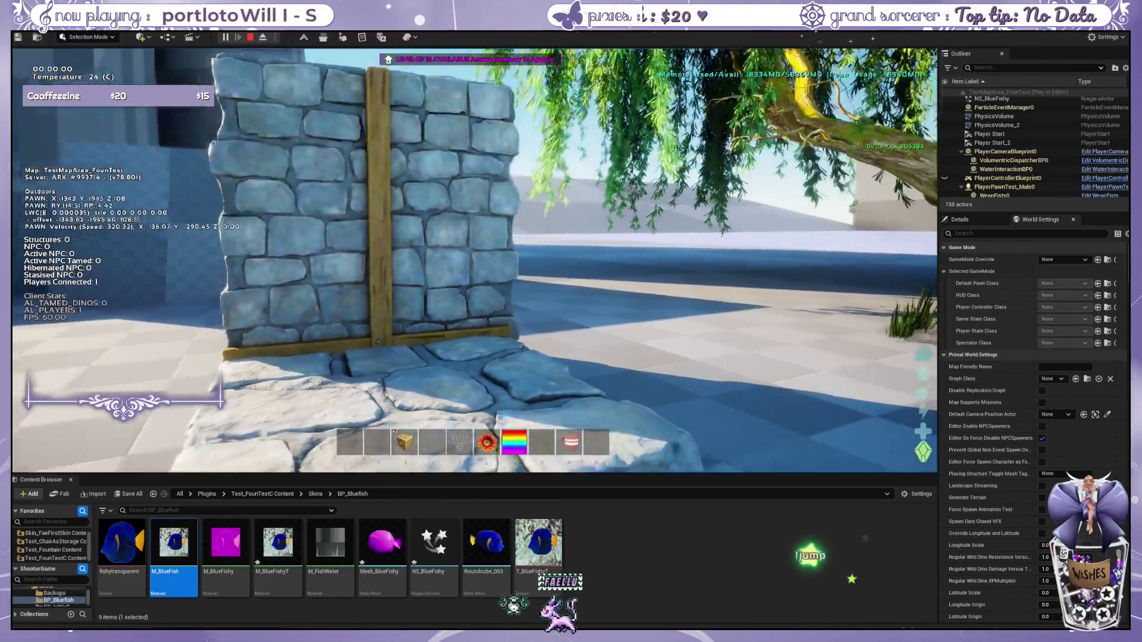
key(7)
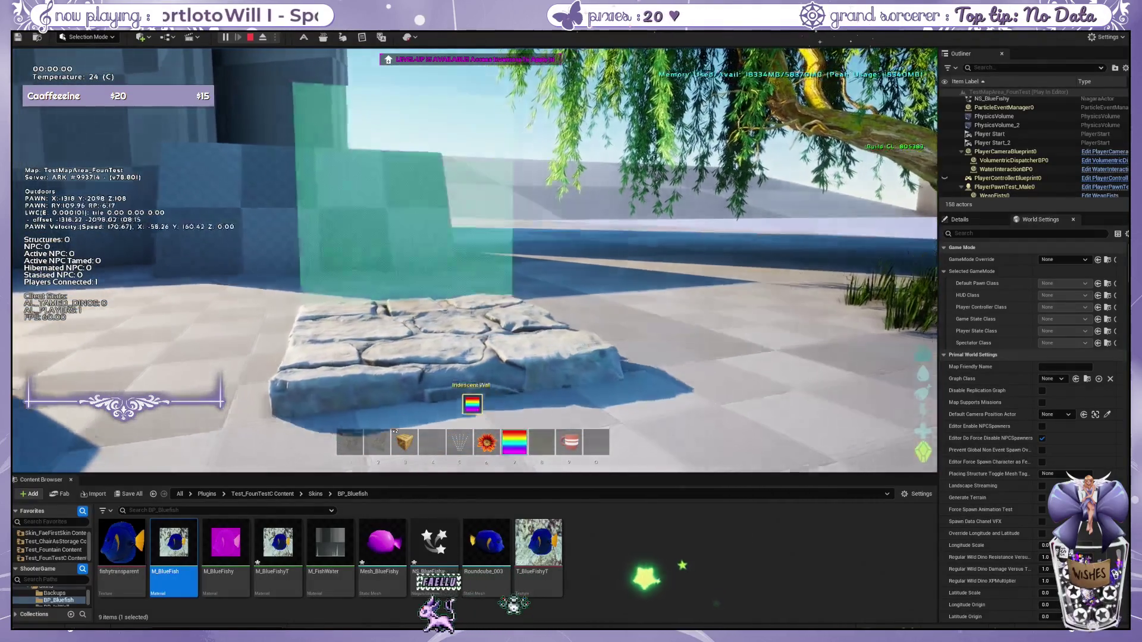
key(5)
key(w)
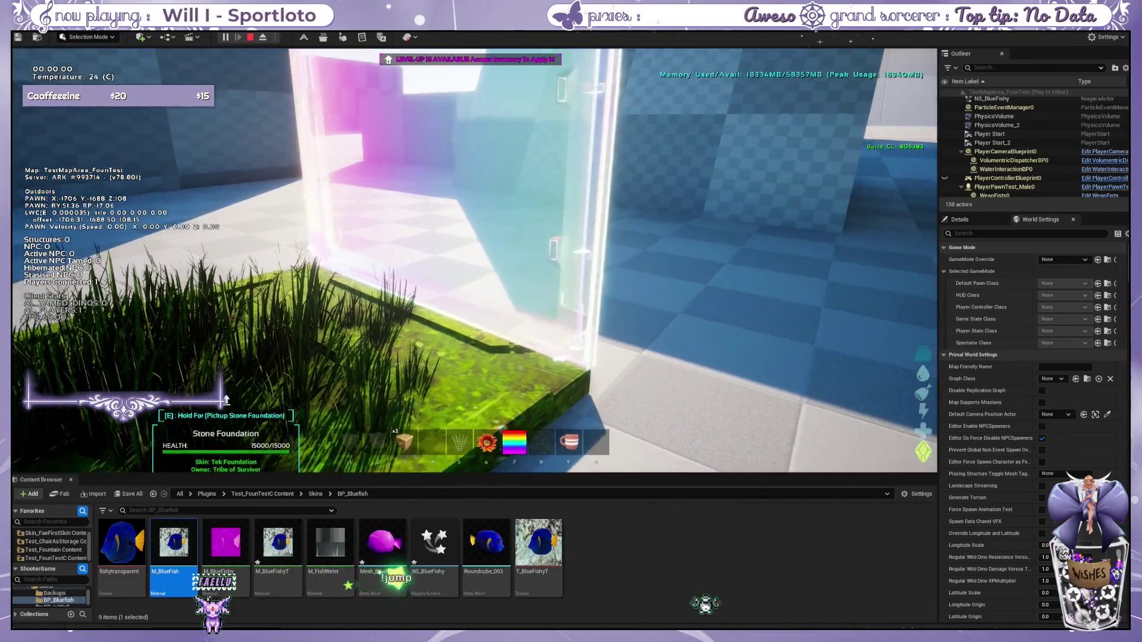
Step: Walk across the grass-covered foundation, step back onto the tiles, and release the mouse with Shift+F1
key(w)
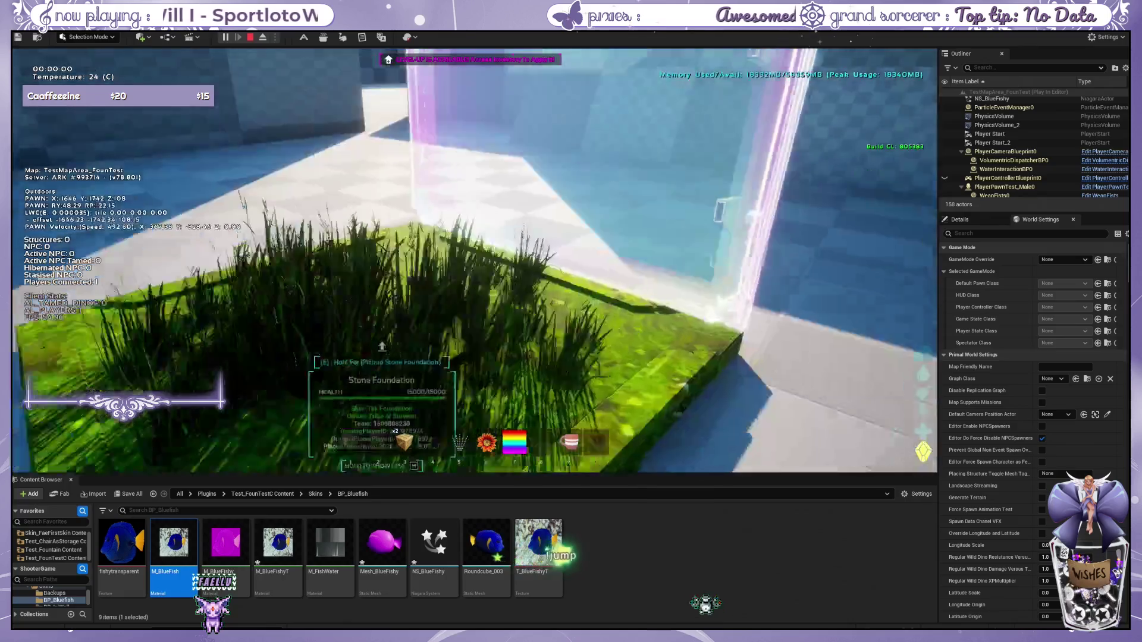
key(w)
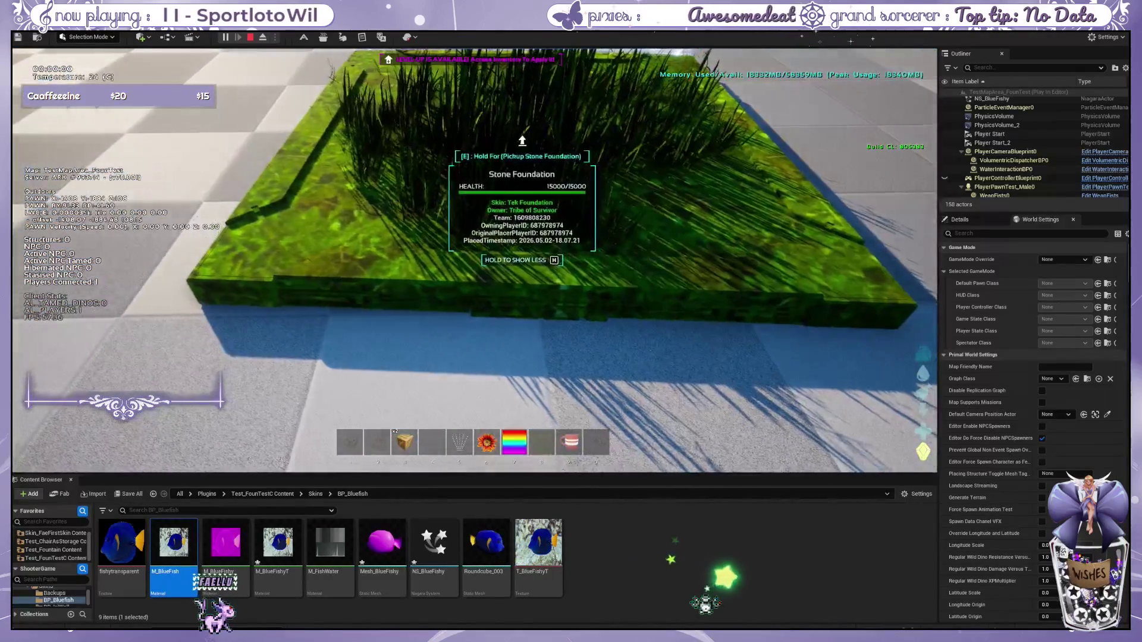
key(w)
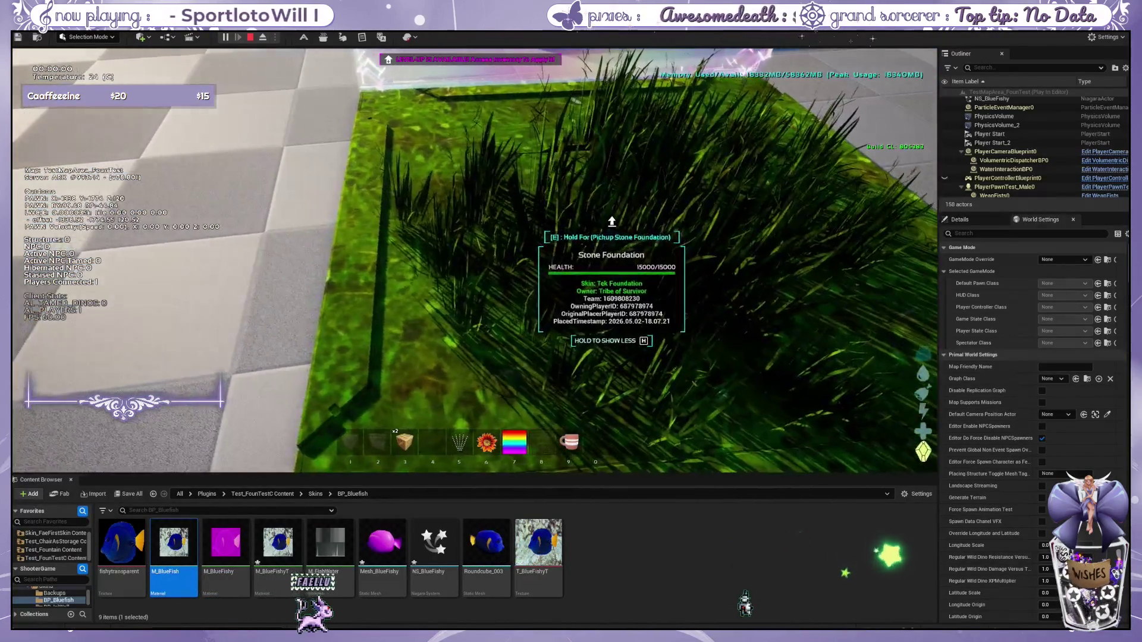
key(w)
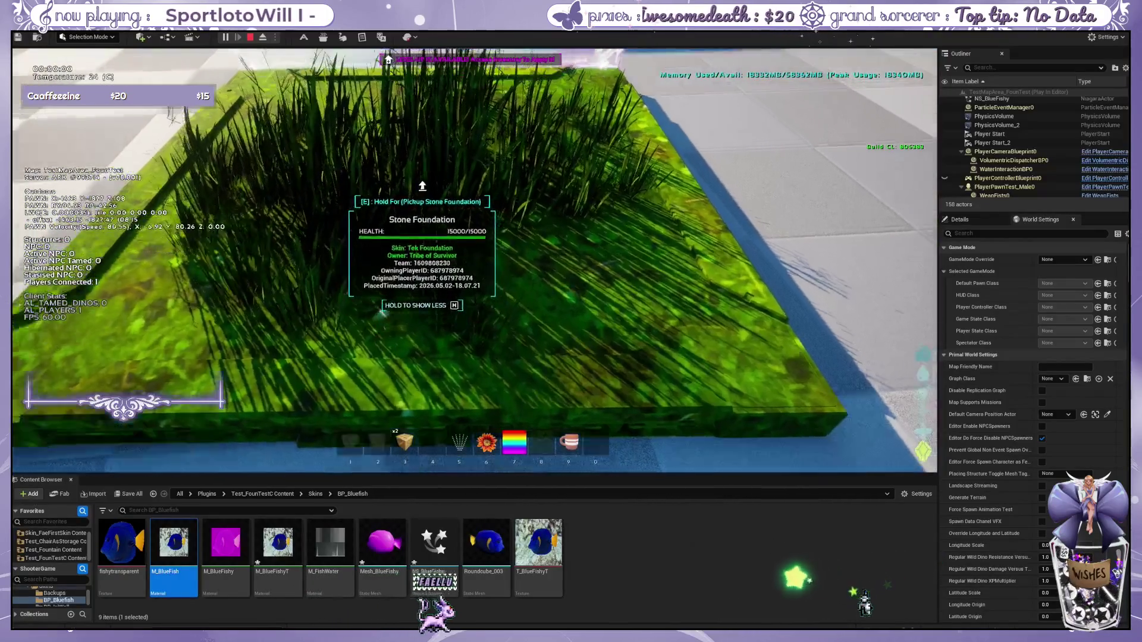
key(d)
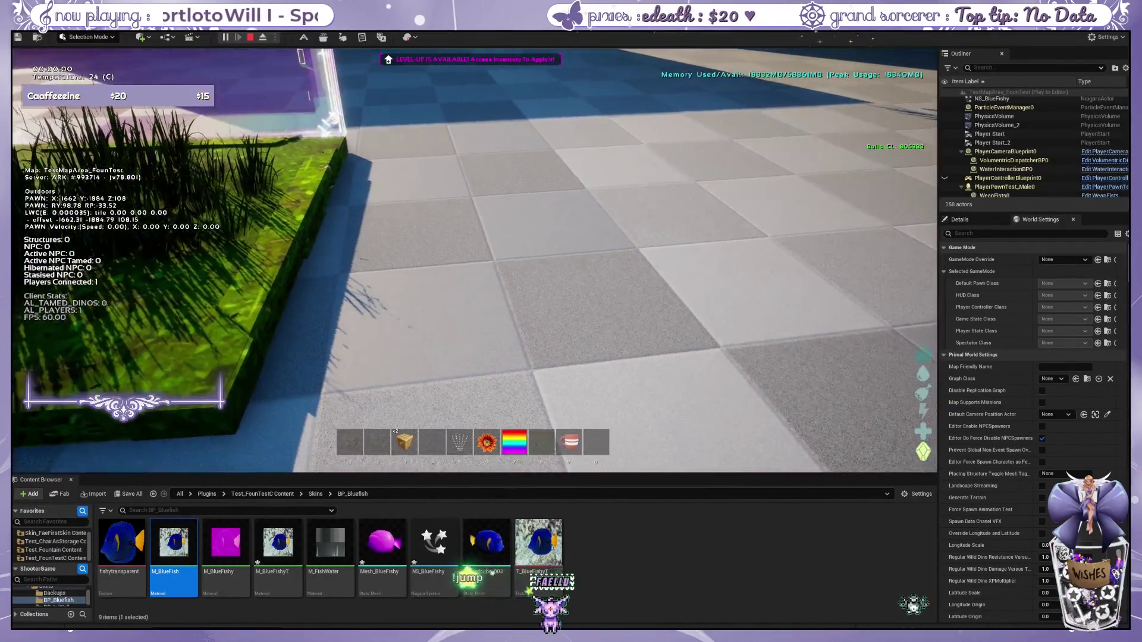
key(shift+F1)
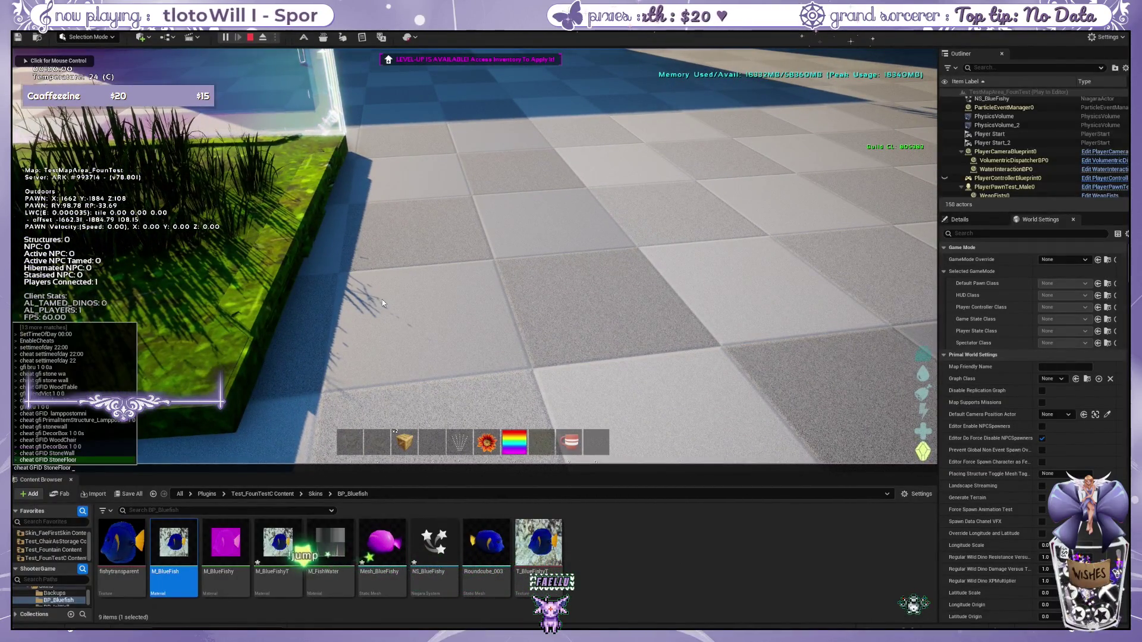
Step: Spawn a StoneFloor item with 'cheat GFID StoneFloor' and place a Stone Foundation on the tiles
key(Return)
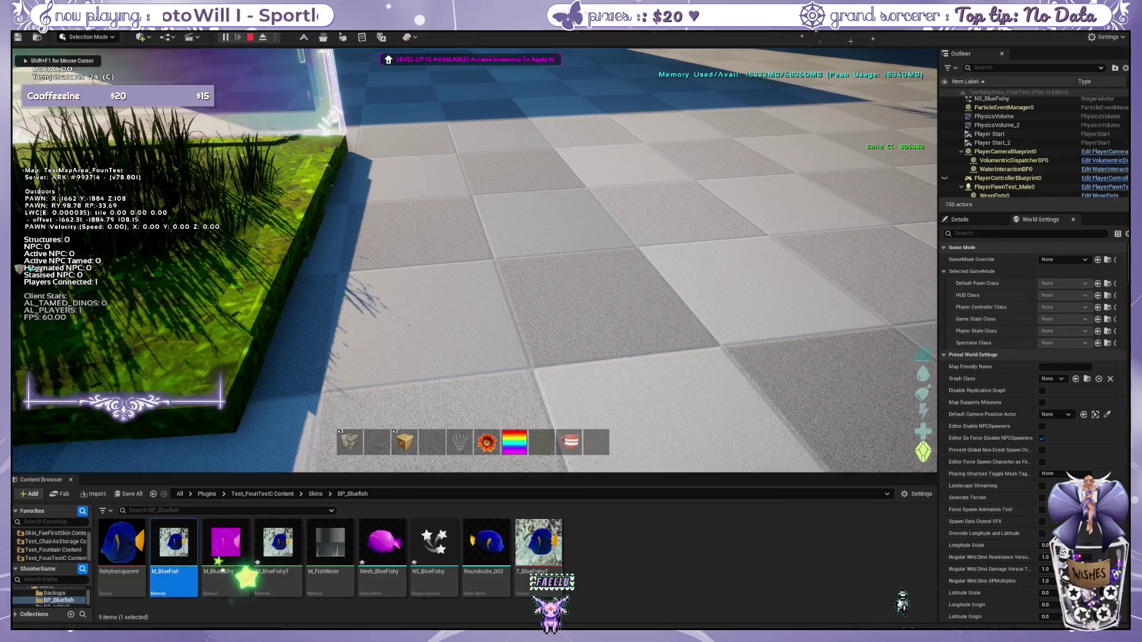
key(a)
key(i)
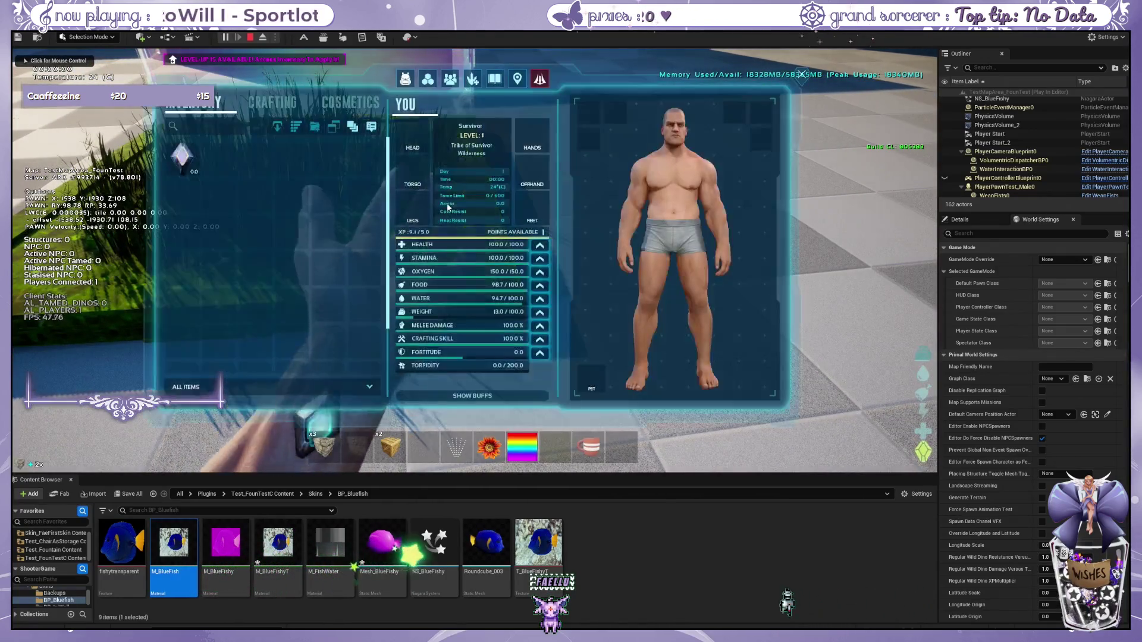
key(i)
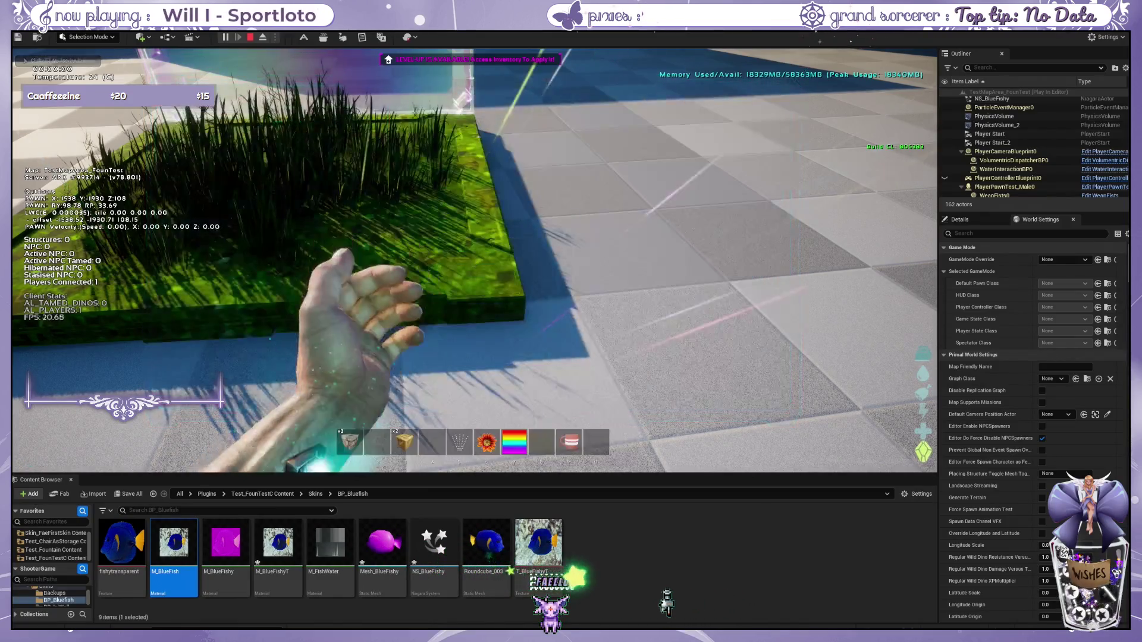
key(1)
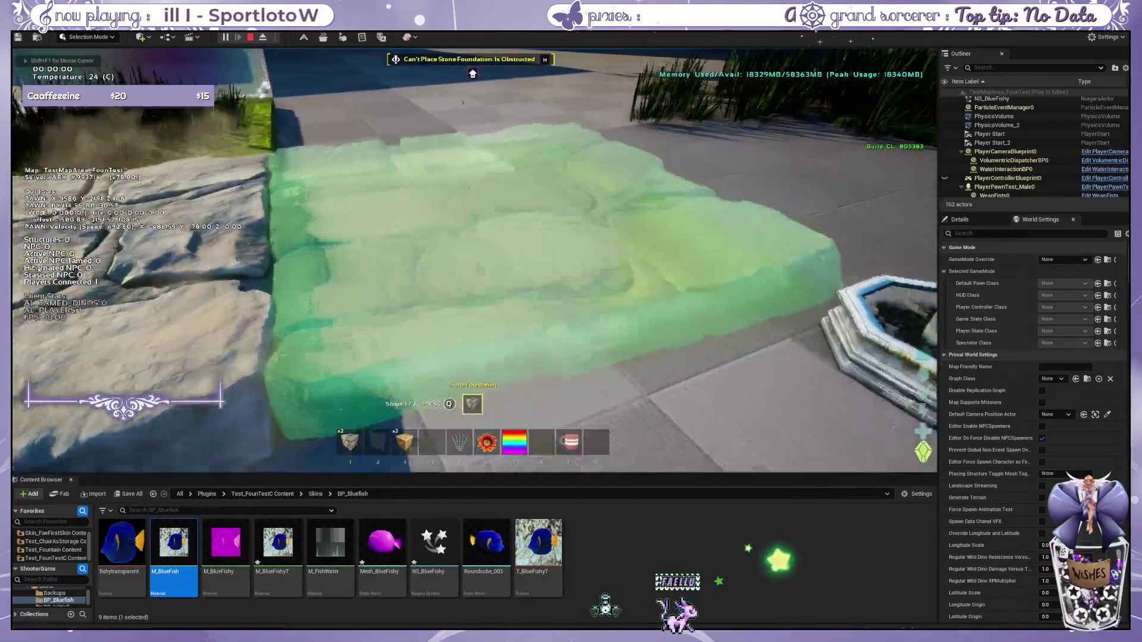
click(474, 260)
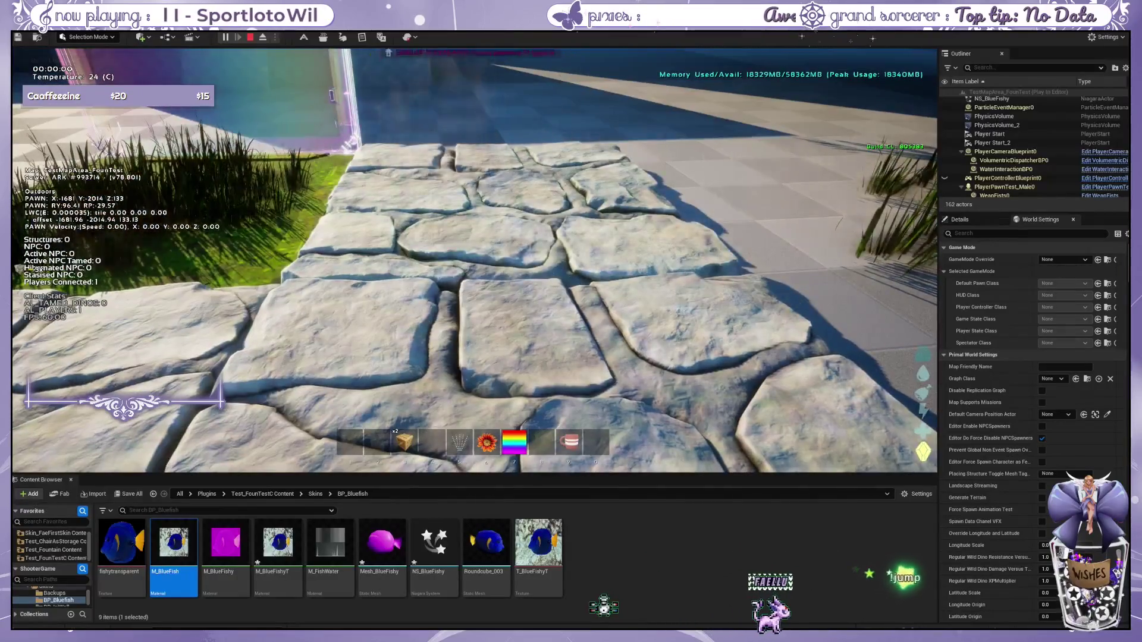
Step: Walk across the new stone foundation and over the grass-covered one to compare them
key(w)
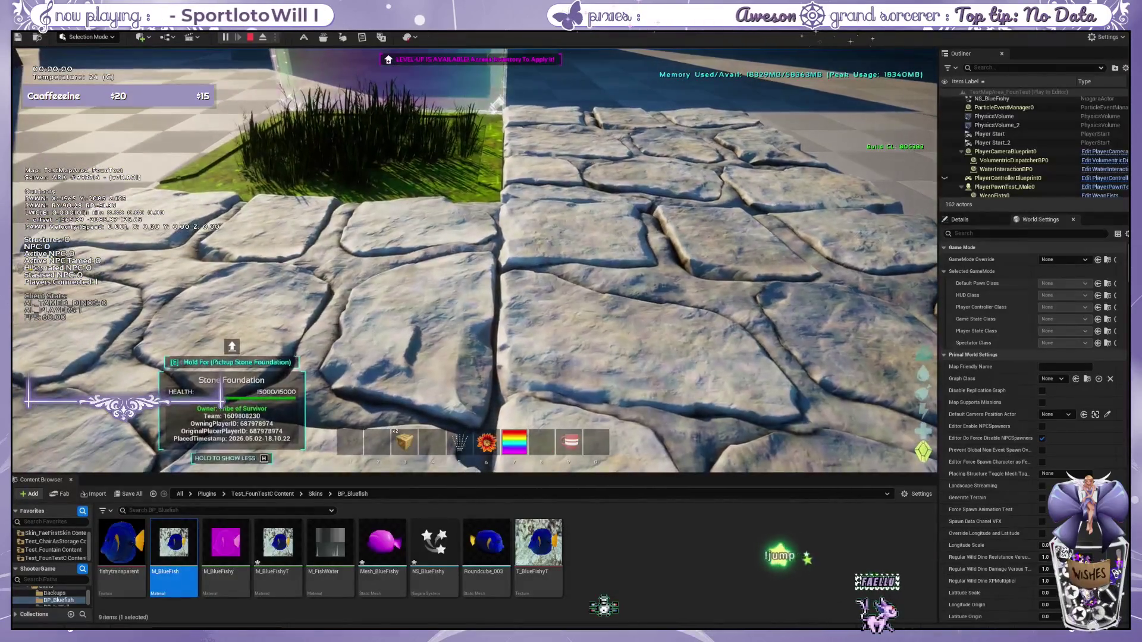
key(1)
key(w)
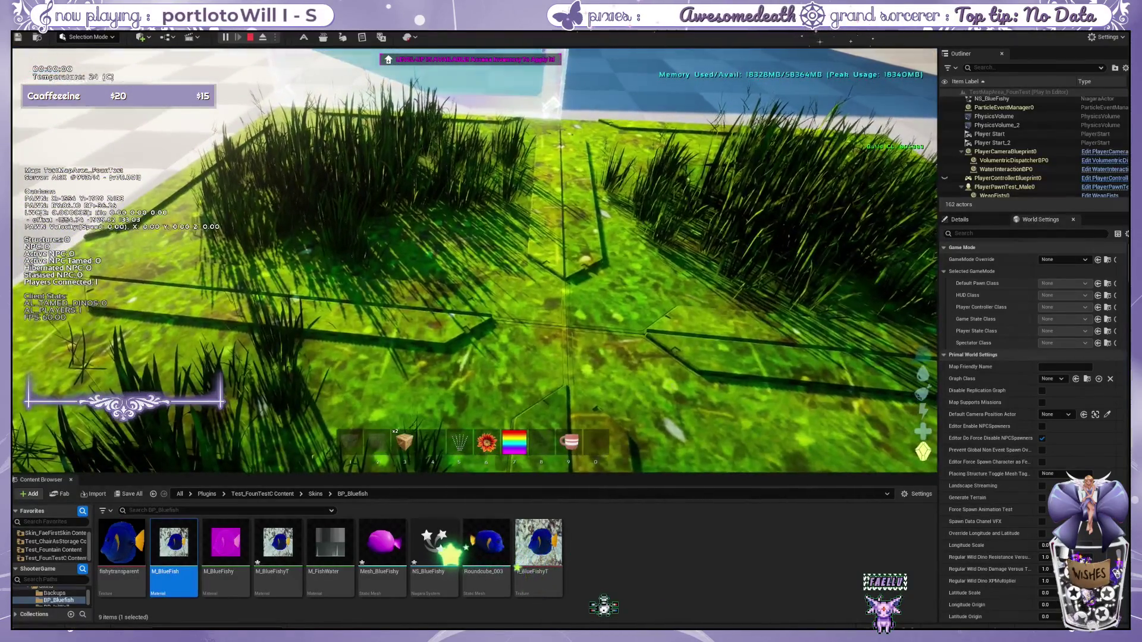
key(a)
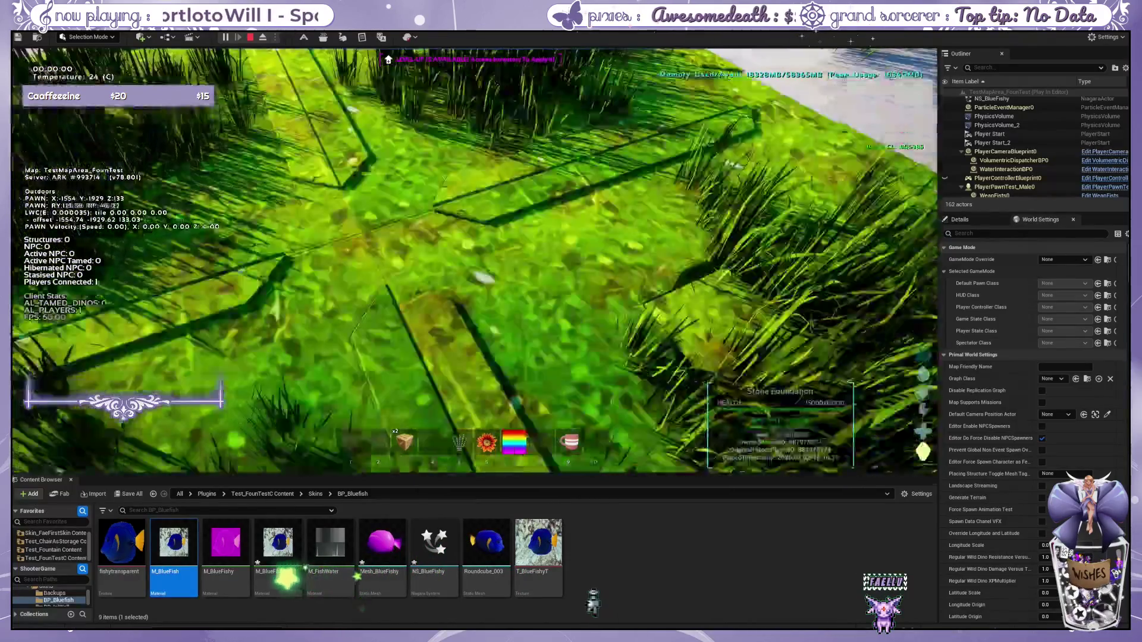
key(a)
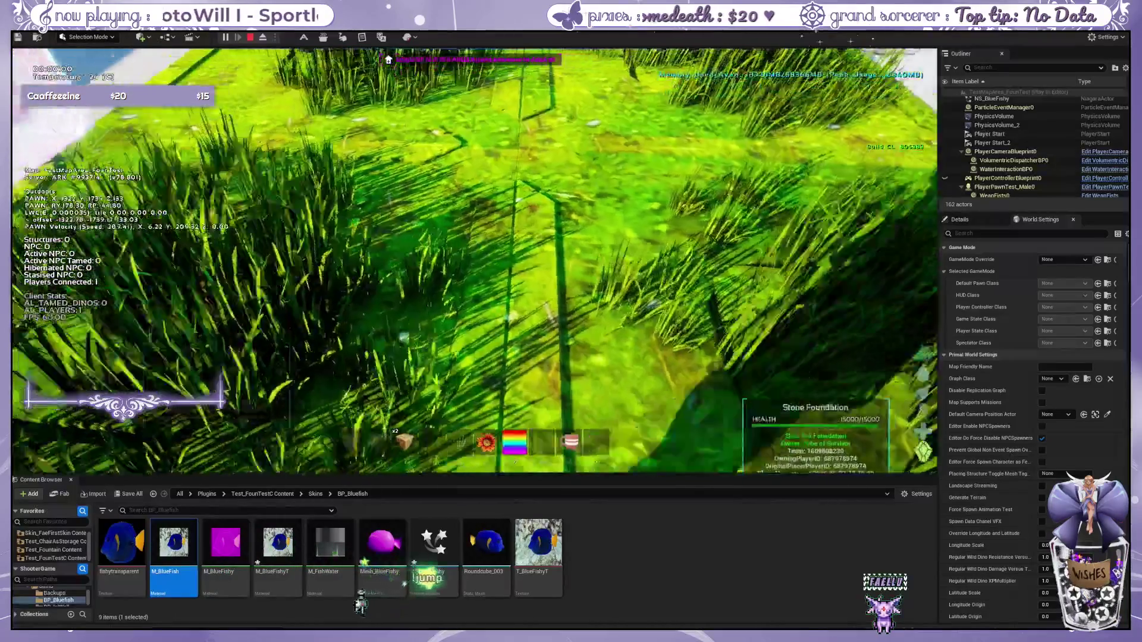
key(w)
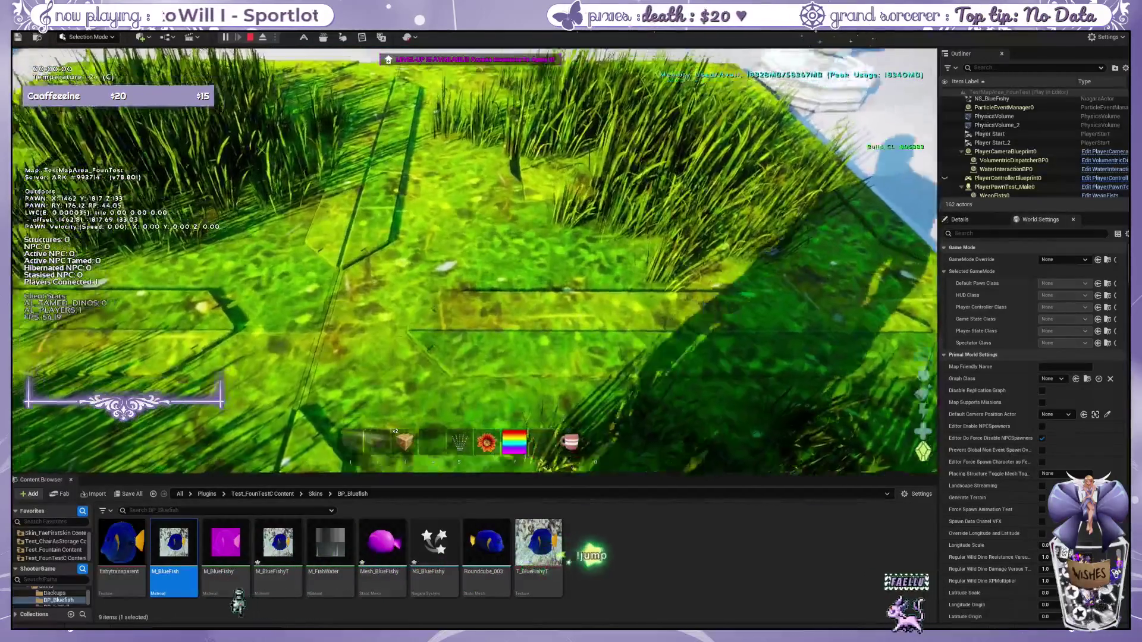
key(w)
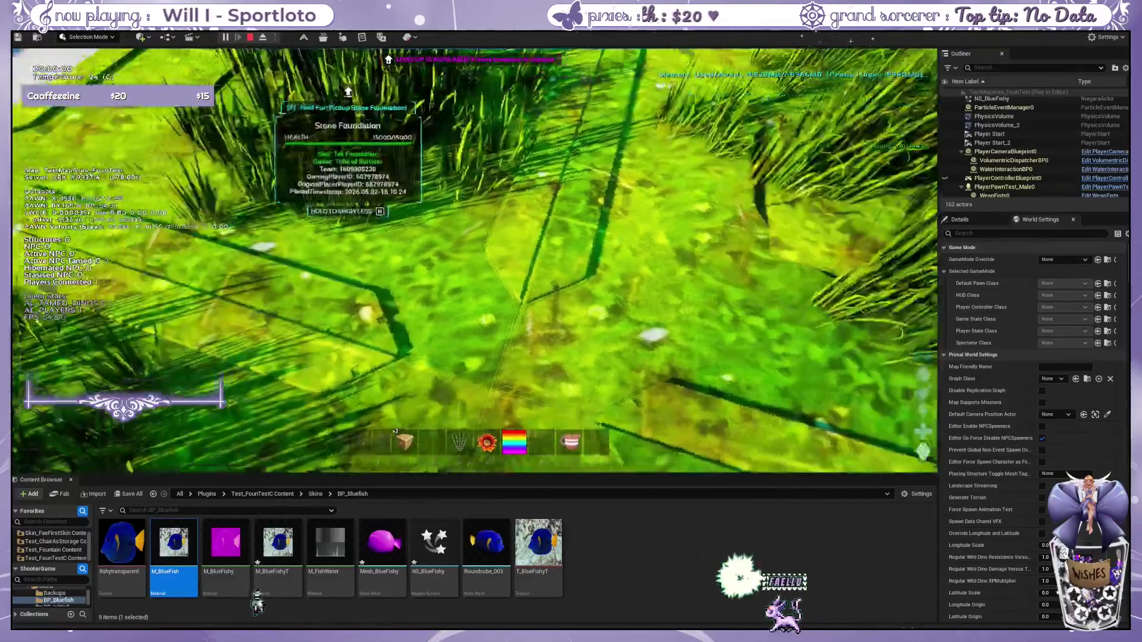
key(w)
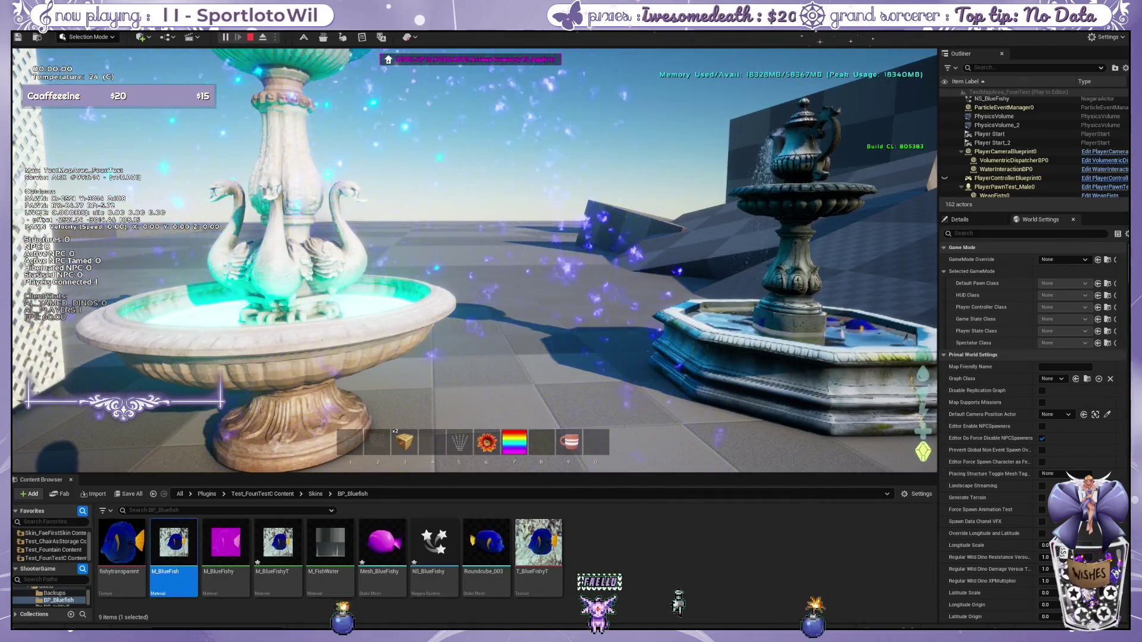
Step: Step back to view both fountains, then walk from the swan fountain toward the teacup fountain
key(s)
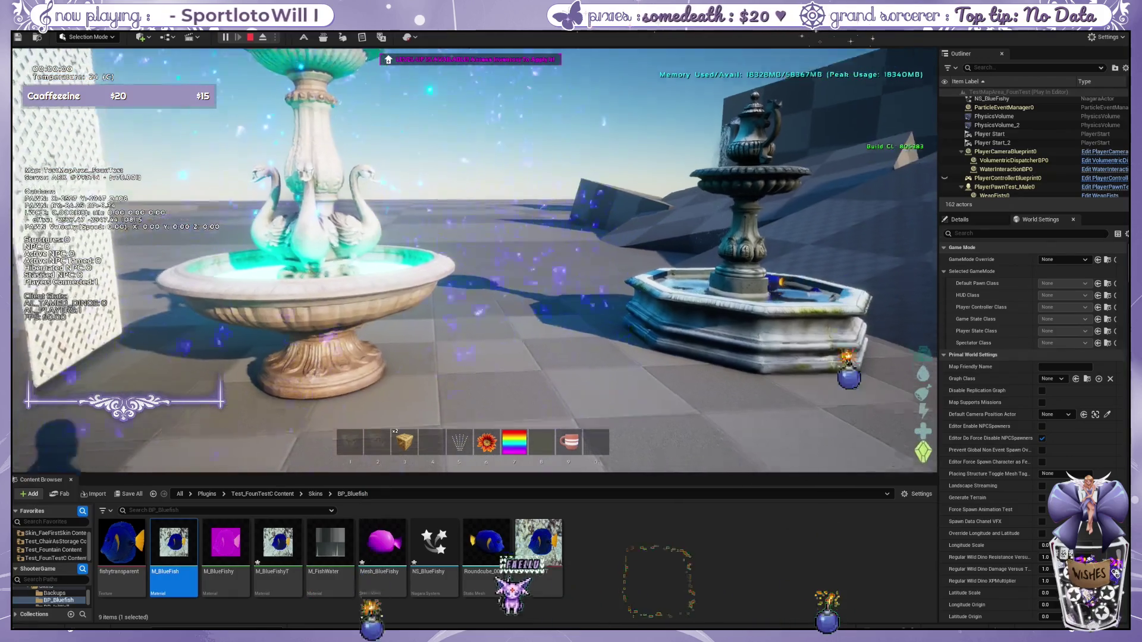
key(w)
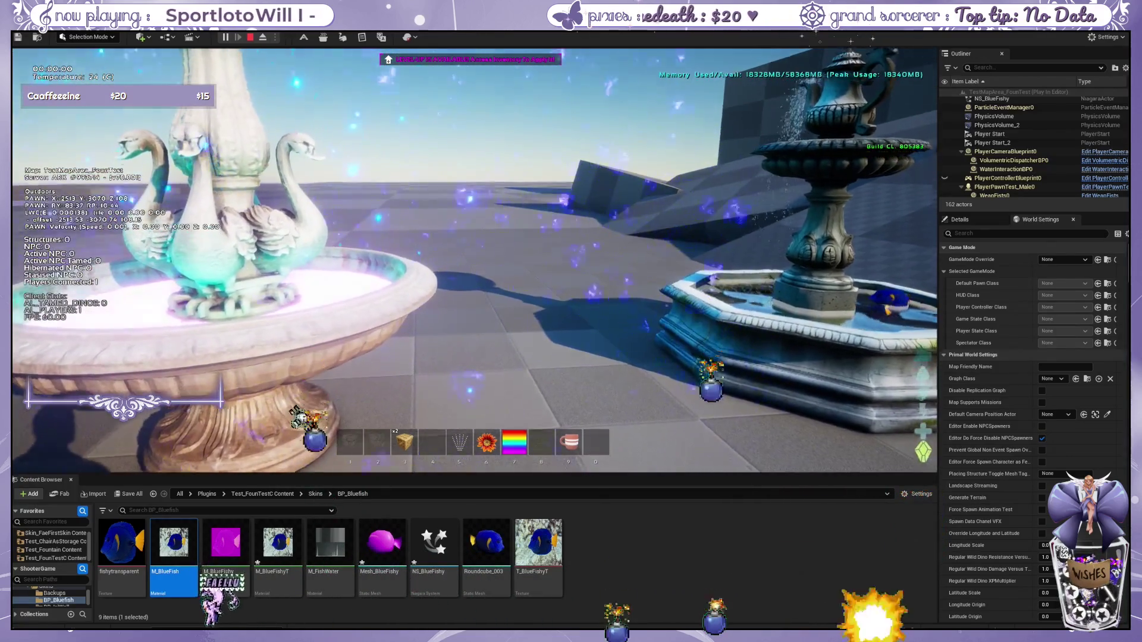
key(w)
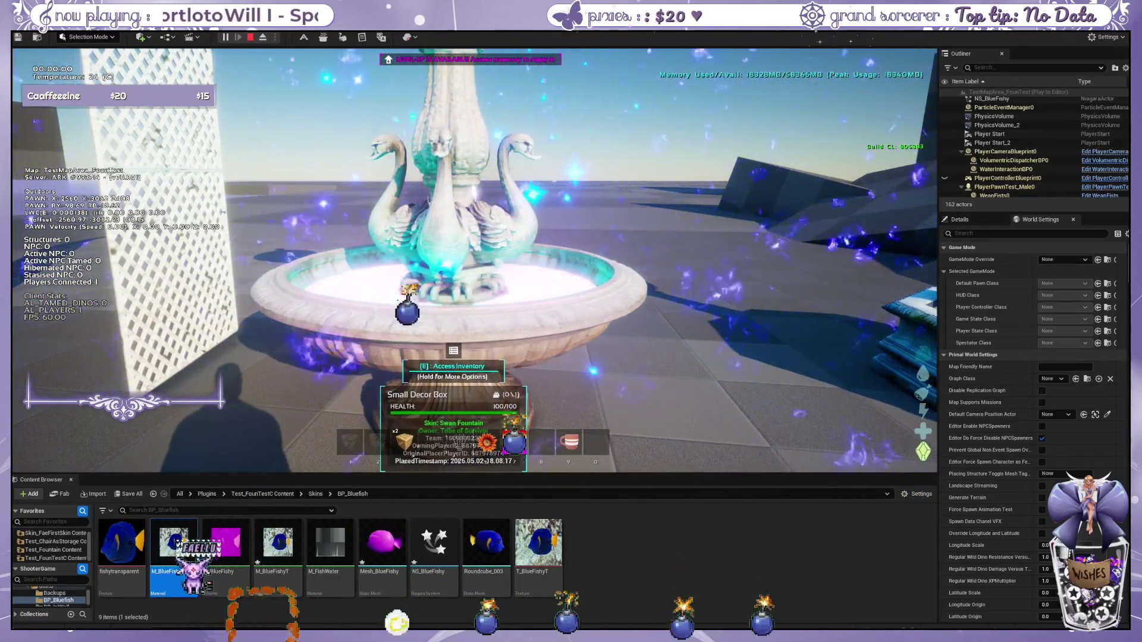
Step: Walk to the teacup fountain, open its inventory from the interaction options, and close it
key(d)
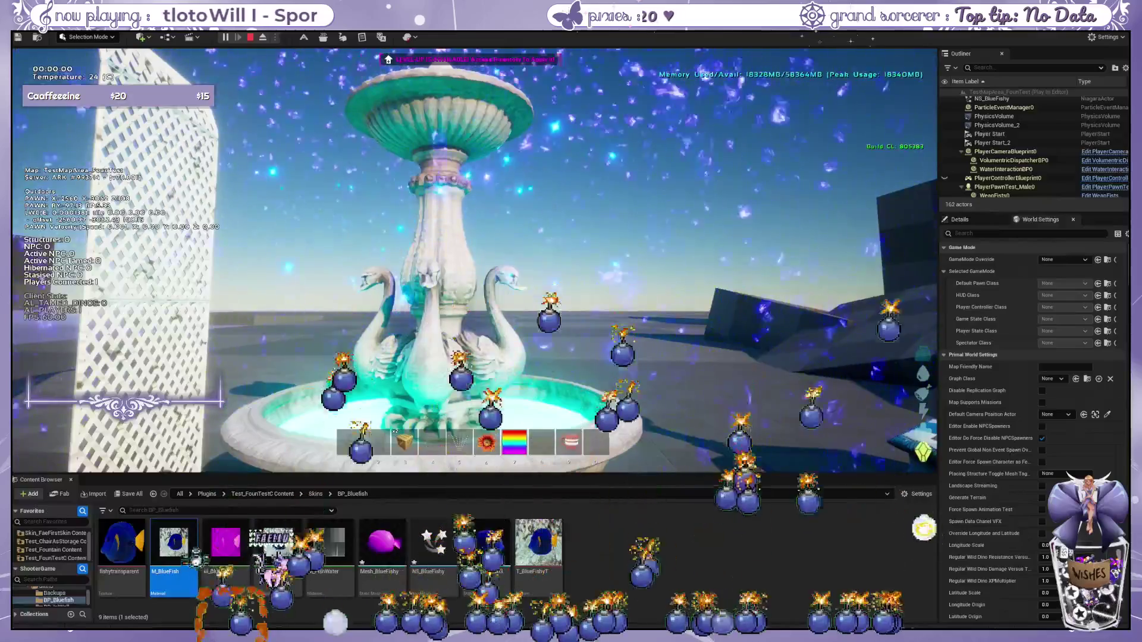
key(w)
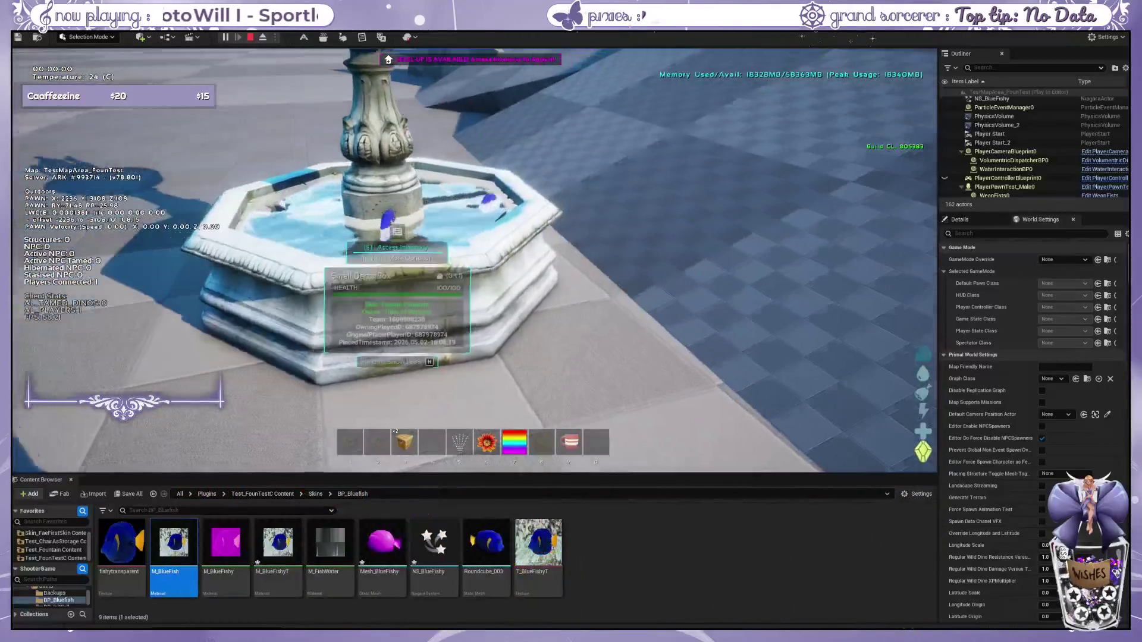
key(e)
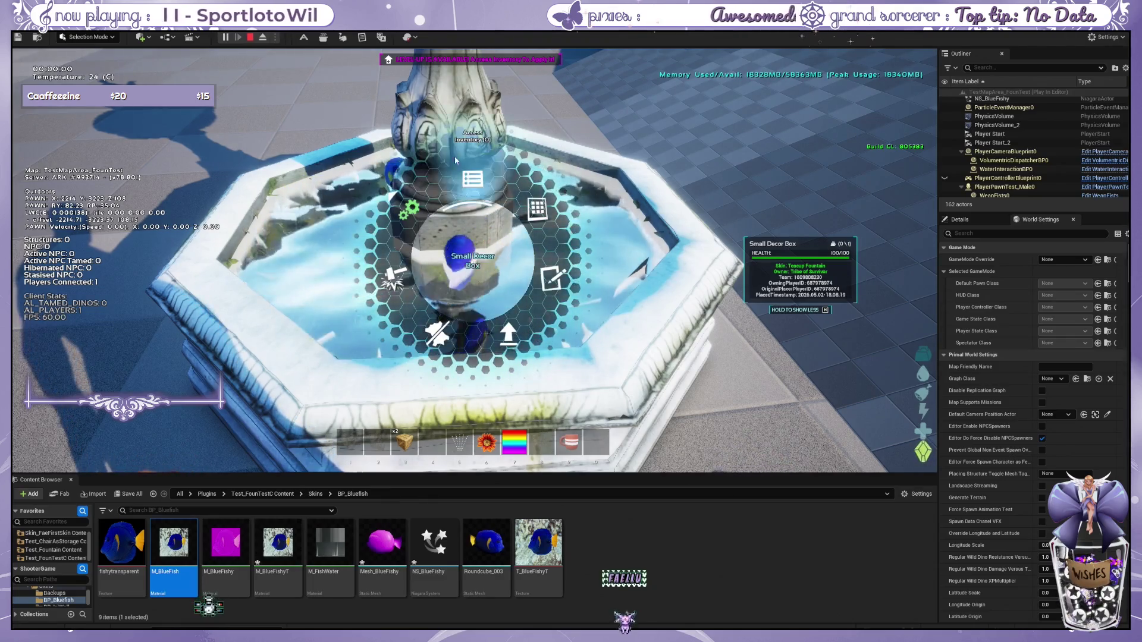
click(456, 161)
key(Escape)
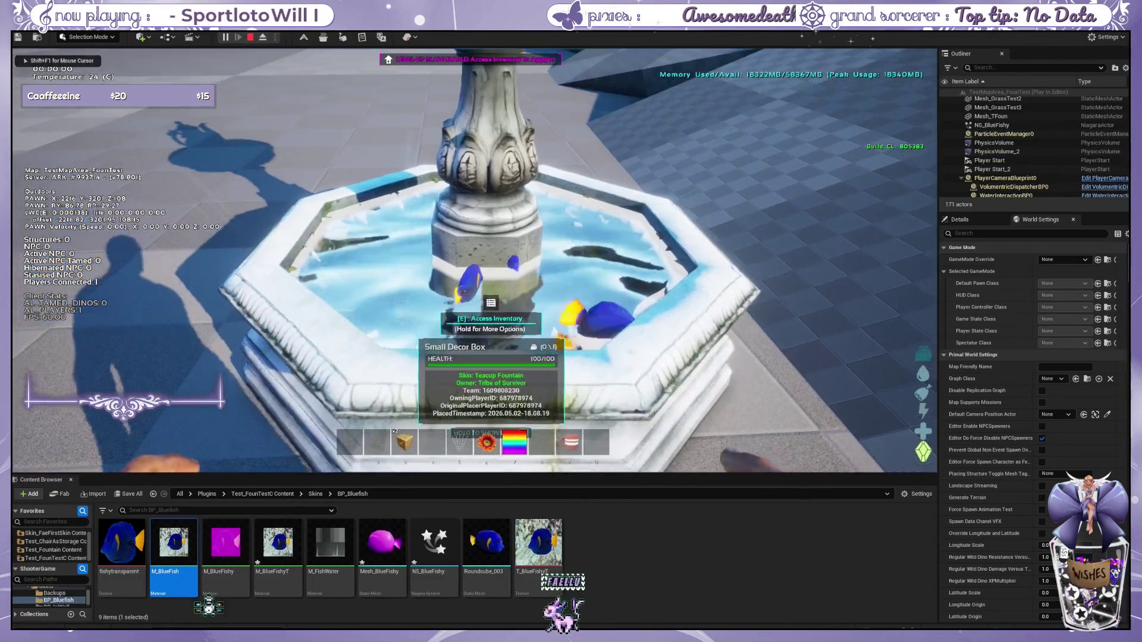
Step: Switch the teacup fountain's skin variant to Fountain On, back to Default, and exit the wheel
key(e)
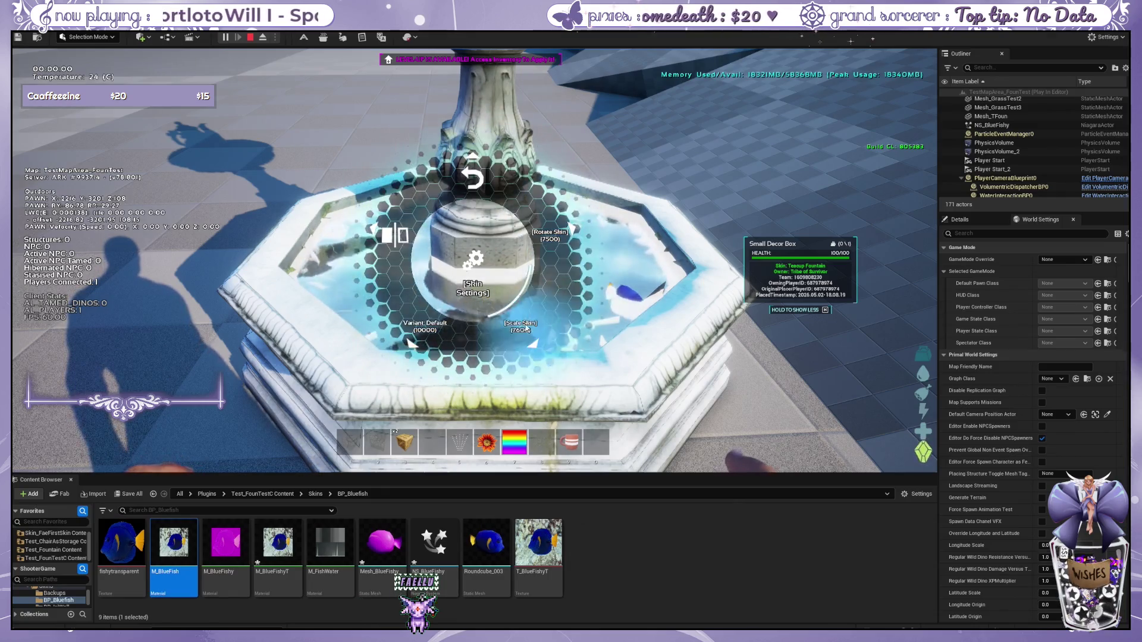
click(445, 345)
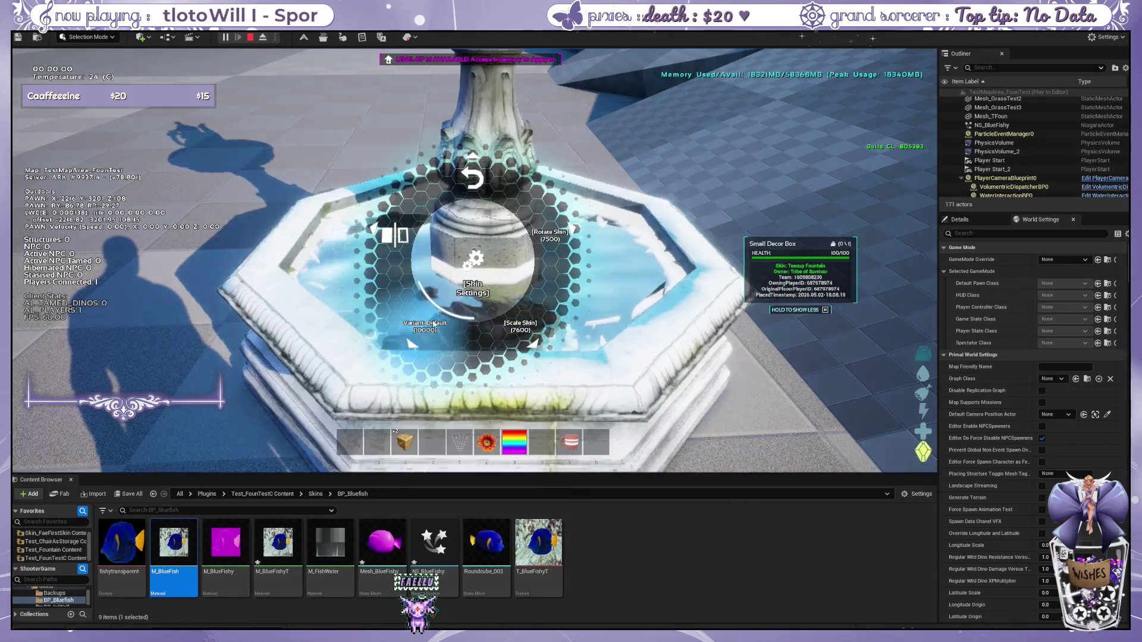
click(429, 330)
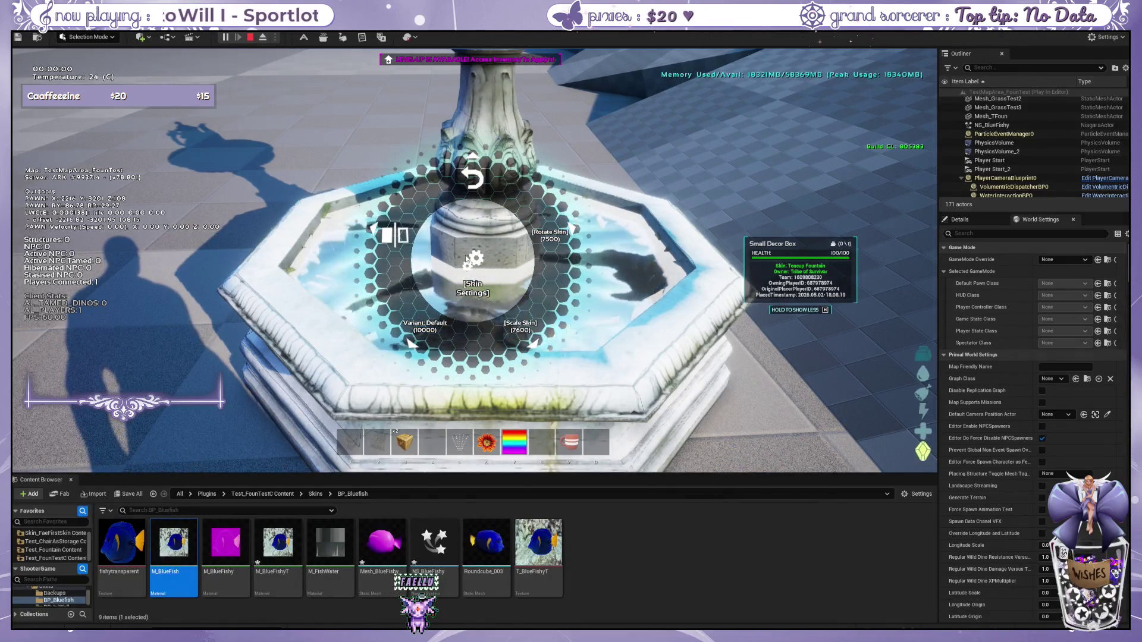
click(474, 258)
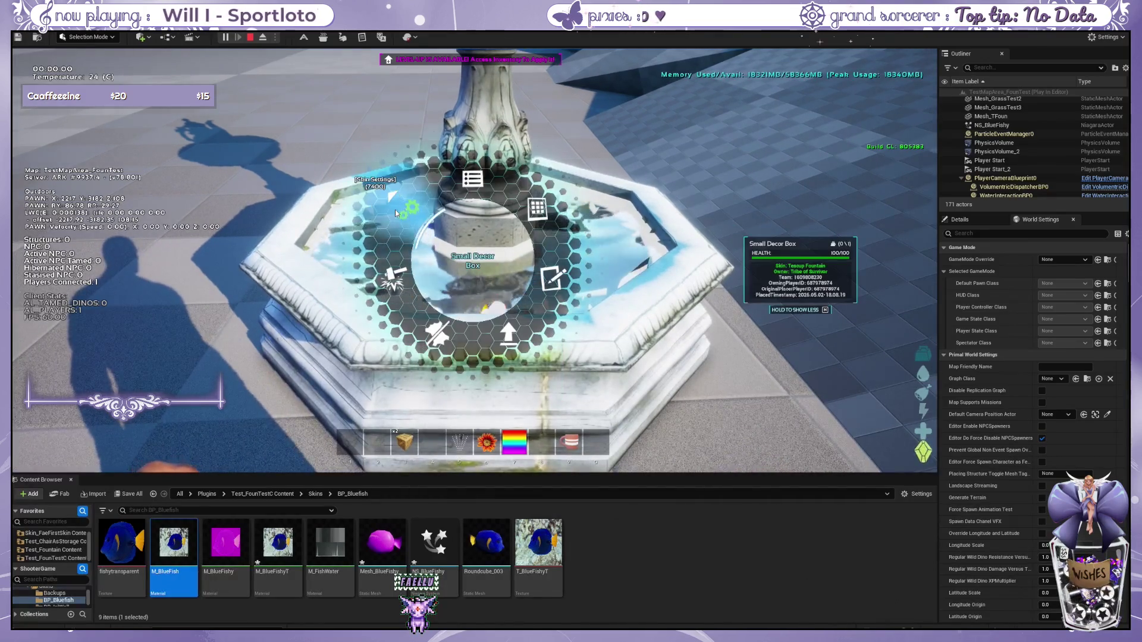
key(Escape)
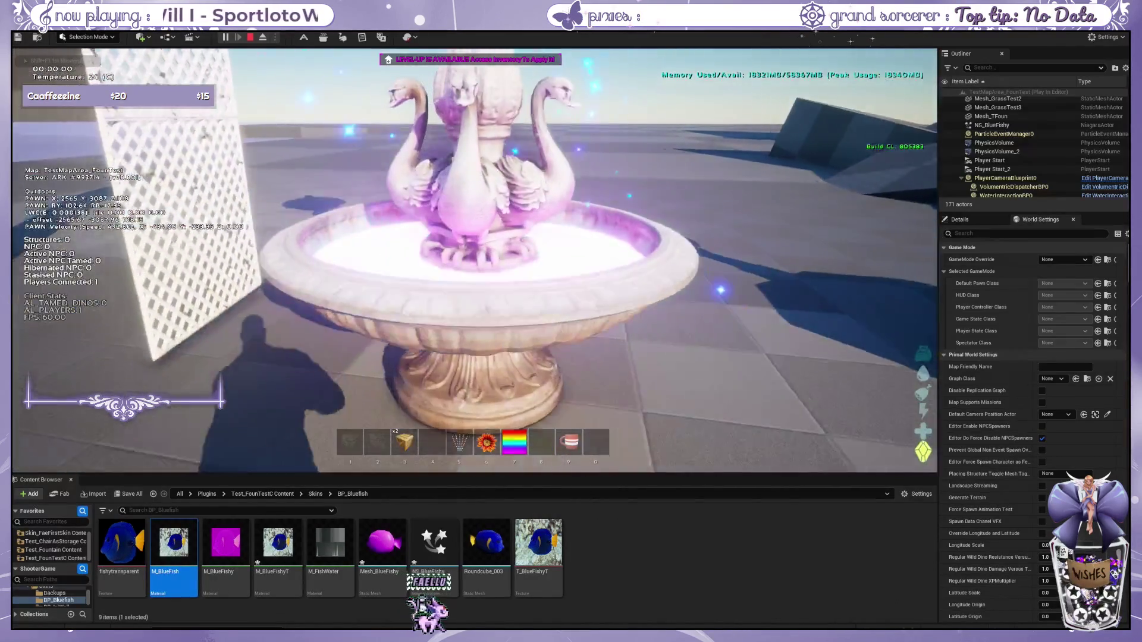
Step: Open the swan fountain's FOUNTAIN!! Glow menu and toggle the glow through pink, teal, white and purple
key(s)
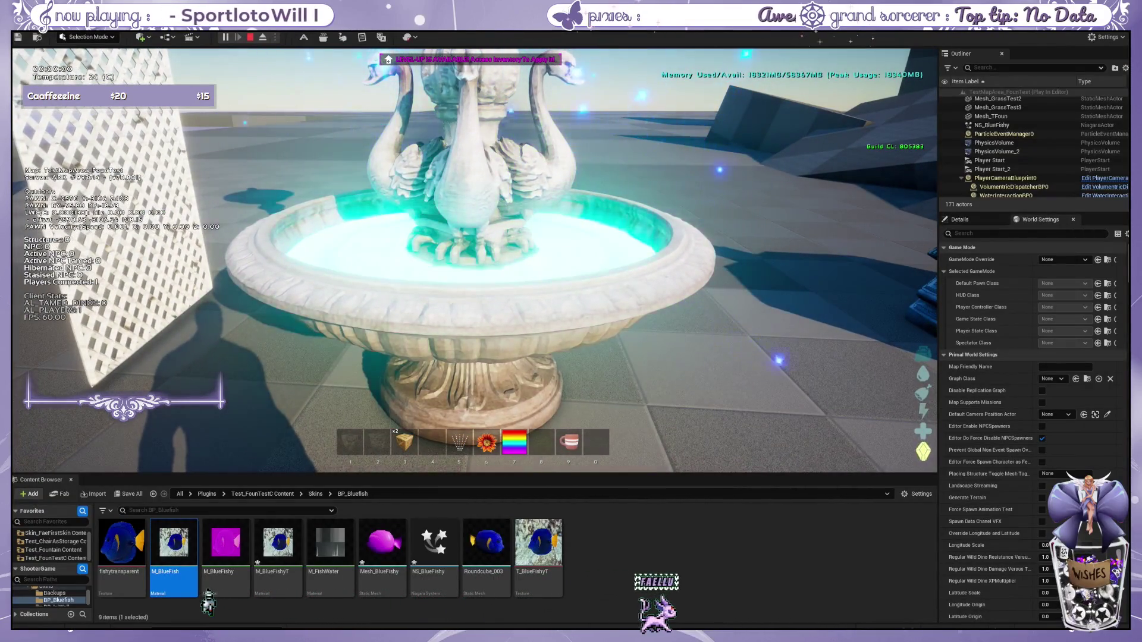
key(w)
key(e)
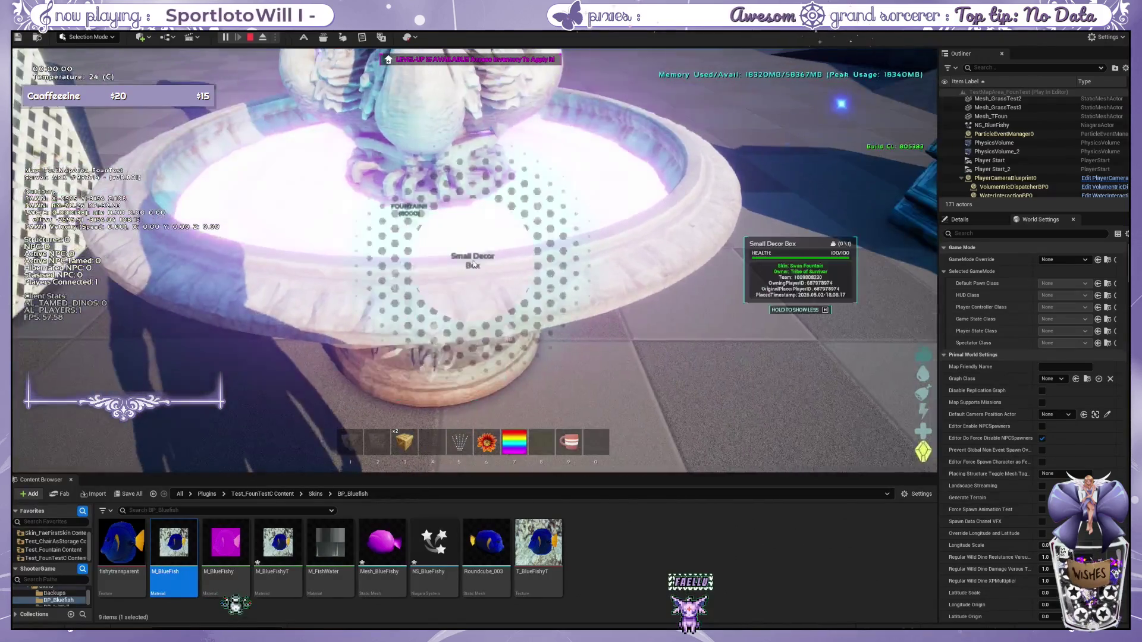
click(414, 215)
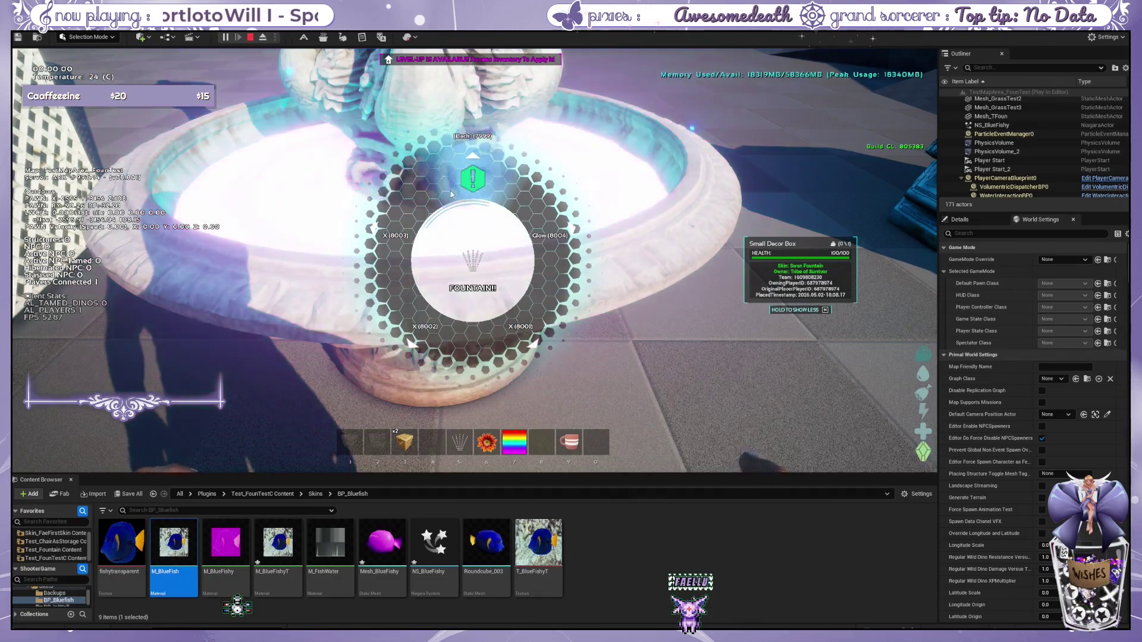
click(541, 255)
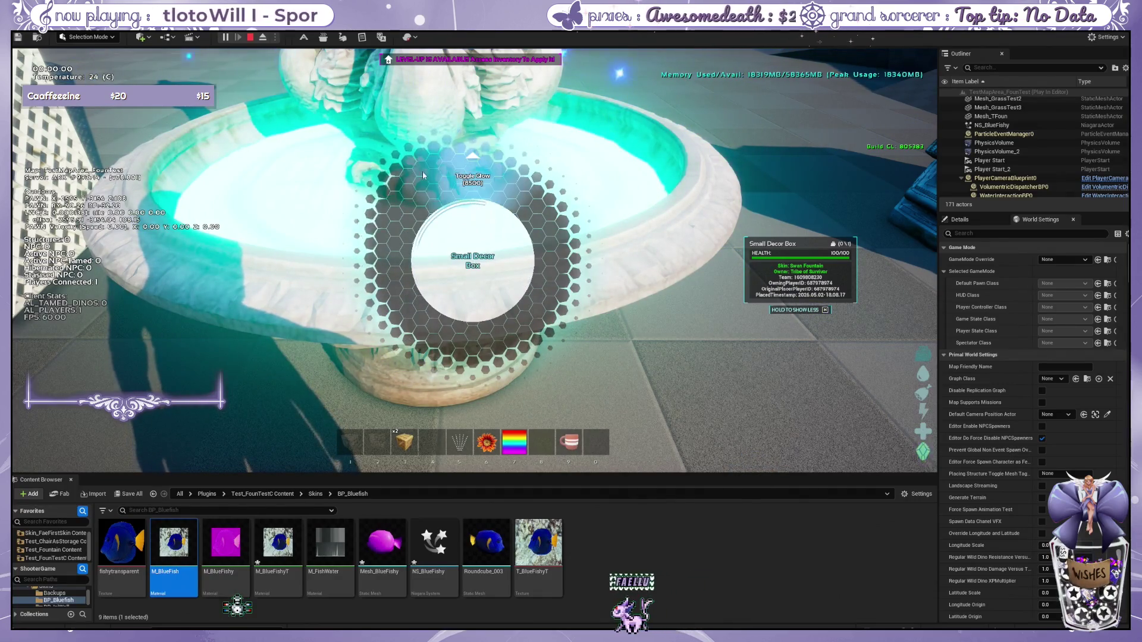
click(459, 176)
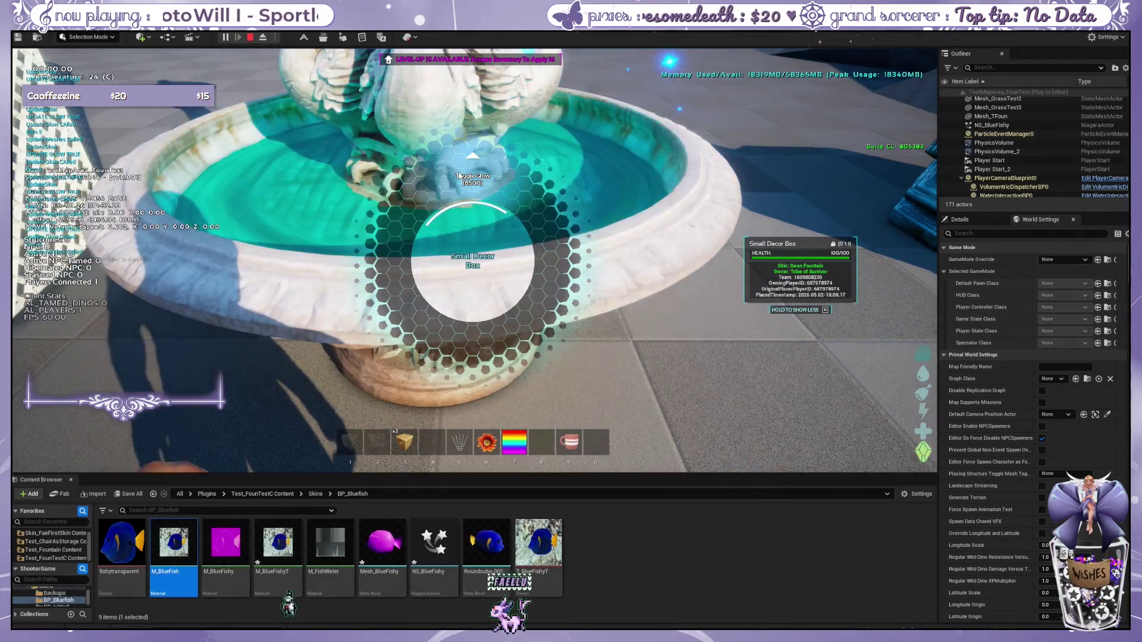
click(459, 176)
click(459, 176)
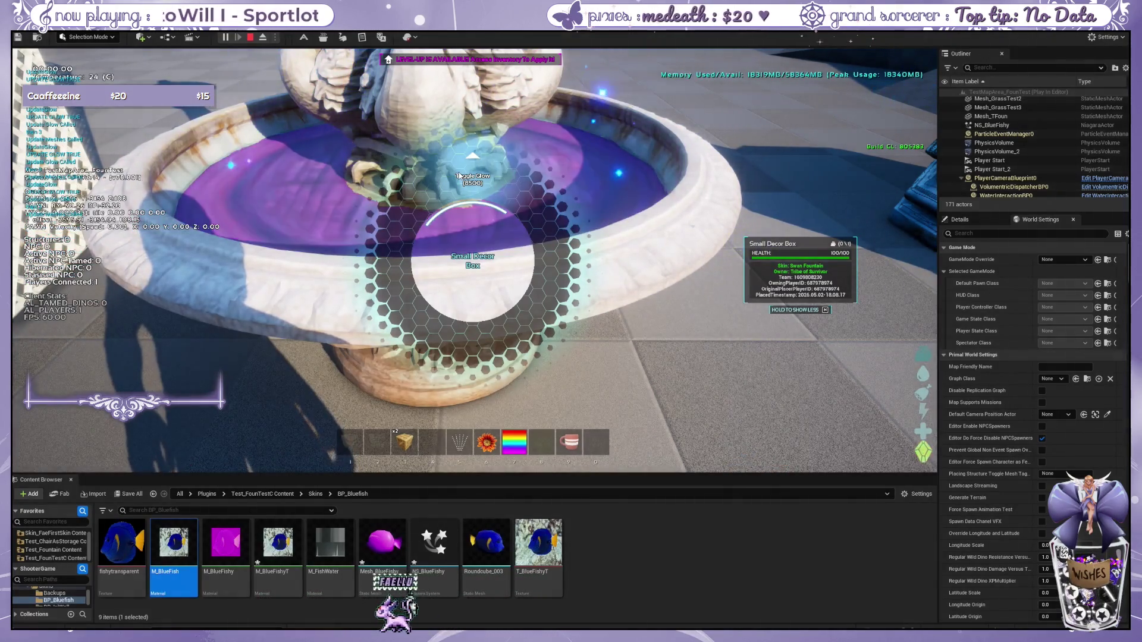
click(460, 176)
click(459, 176)
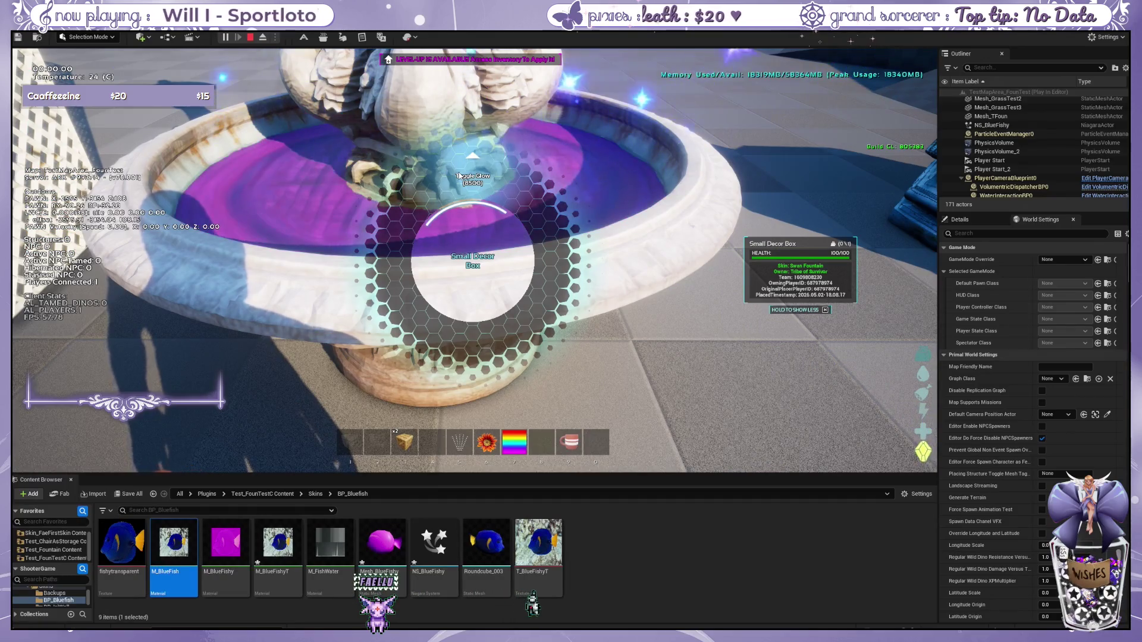
click(459, 176)
click(459, 176)
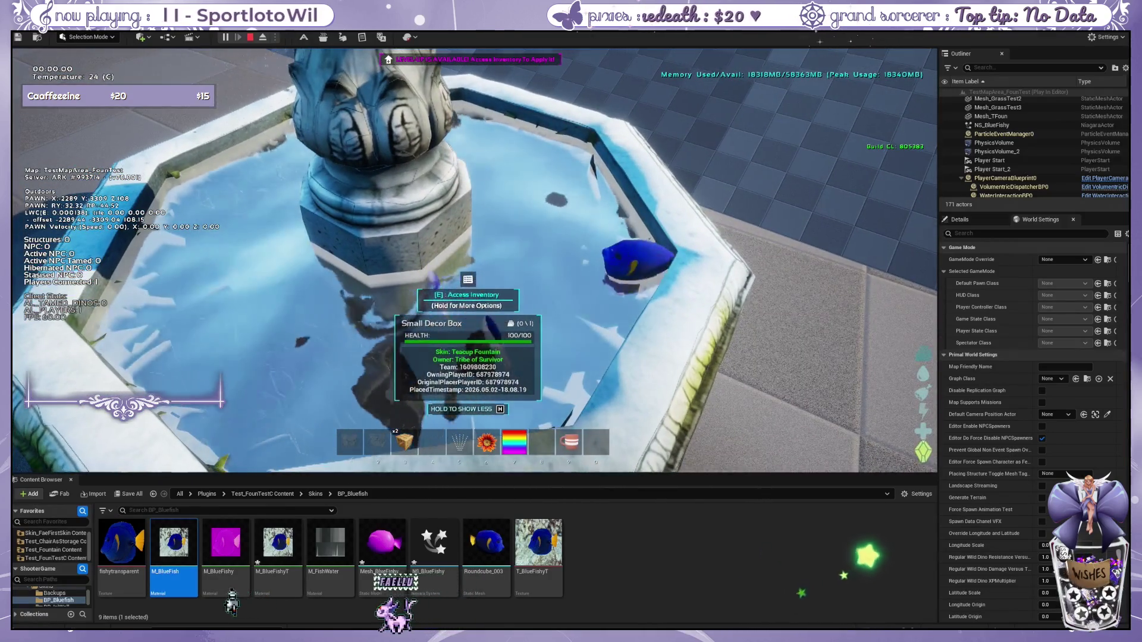
Step: Walk back to the teacup fountain and step back to watch the blue tang fish in its pool
key(w)
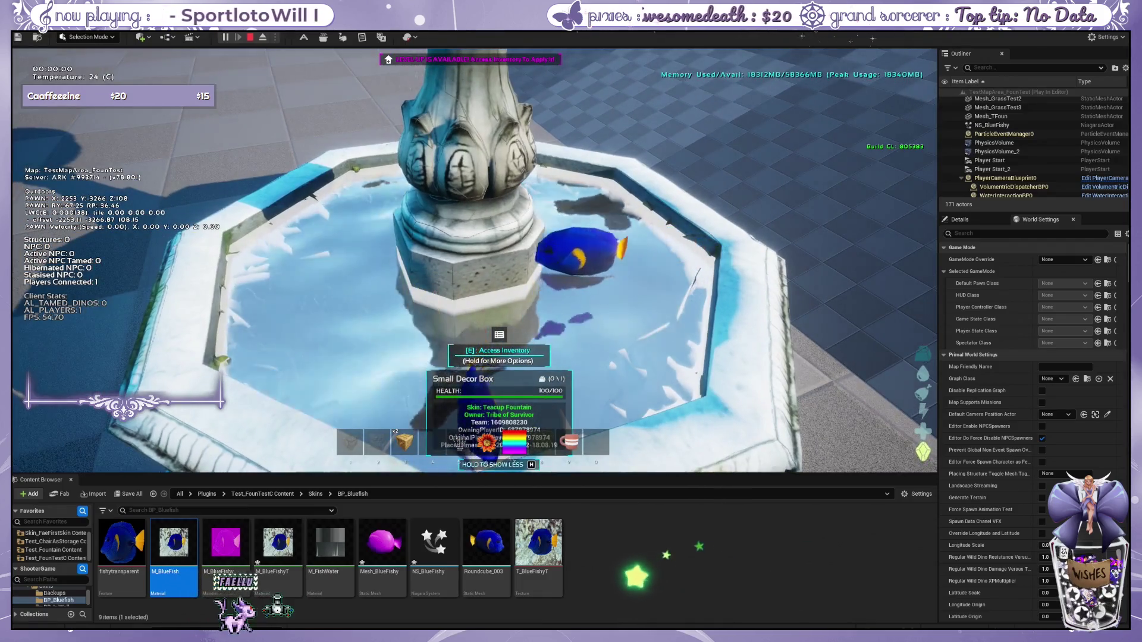
key(s)
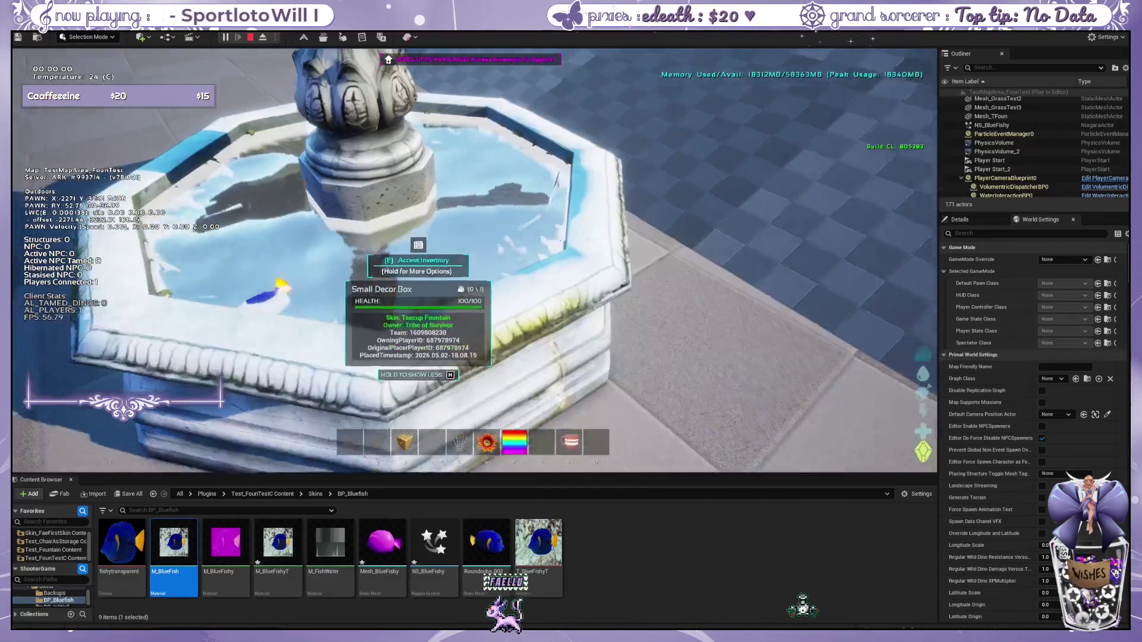
Step: Circle the teacup fountain for a close look at the fish, then walk away
key(w)
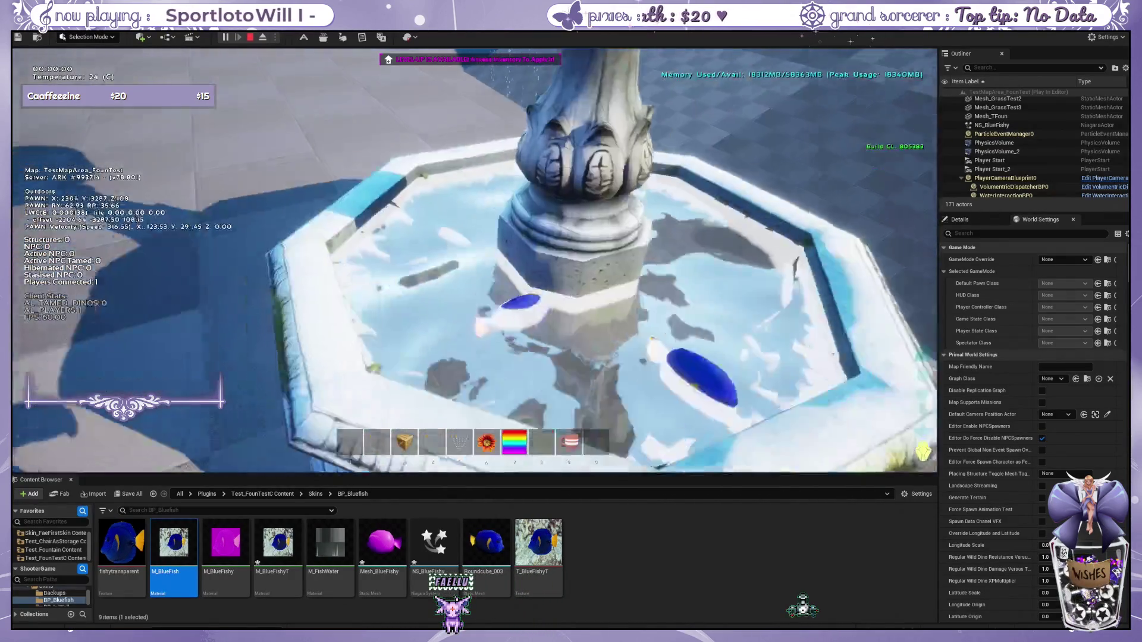
key(w)
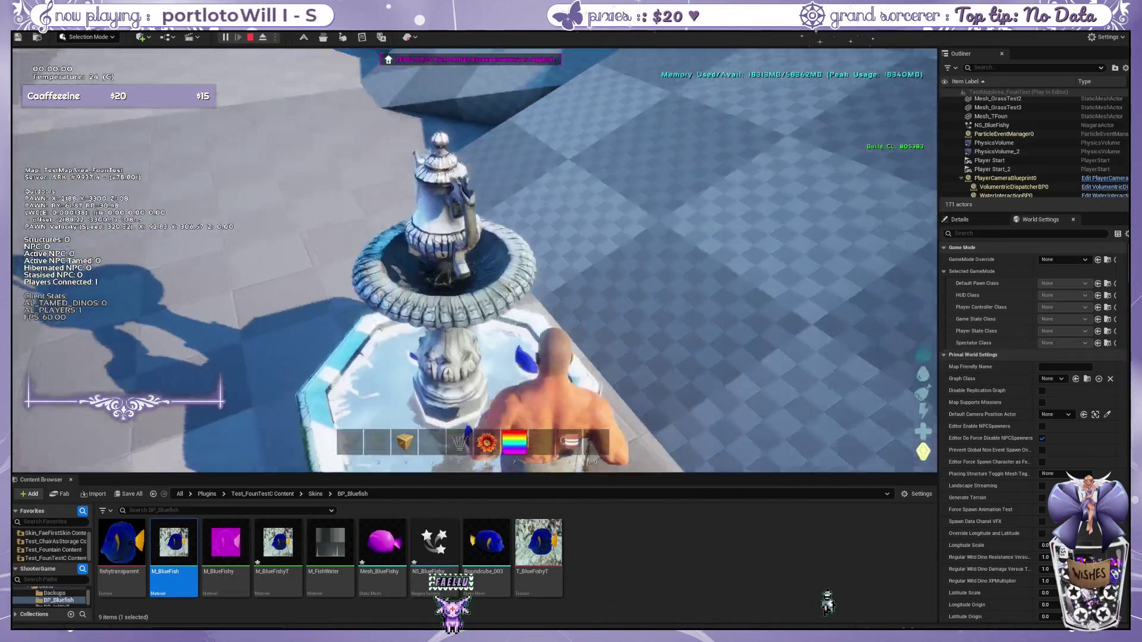
key(w)
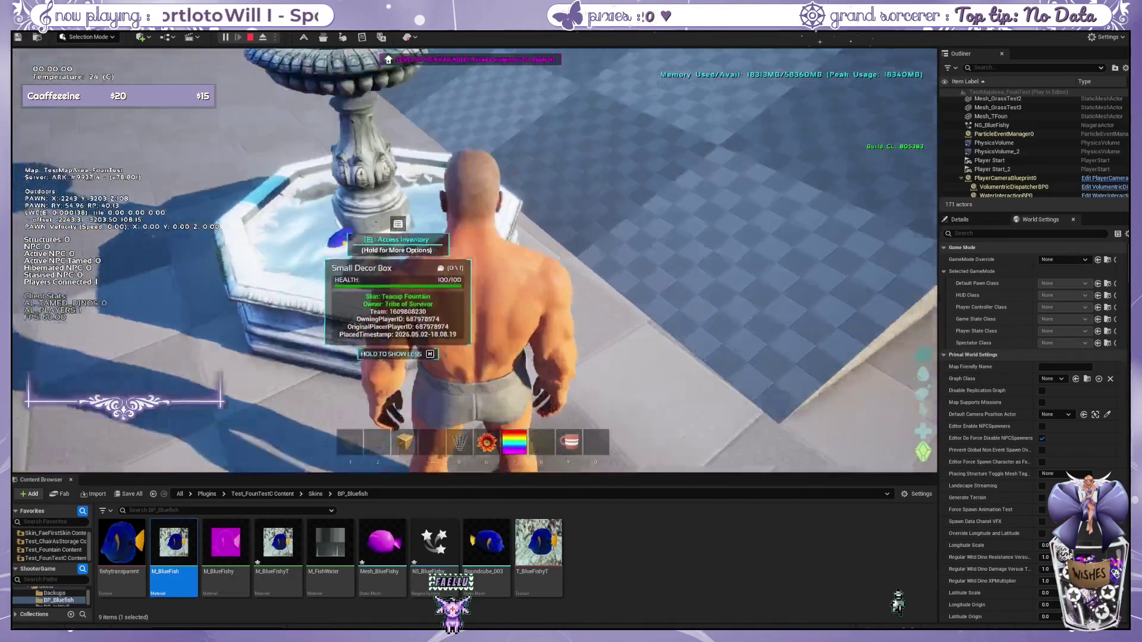
key(w)
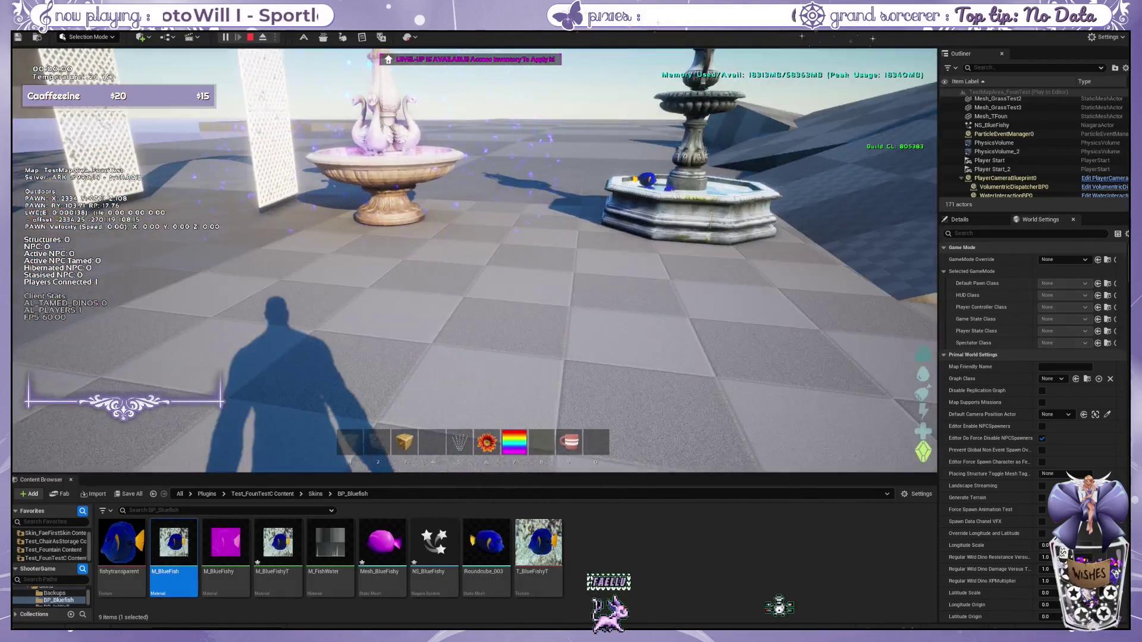
Step: End the play session, frame the fountain and fish, and navigate from BP_Bluefish into Skins
key(Escape)
key(s)
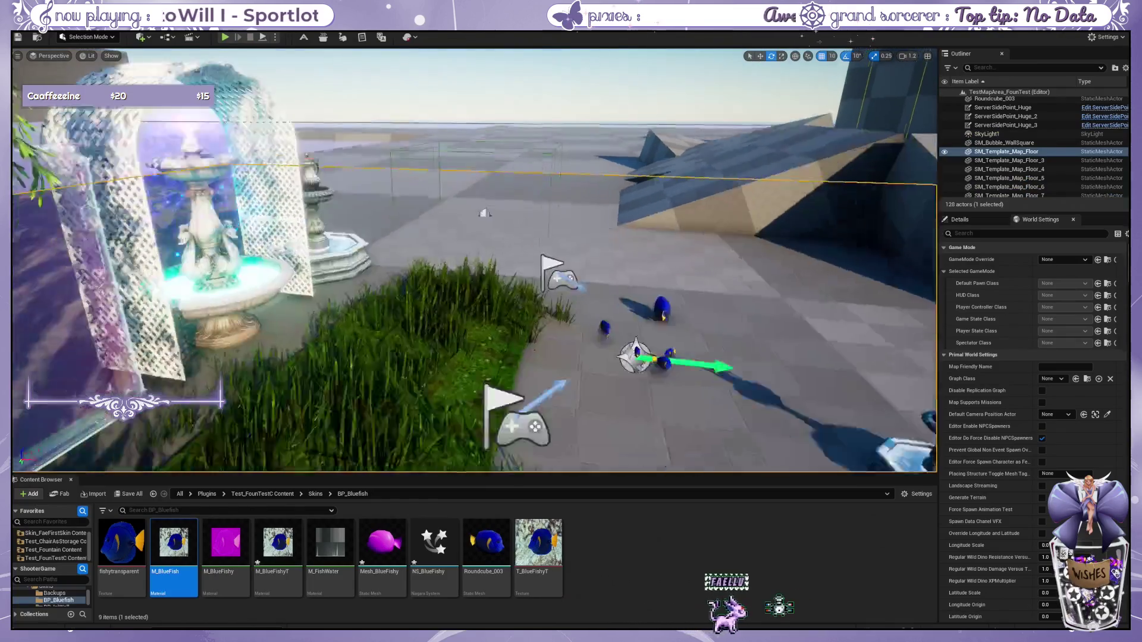
key(w)
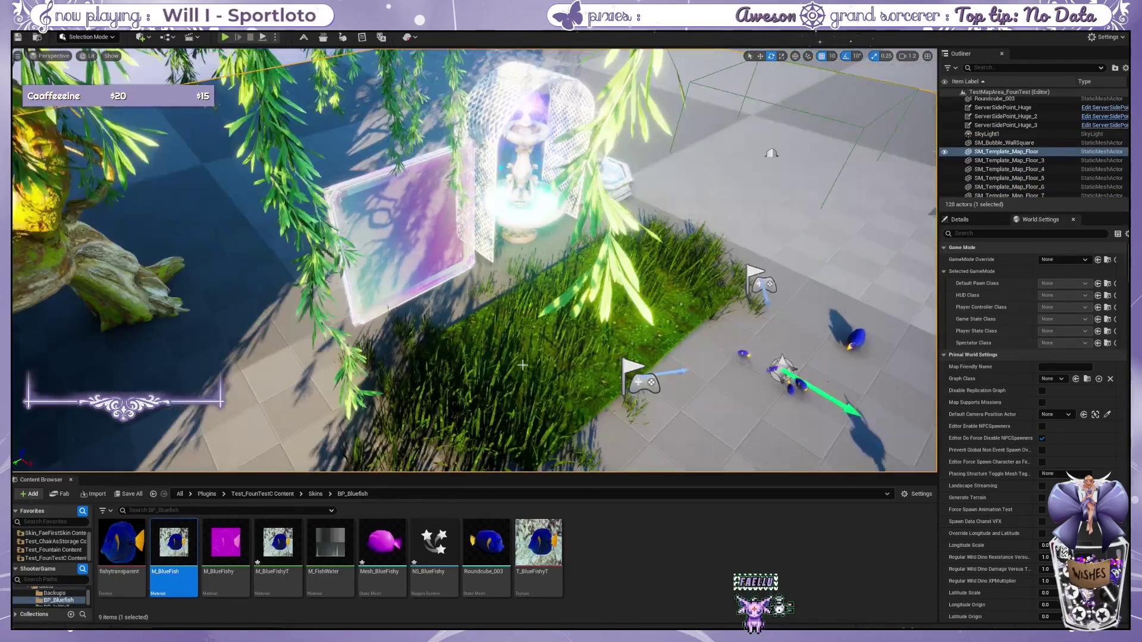
key(d)
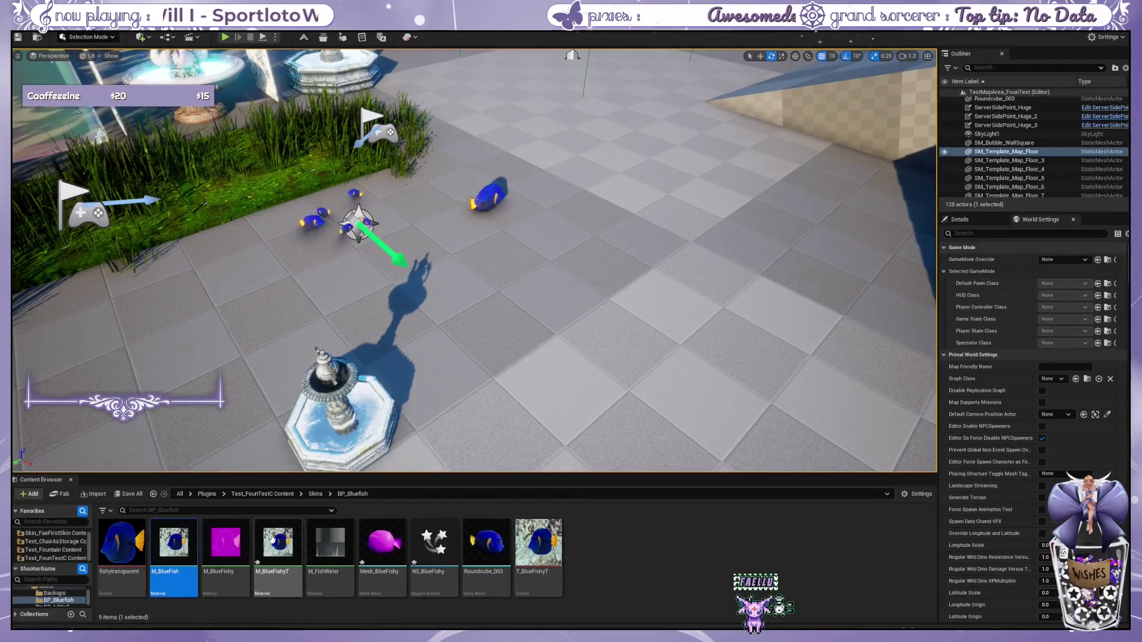
click(262, 494)
double_click(171, 543)
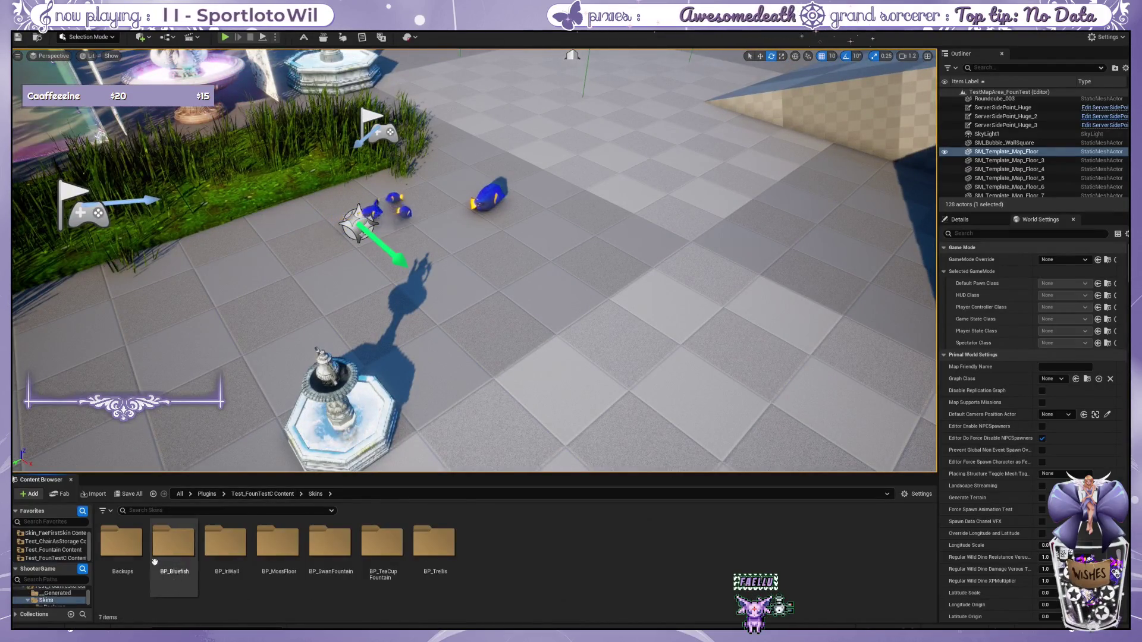
Step: Drag the StructureSkin_MossFloor block from BP_MossFloor into the scene, move it, then delete it
double_click(277, 550)
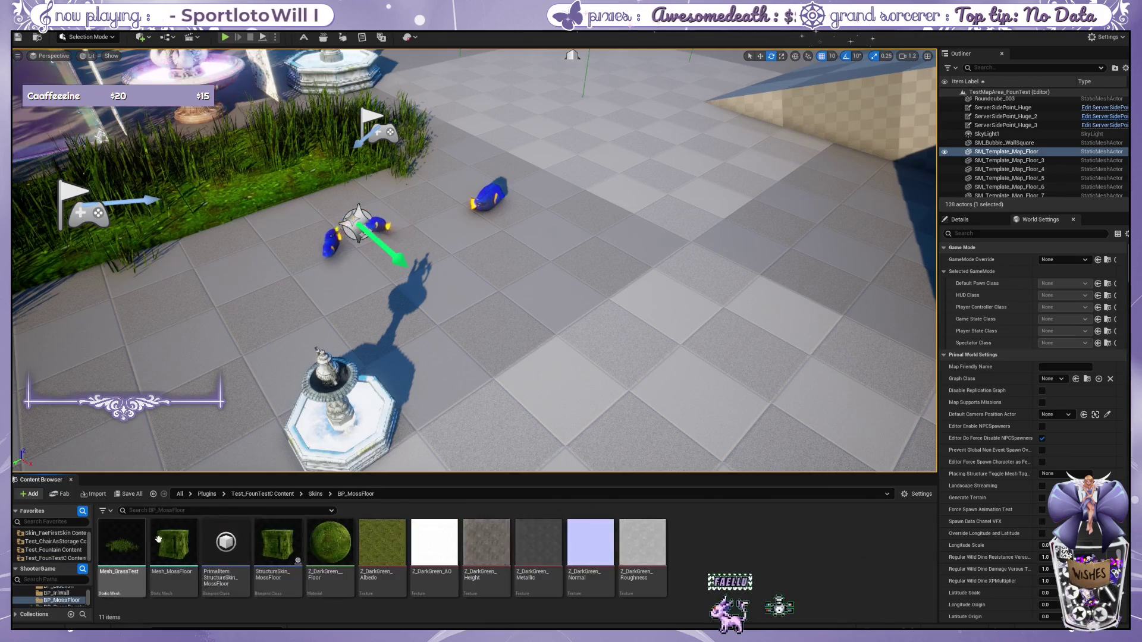
mouse_move(296, 558)
mouse_down()
mouse_move(510, 310)
mouse_move(559, 307)
mouse_up()
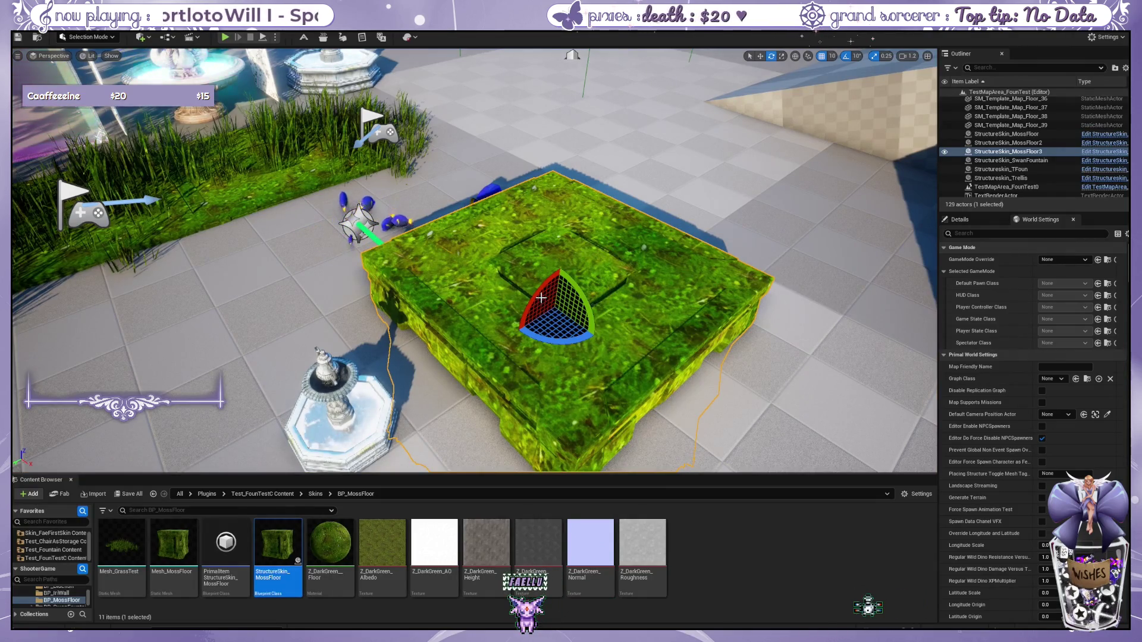
key(w)
mouse_move(556, 321)
mouse_down()
mouse_move(452, 324)
mouse_move(684, 250)
mouse_move(452, 356)
mouse_move(583, 281)
mouse_move(615, 283)
mouse_move(721, 229)
mouse_move(508, 374)
mouse_move(408, 401)
mouse_move(529, 328)
mouse_up()
key(Delete)
Step: Return to Skins and select the StructureSkin_SwanFountain blueprint inside BP_SwanFountain
scroll(528, 328, down, 3)
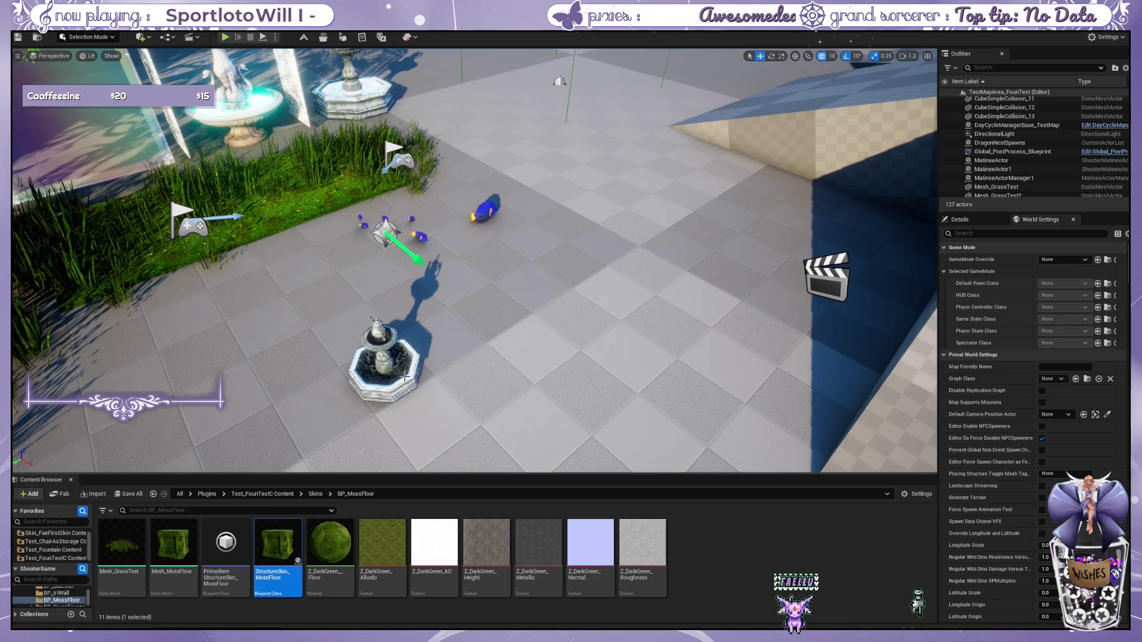
mouse_move(467, 285)
mouse_down()
mouse_move(446, 238)
mouse_move(466, 286)
mouse_move(416, 315)
mouse_up()
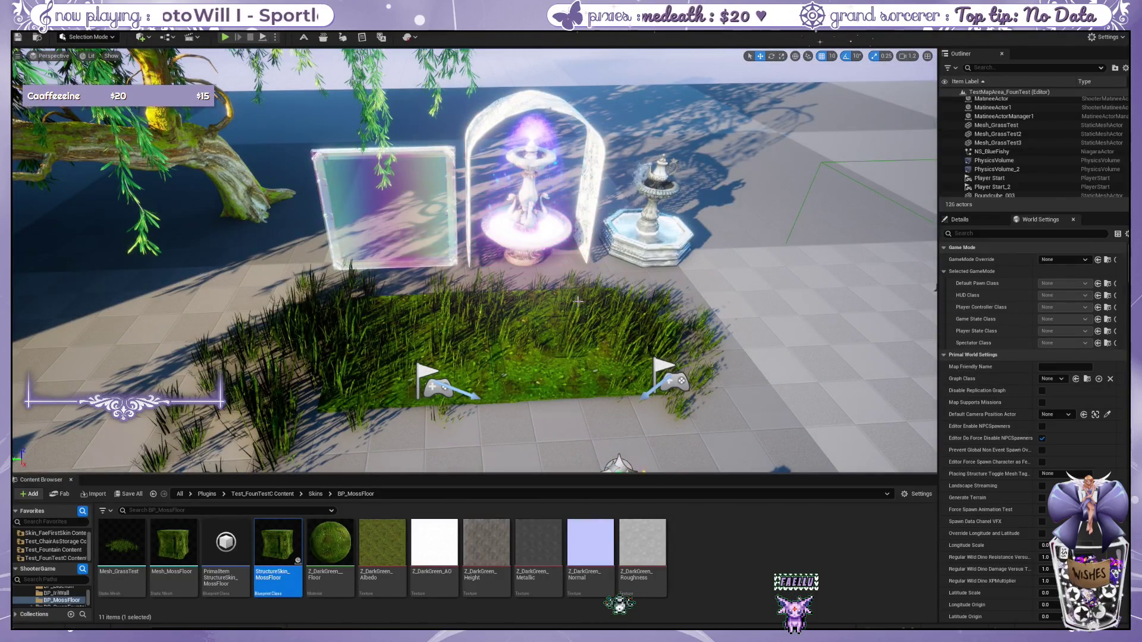
scroll(560, 352, up, 2)
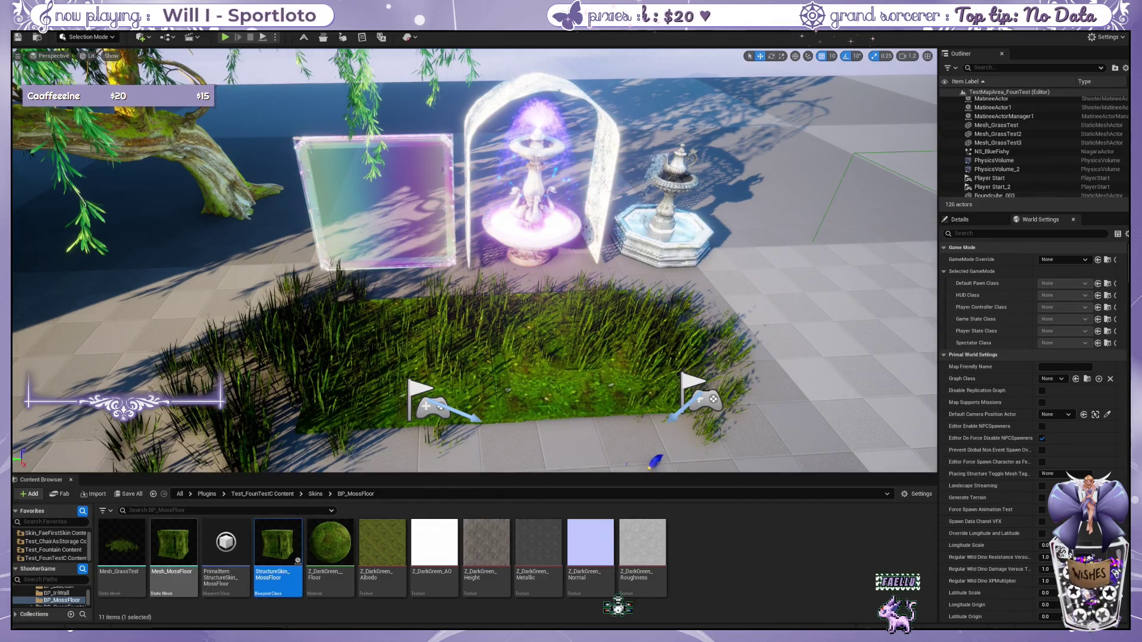
key(alt+Left)
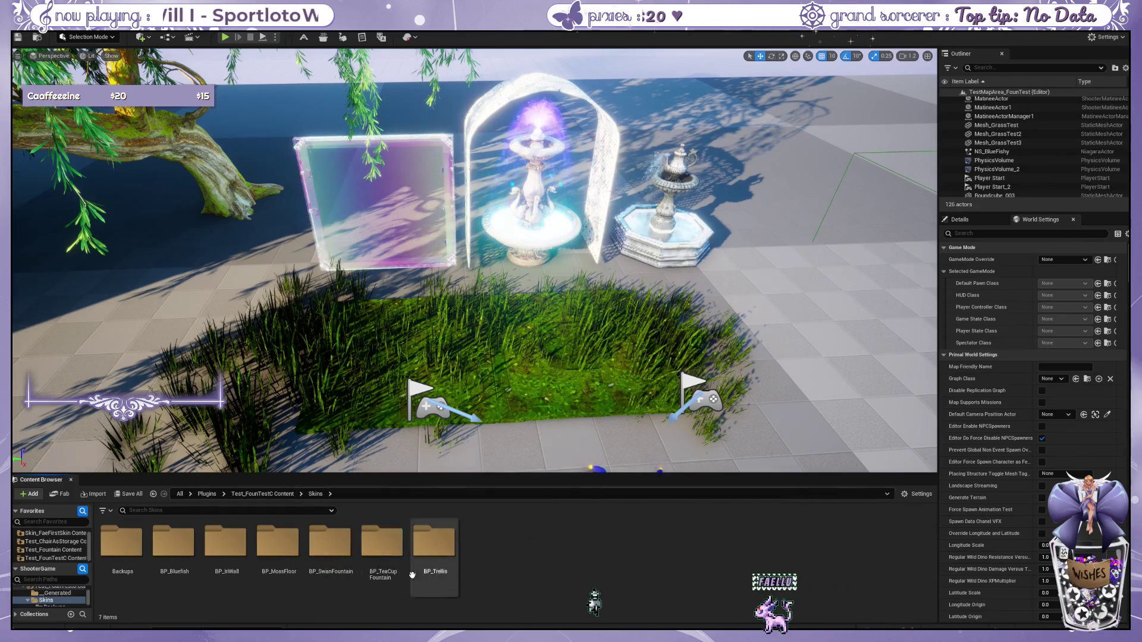
double_click(352, 563)
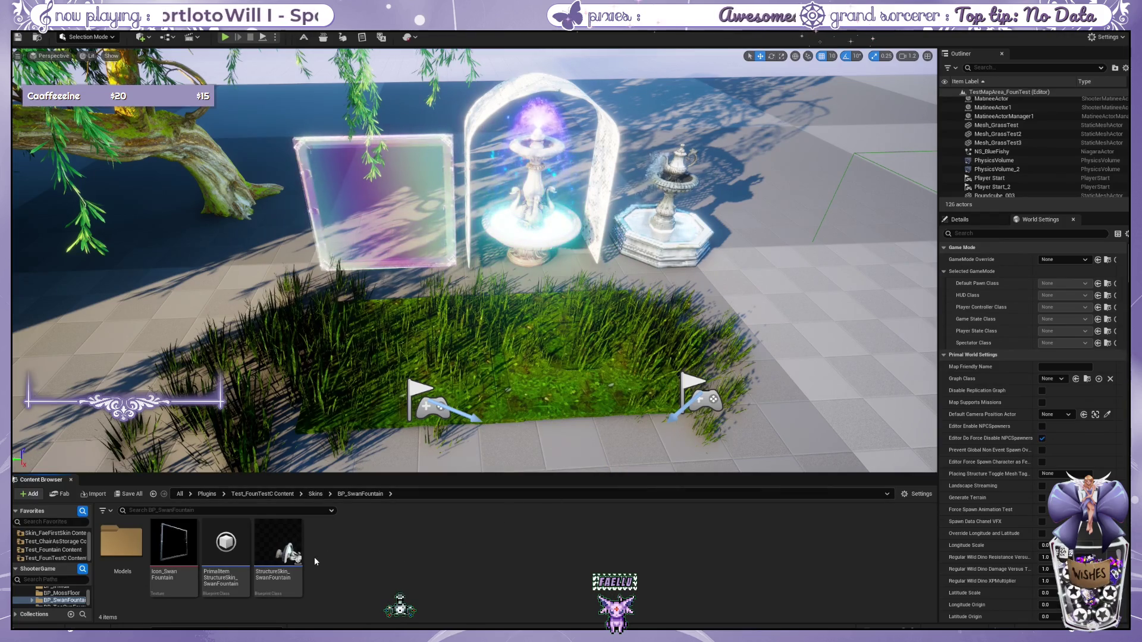
click(291, 555)
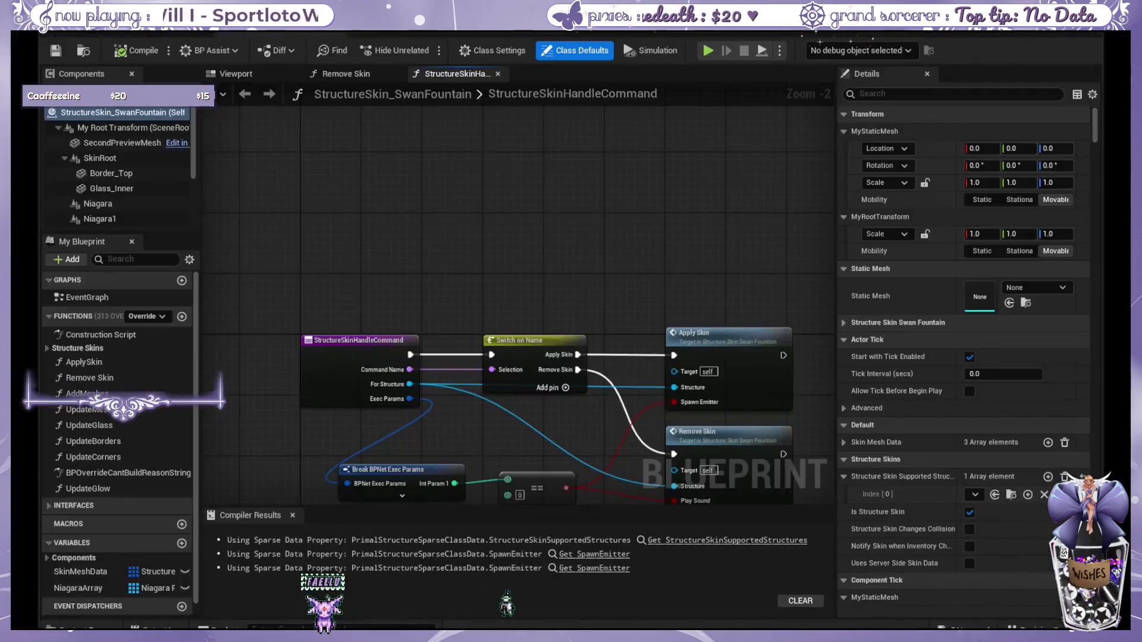
Step: Open the swan fountain blueprint's UpdateGlow function graph and recentre its nodes
scroll(594, 190, down, 5)
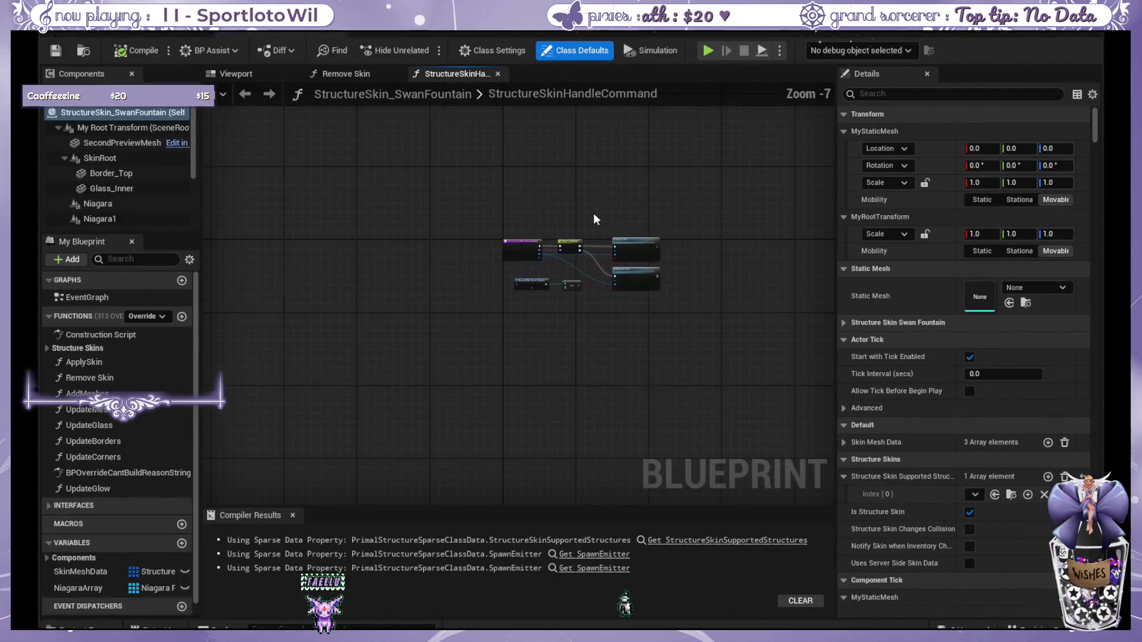
scroll(569, 196, up, 2)
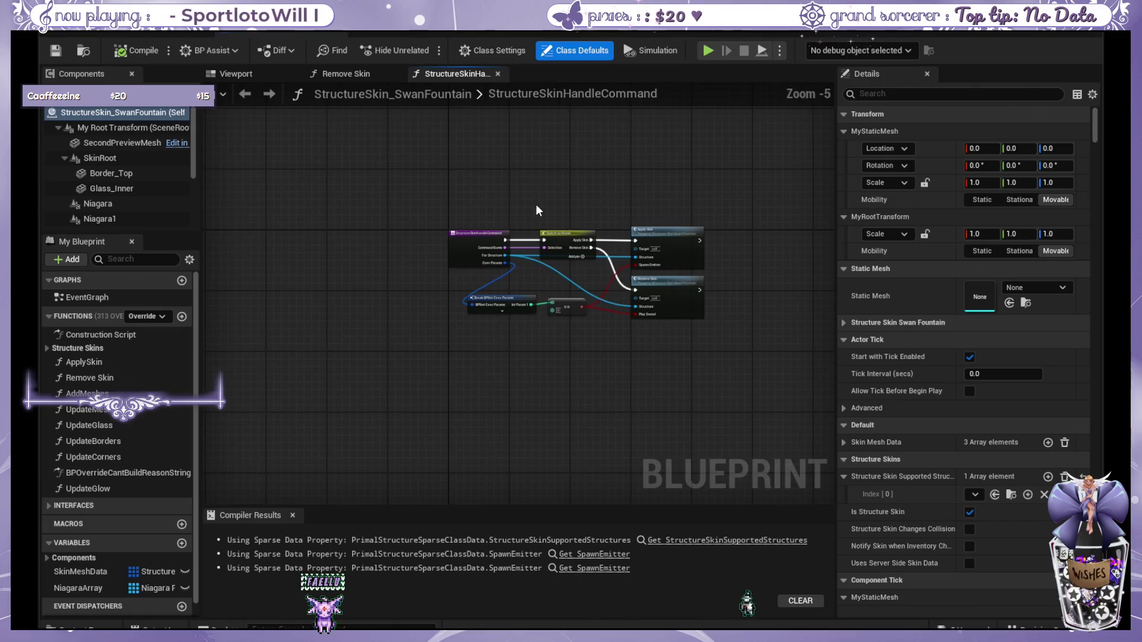
double_click(94, 484)
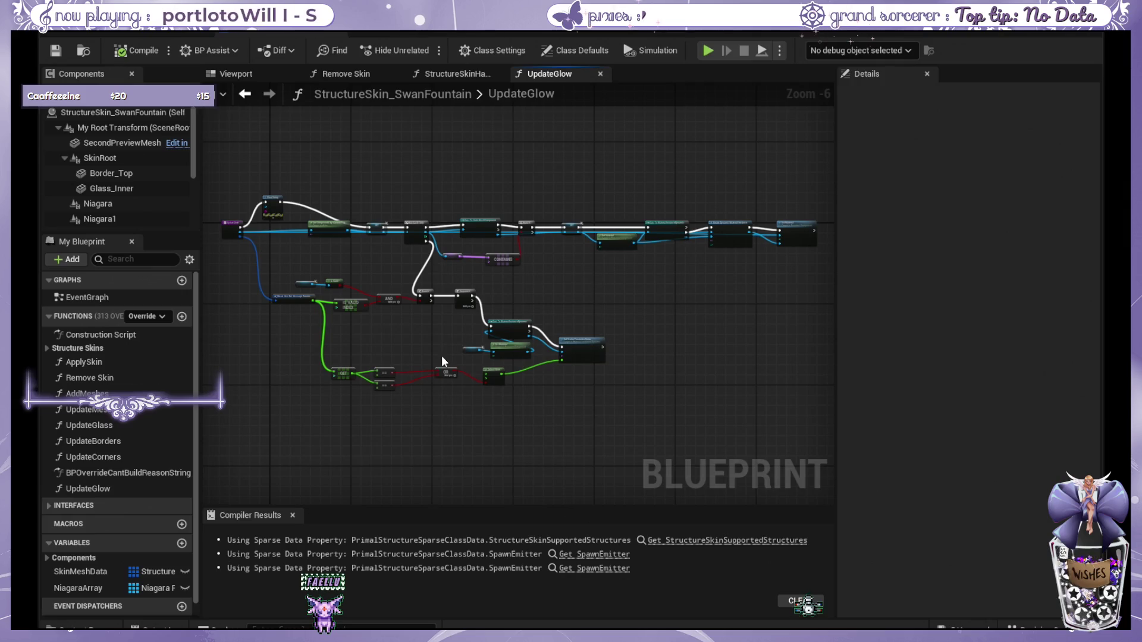
scroll(442, 356, down, 3)
scroll(529, 333, up, 1)
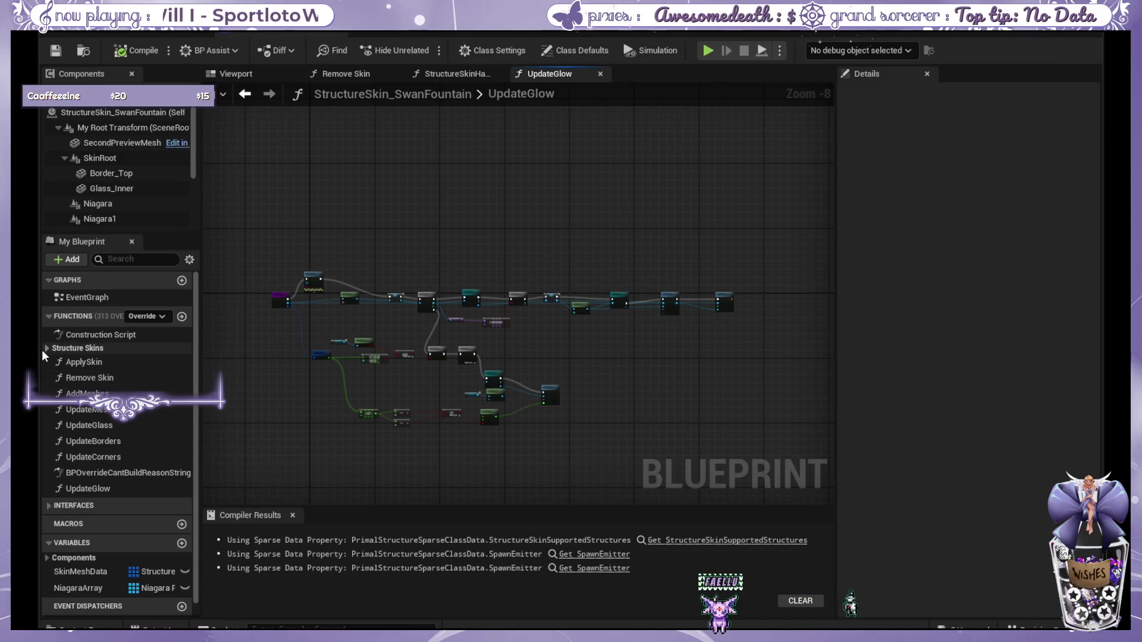
scroll(444, 329, up, 2)
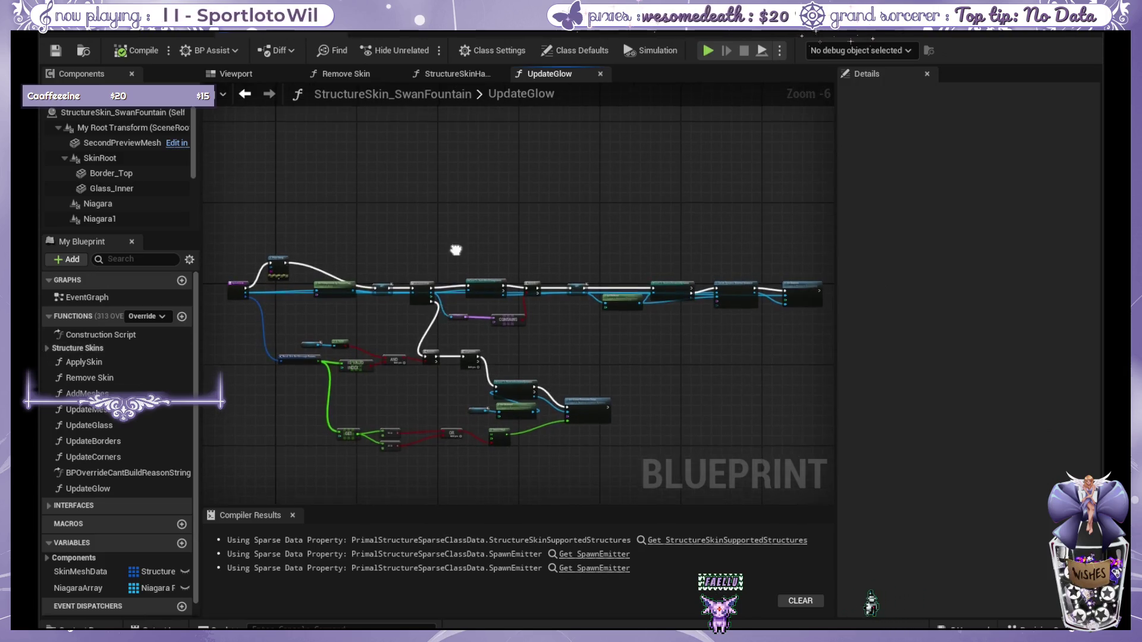
mouse_move(465, 290)
mouse_down()
mouse_move(484, 321)
mouse_move(458, 383)
mouse_move(471, 219)
mouse_up()
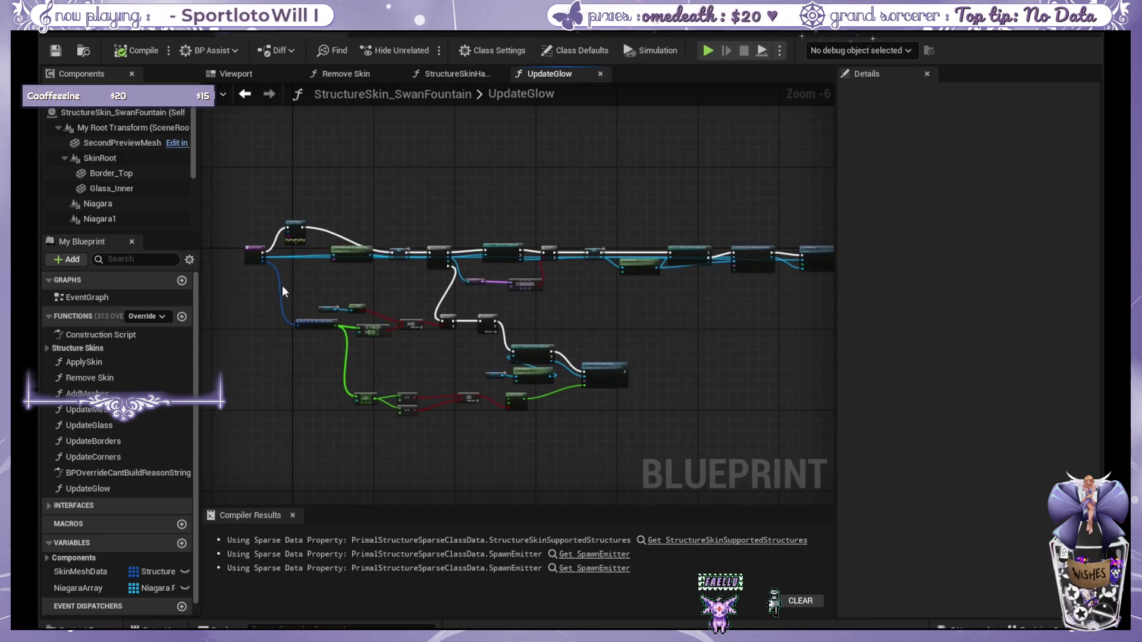
Step: Inspect the inherited BPStructureSkinGetMultiUseEntries and BPStructureSkinClientDoMultiUse functions, then return to UpdateGlow
click(48, 348)
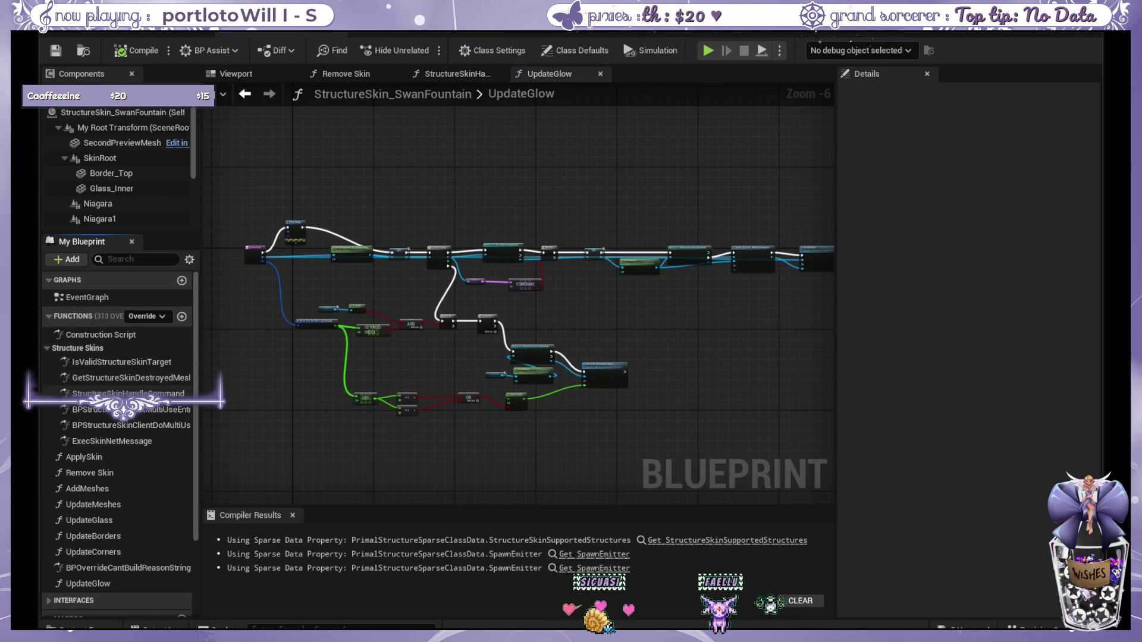
double_click(119, 409)
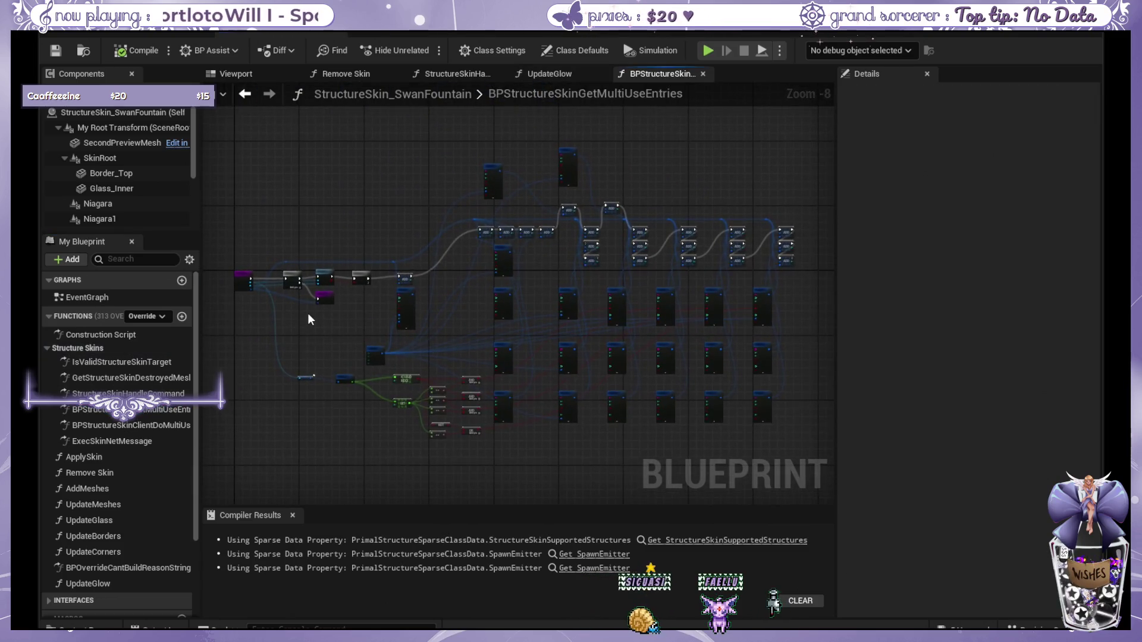
scroll(344, 280, down, 1)
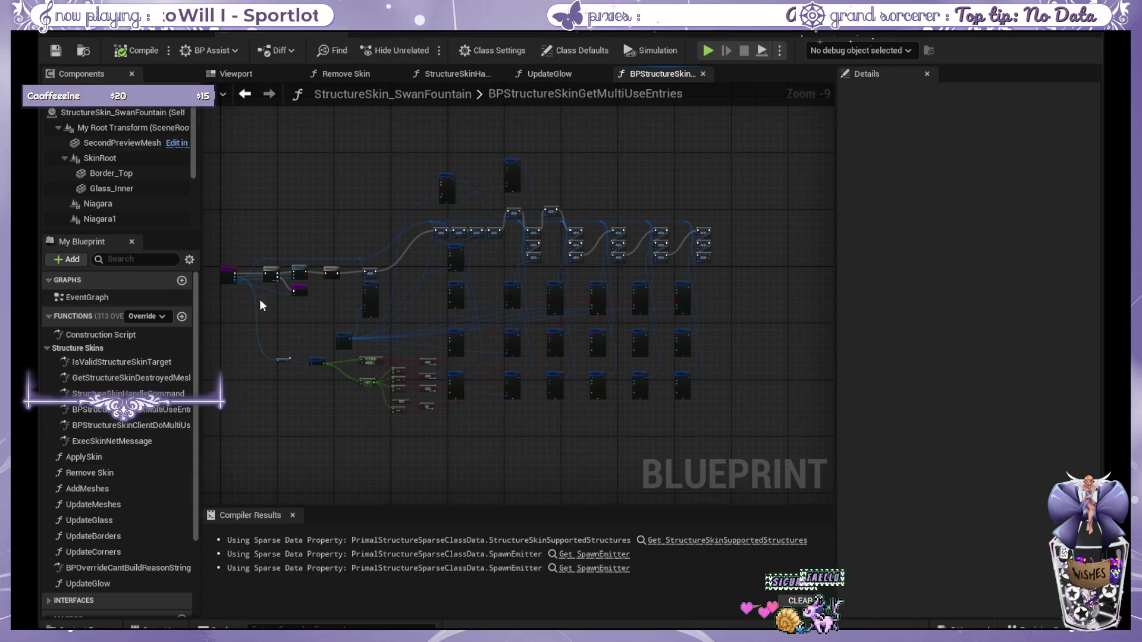
double_click(141, 426)
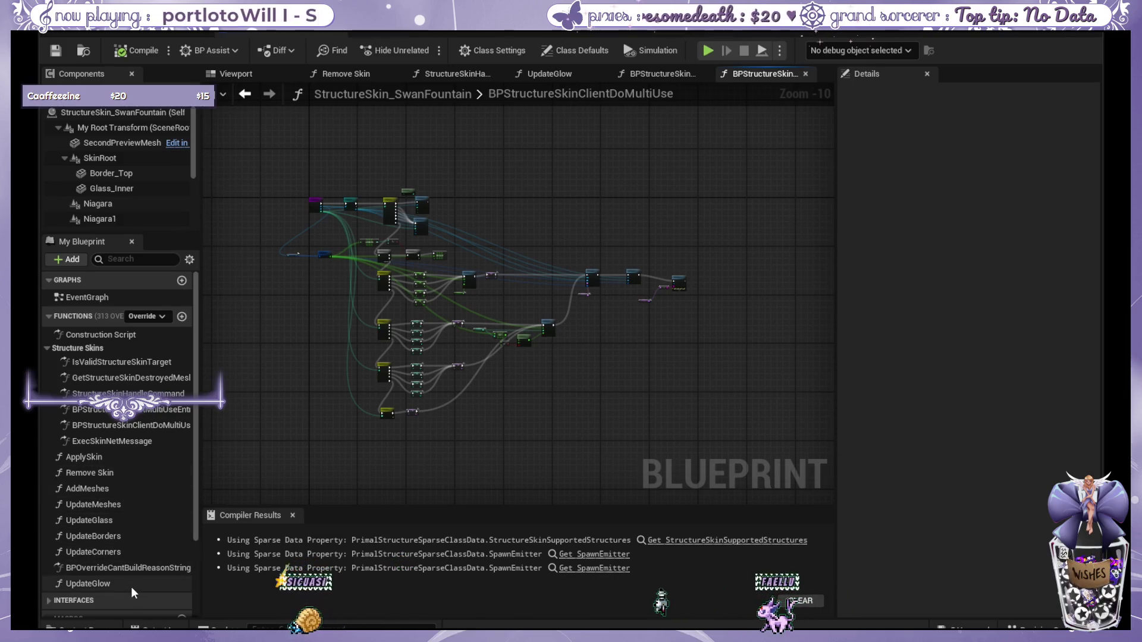
double_click(116, 584)
scroll(514, 371, up, 1)
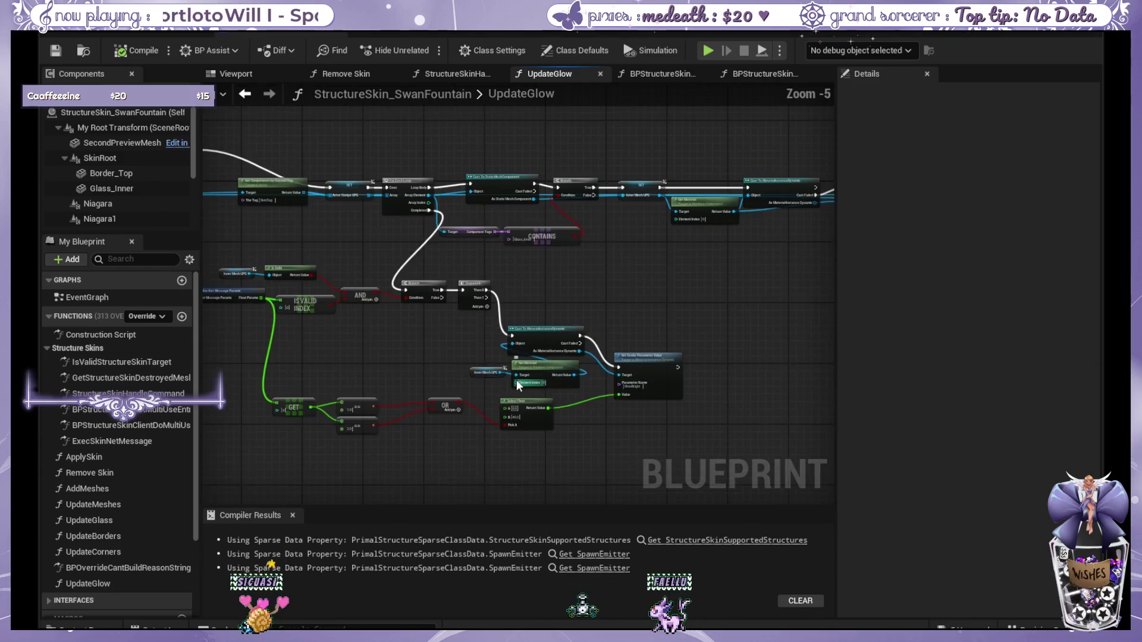
scroll(449, 441, up, 1)
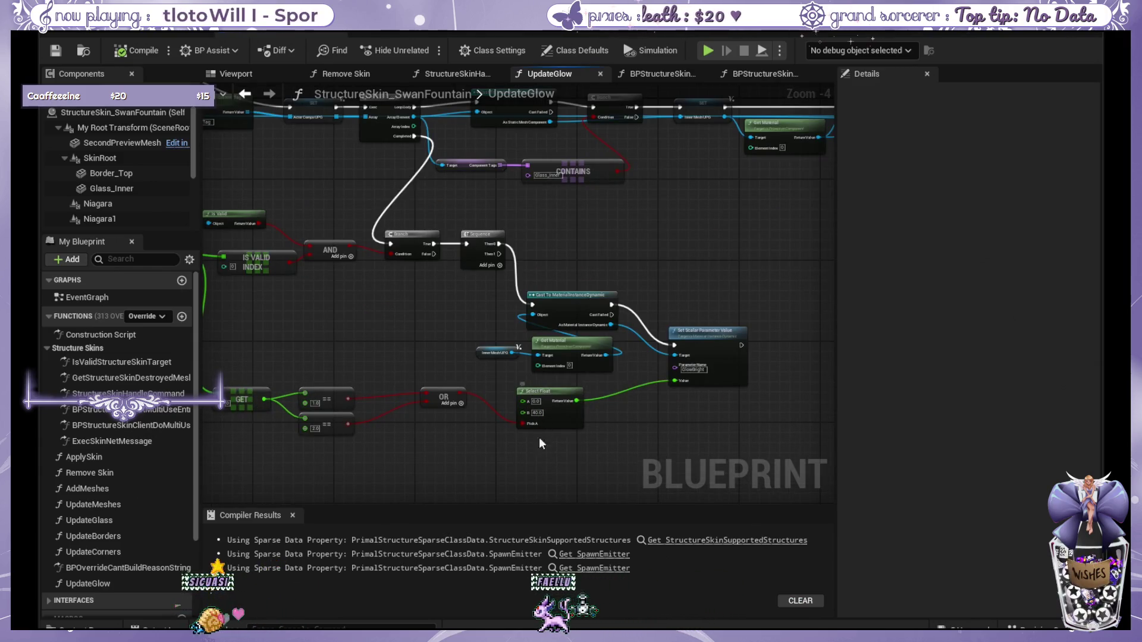
scroll(560, 418, down, 2)
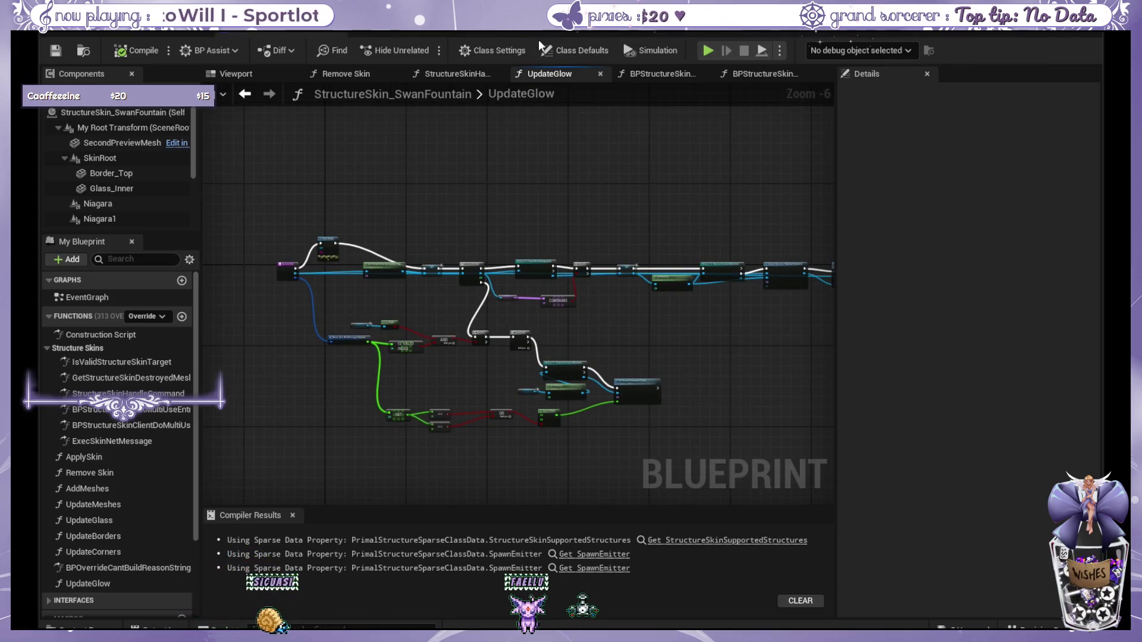
Step: Switch to the M_BlueFish material and inspect its World Position Offset ripple nodes and Texture Sample
click(130, 29)
drag(632, 314, 764, 200)
drag(88, 245, 191, 235)
drag(560, 211, 539, 263)
scroll(549, 264, down, 1)
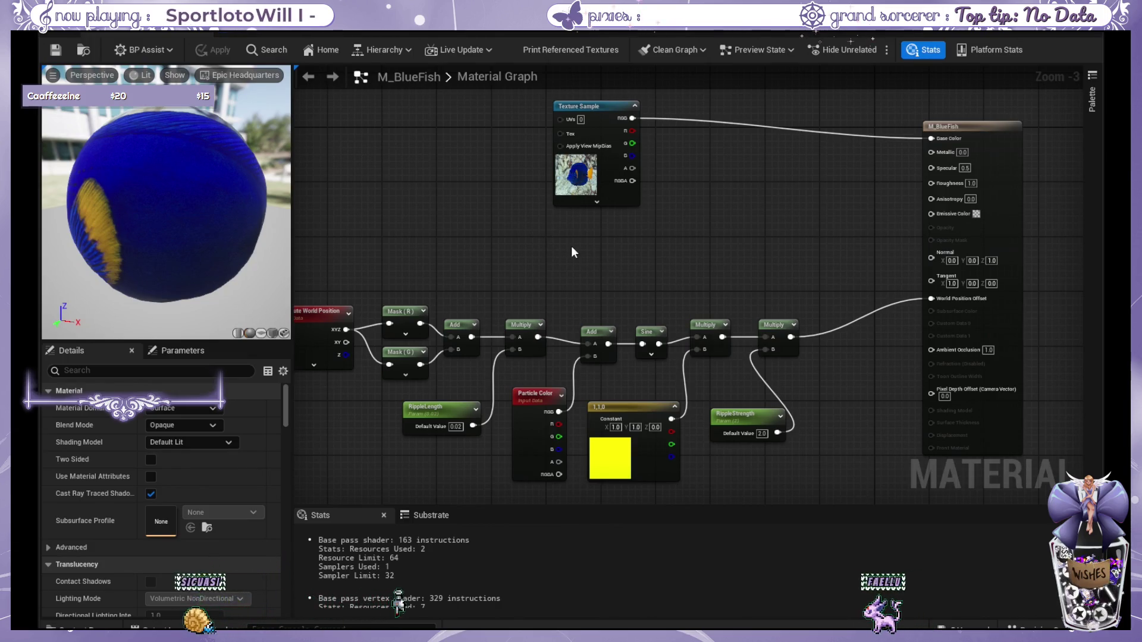
Step: Clear the node selection in M_BlueFish and switch to the NS_BlueFishy Niagara editor
drag(601, 257, 601, 259)
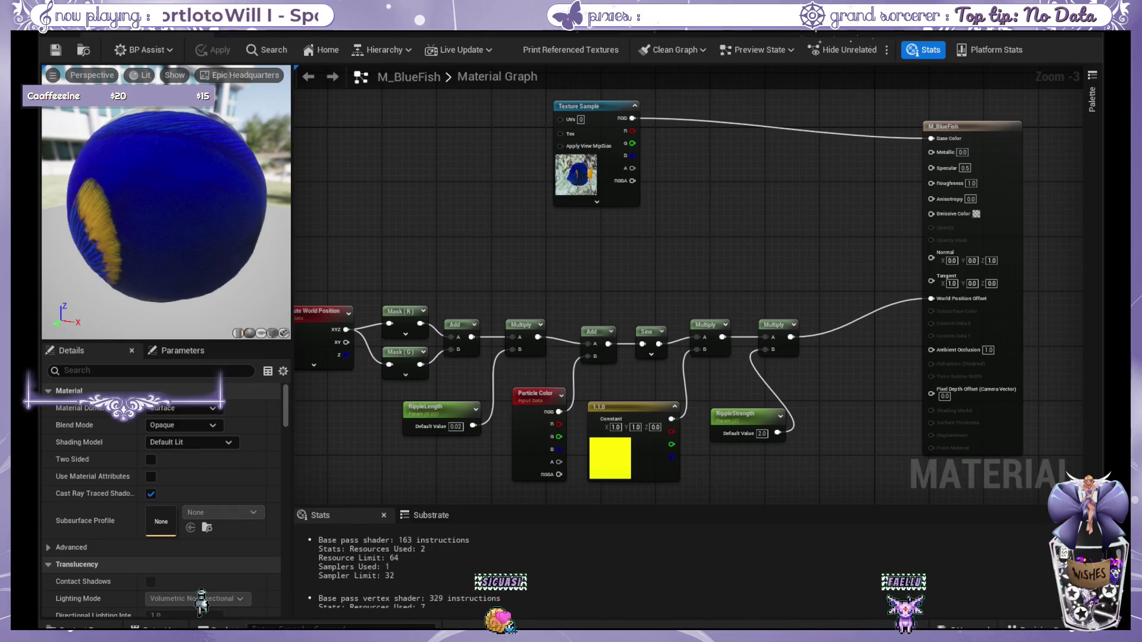
key(alt+Tab)
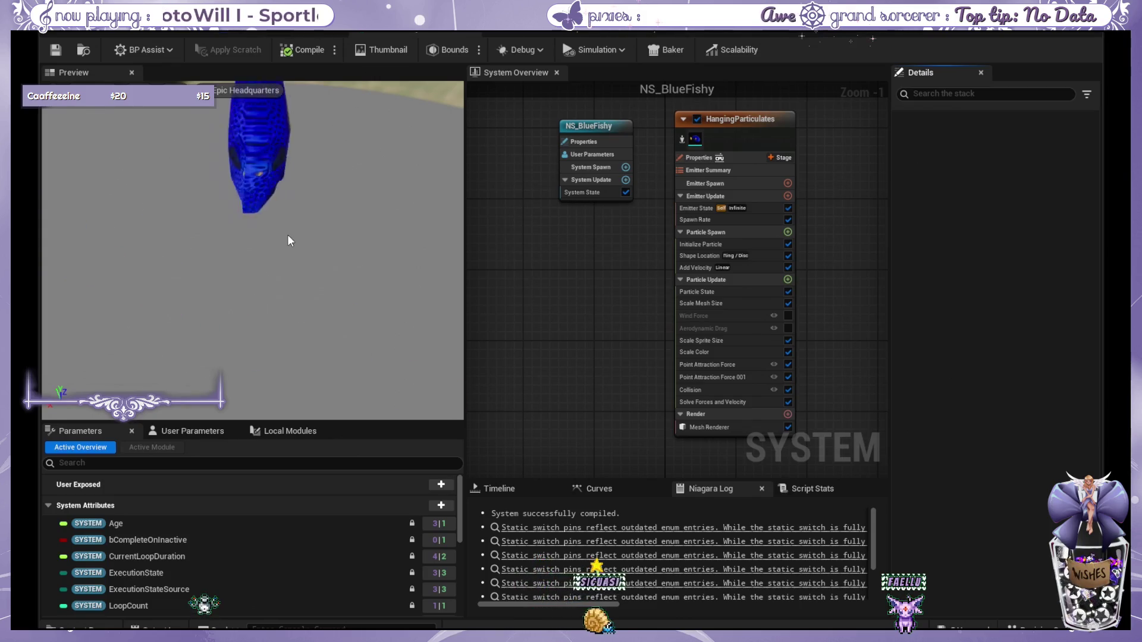
Step: Show the HangingParticulates emitter's Collision module settings in the Details panel
click(723, 390)
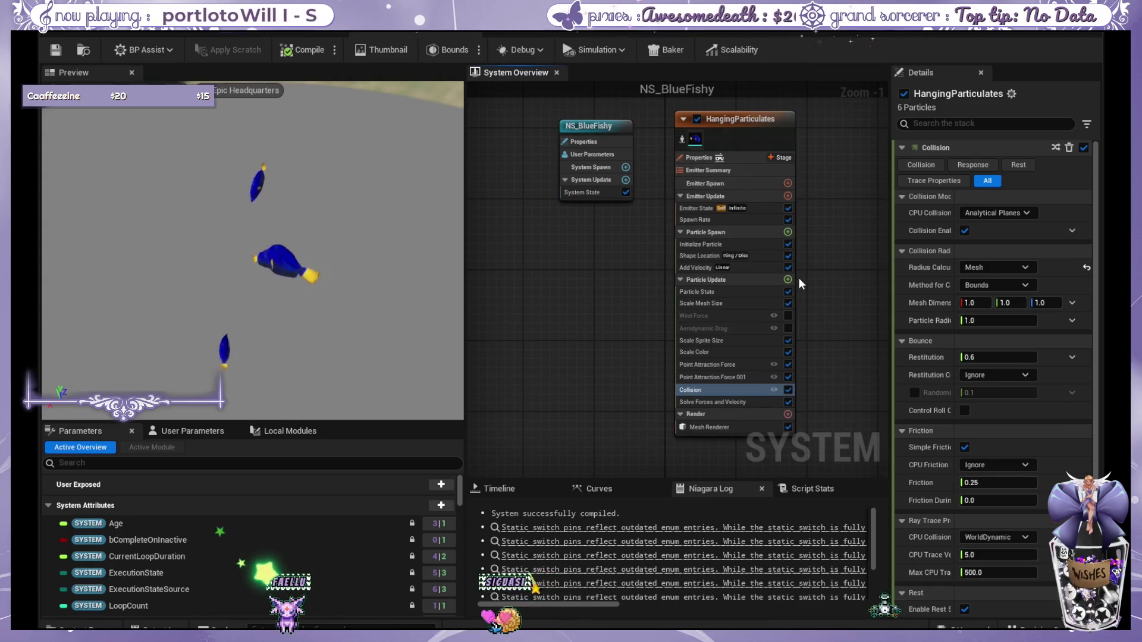
drag(815, 251, 777, 274)
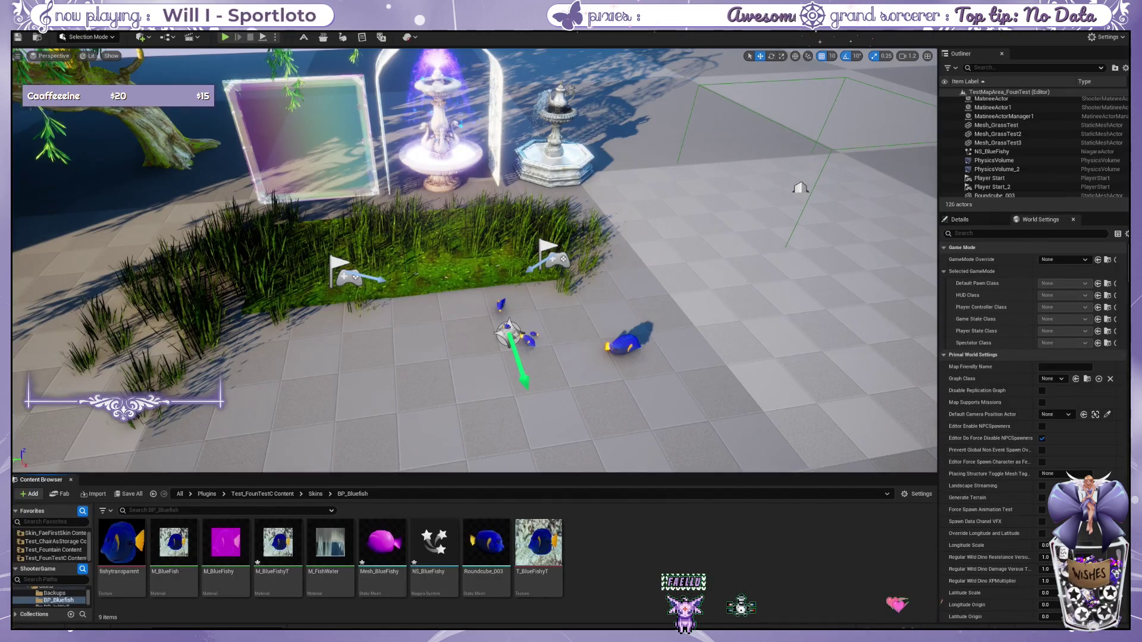
Step: Name the new Niagara system NS_FishyTest in the BP_Bluefish folder
scroll(474, 261, up, 3)
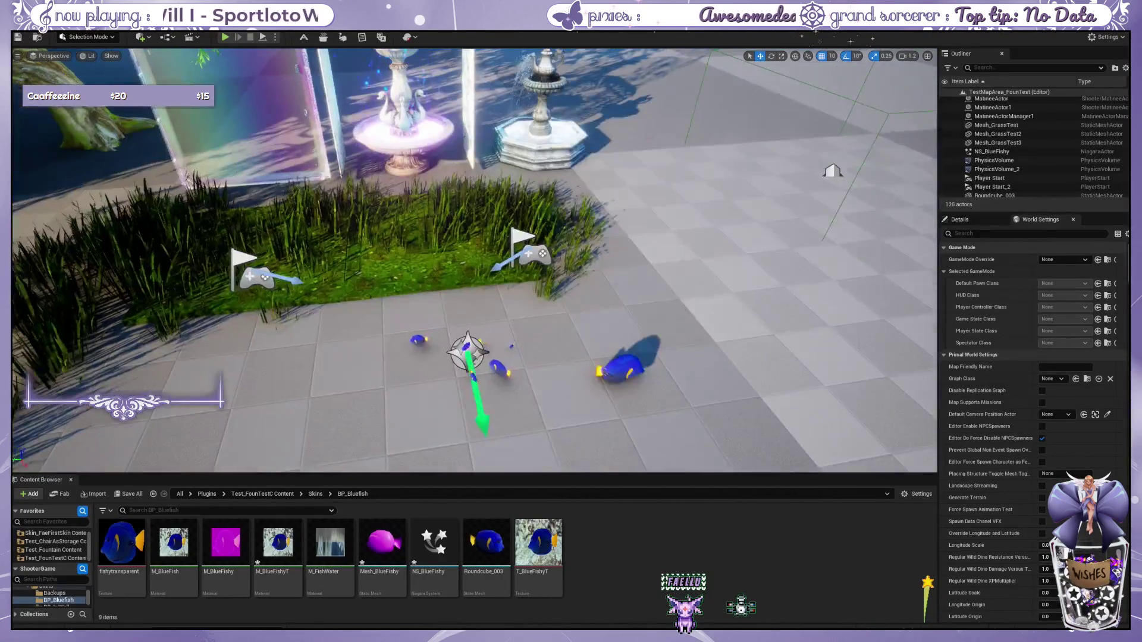
scroll(603, 325, down, 3)
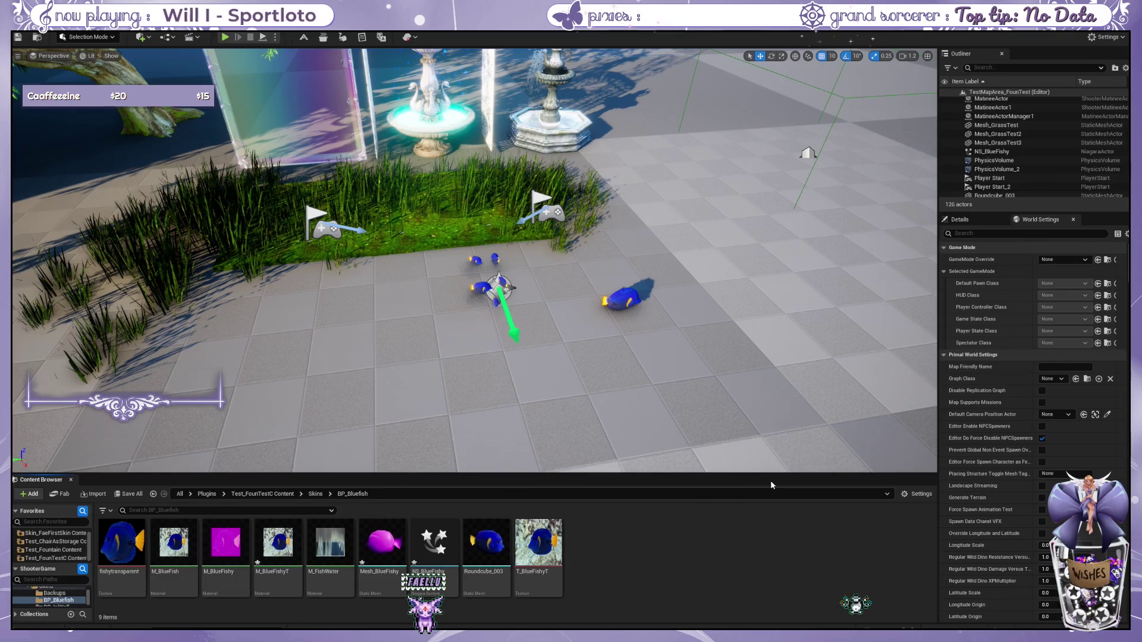
text(N)
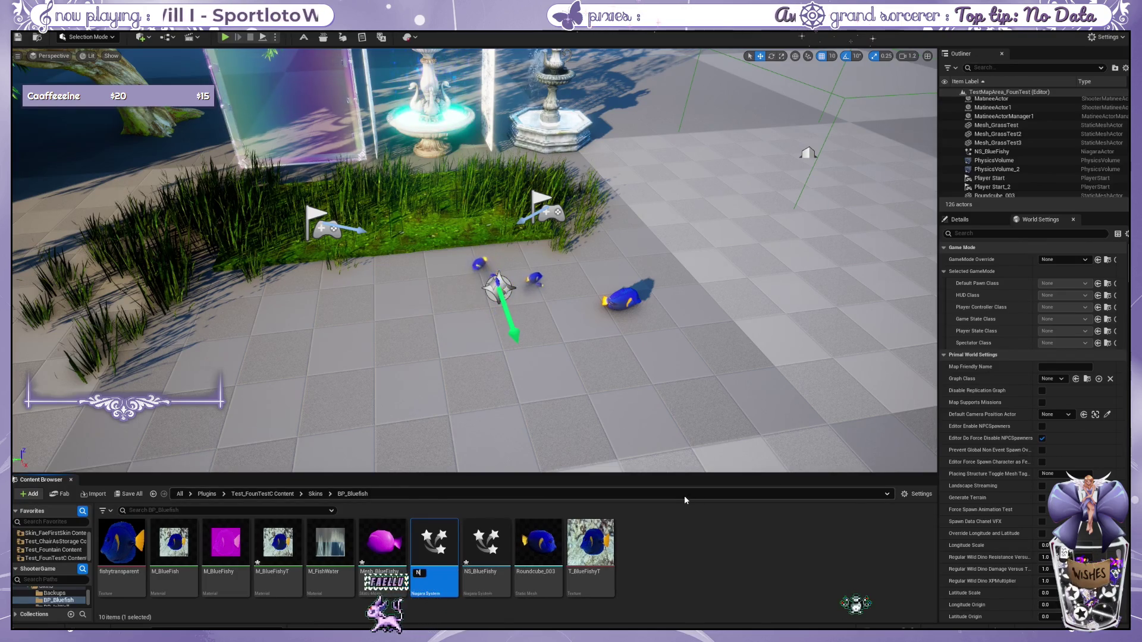
text(S_FishyTest)
key(Return)
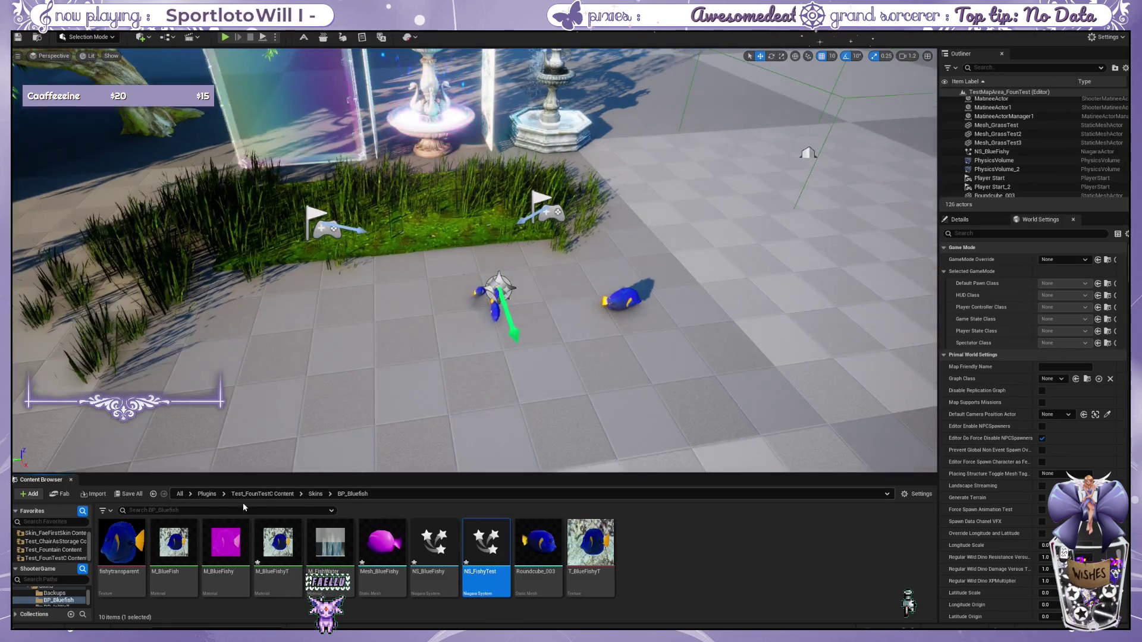
Step: Place the teacup fountain from Skins > BP_TeaCupFountain into the scene and focus on it
click(280, 493)
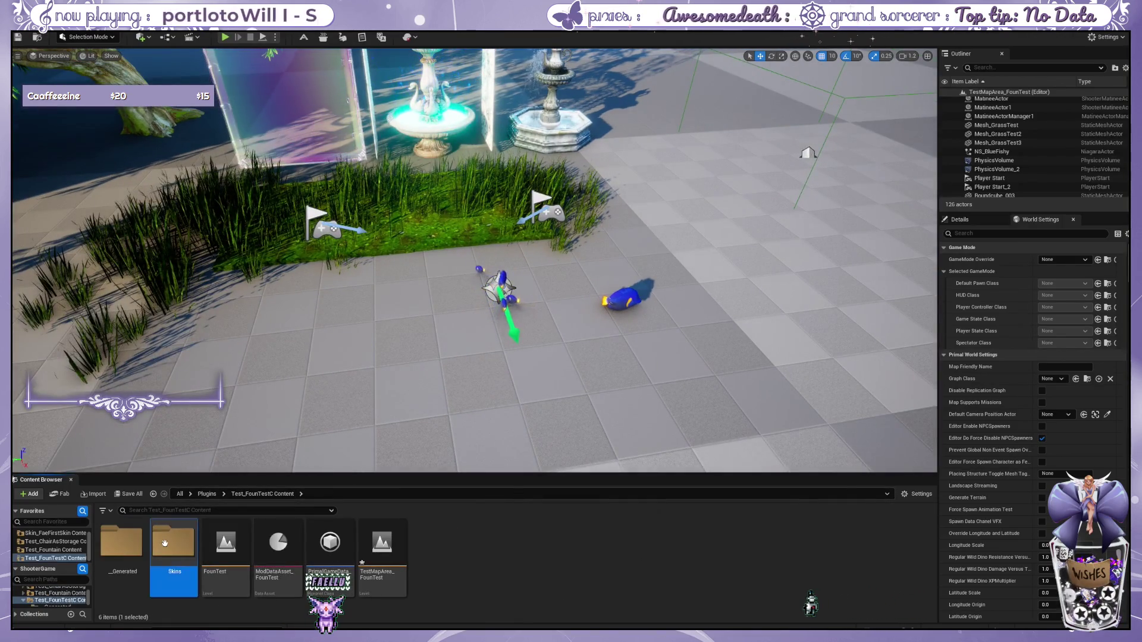
double_click(165, 543)
double_click(382, 542)
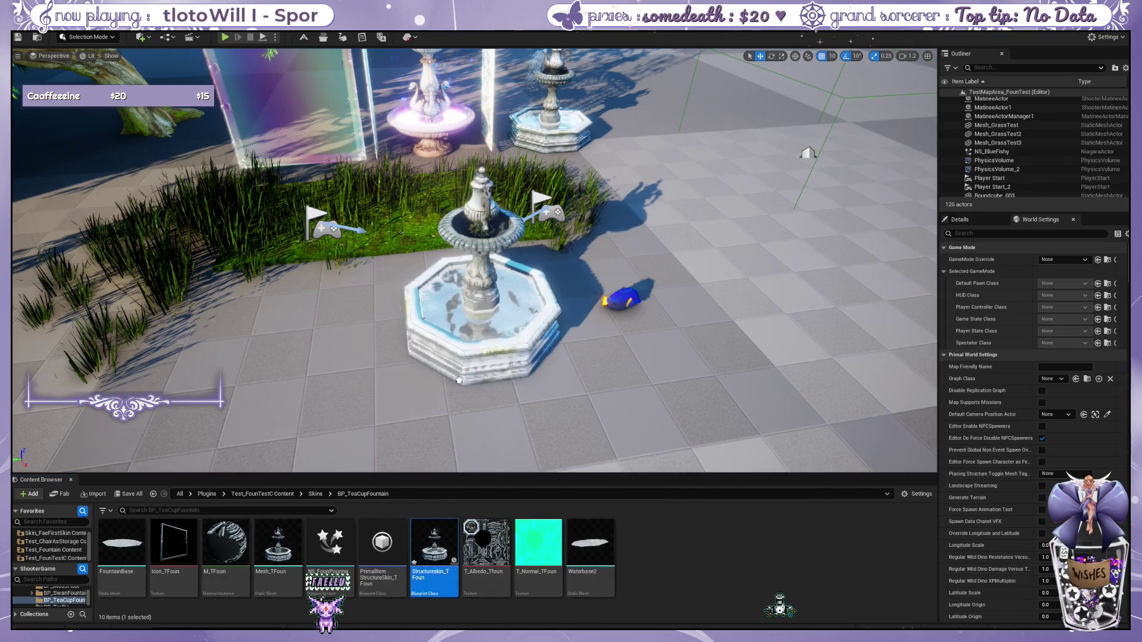
drag(462, 377, 462, 377)
key(f)
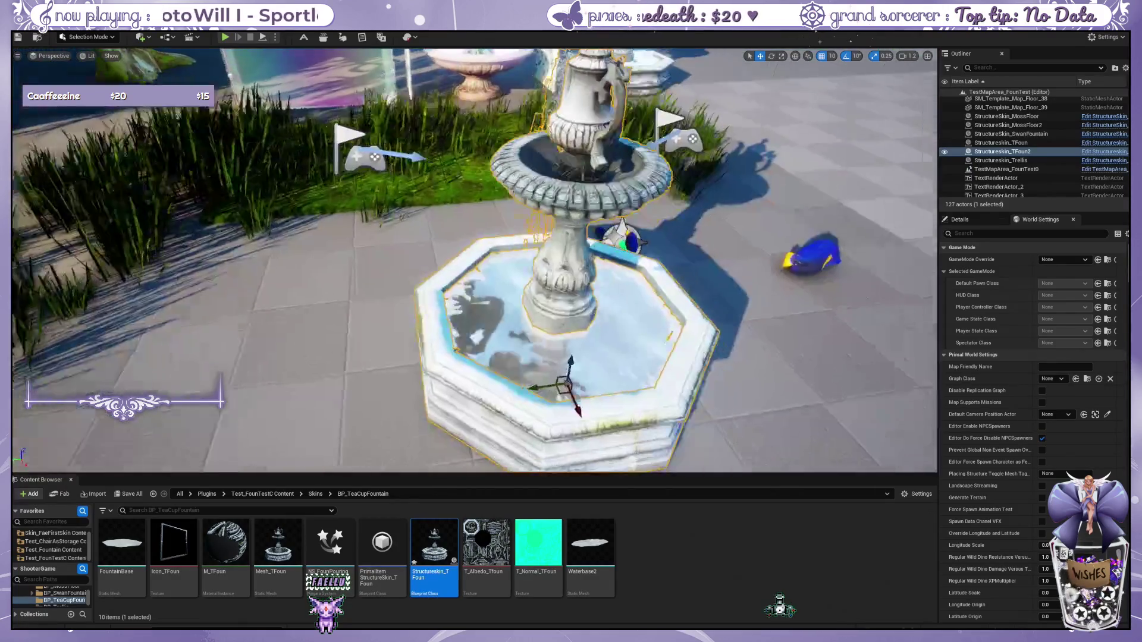
Step: Select the blue fish particle system beside the fountain and return to the Skins folder
scroll(474, 260, down, 3)
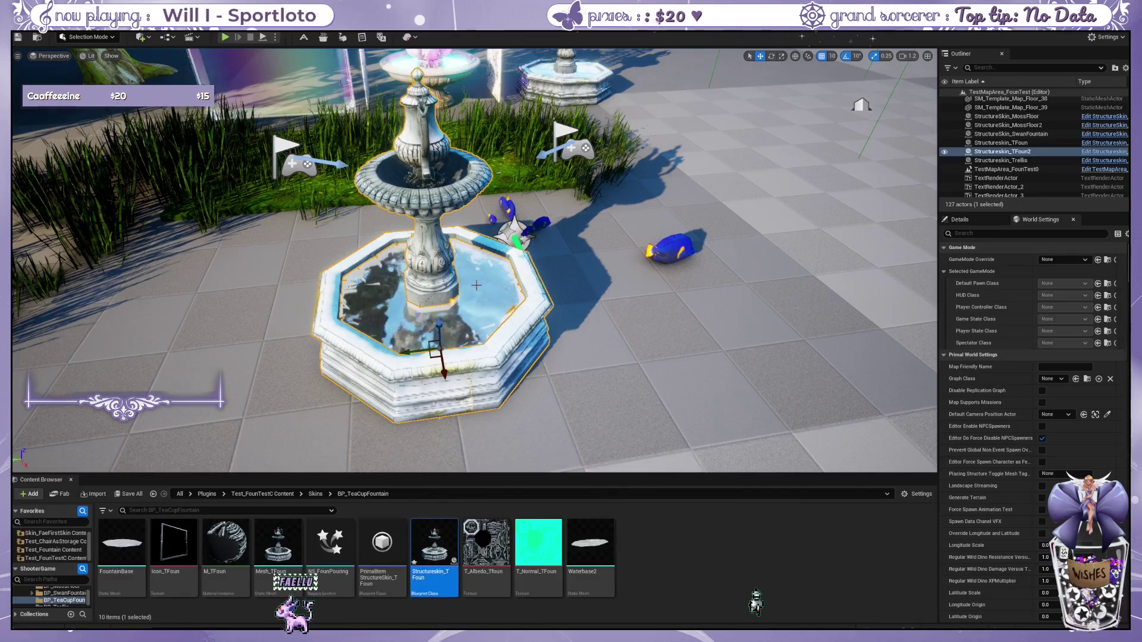
scroll(407, 352, down, 5)
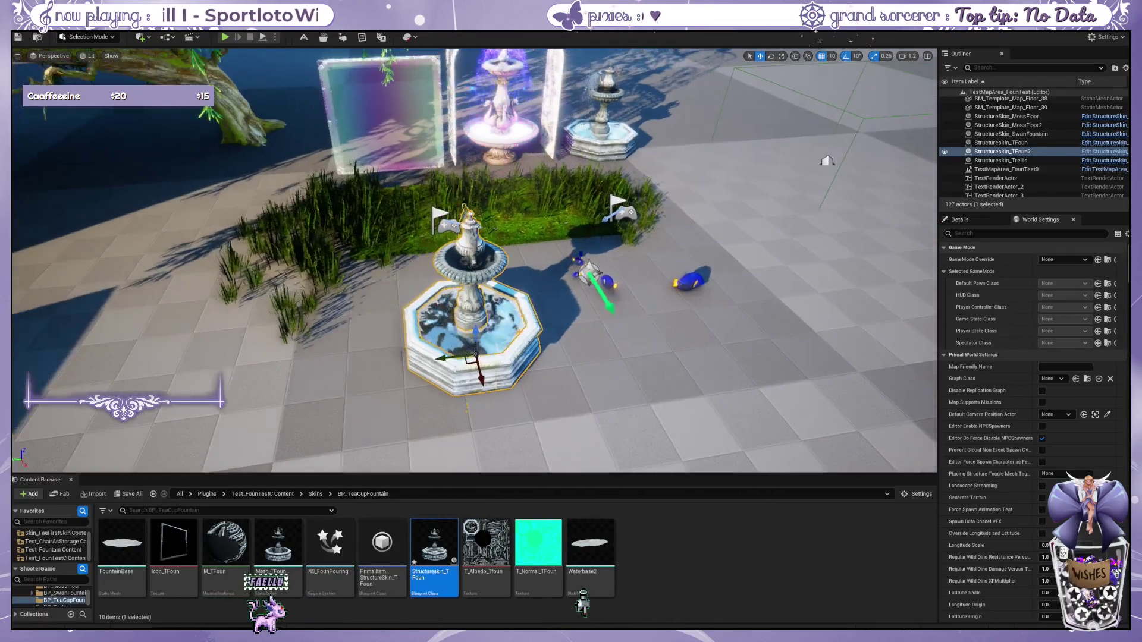
drag(467, 380, 421, 369)
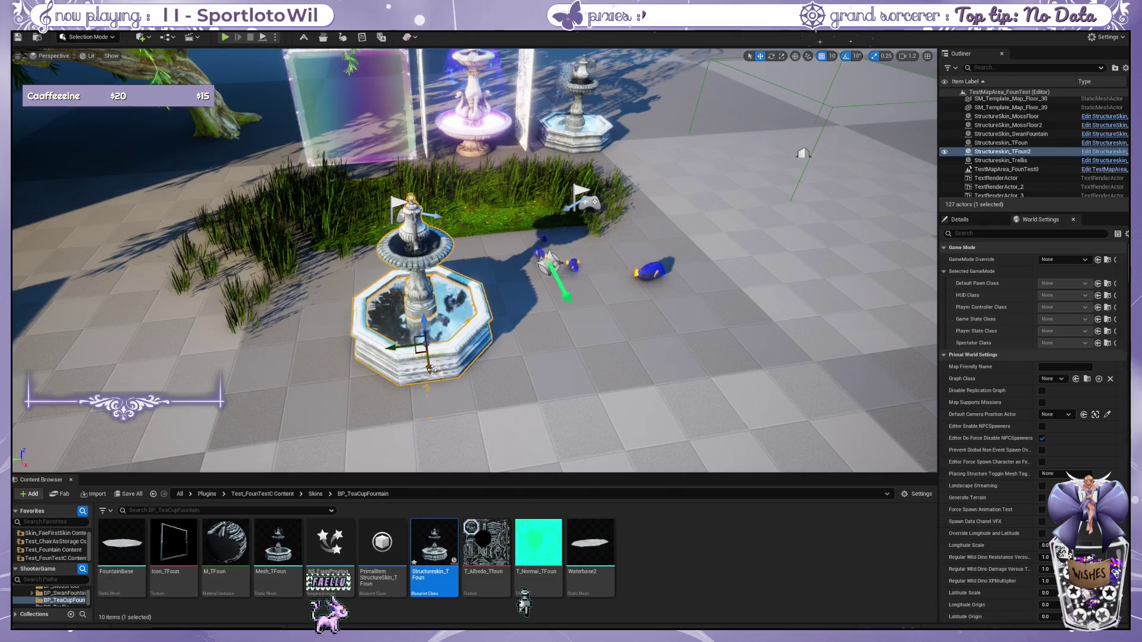
click(433, 437)
scroll(434, 437, up, 4)
scroll(390, 394, up, 3)
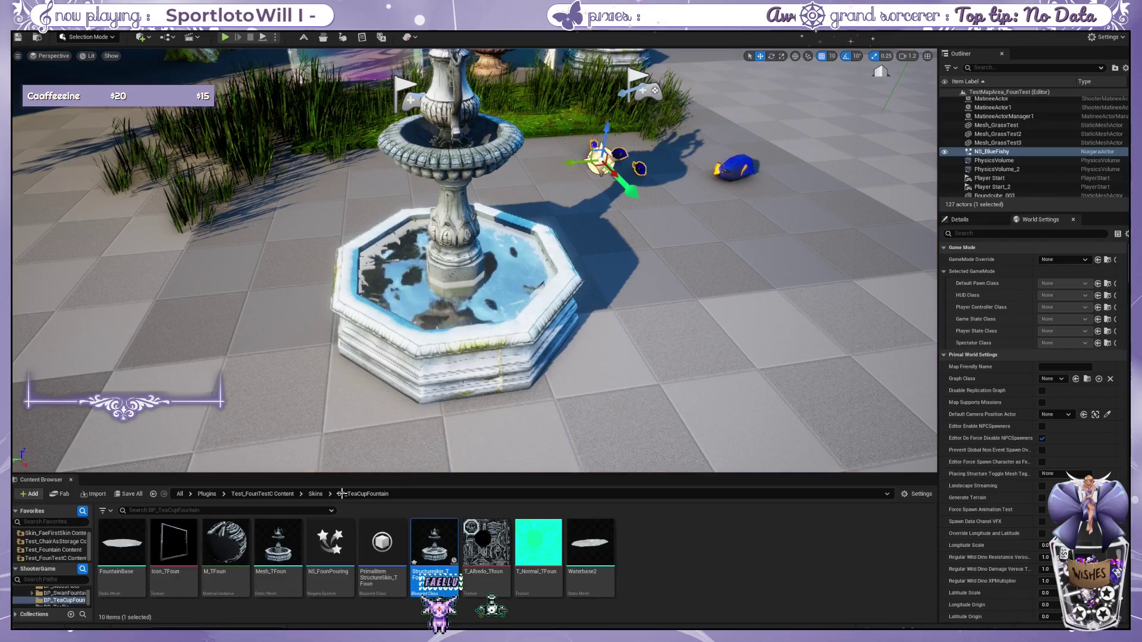
click(314, 494)
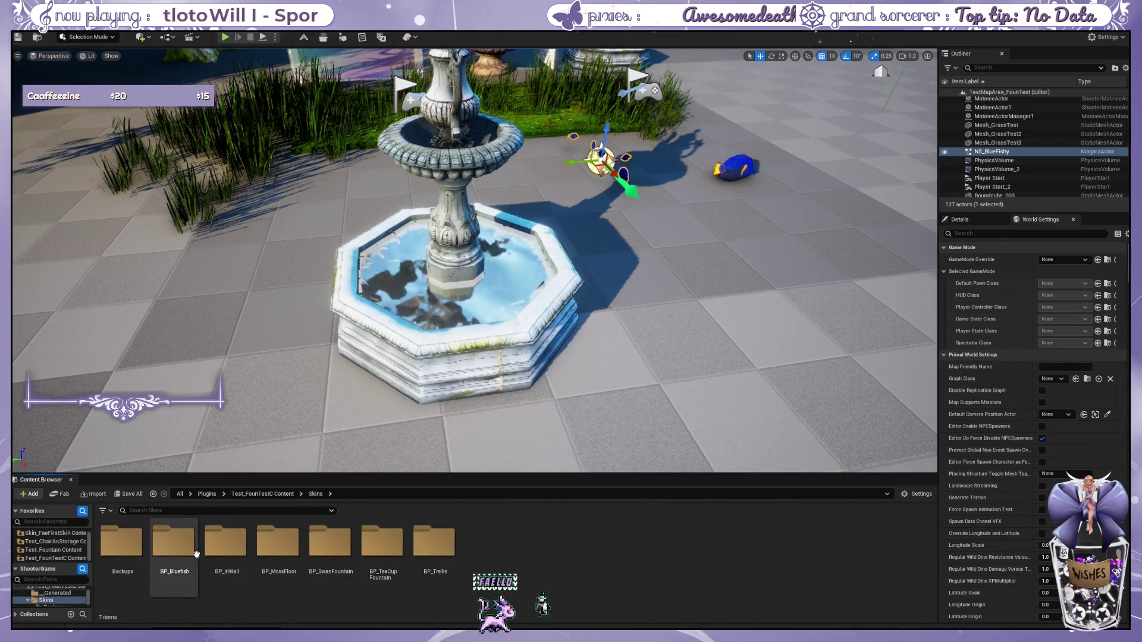
Step: Place NS_FishyTest from BP_Bluefish into the teacup fountain basin
double_click(174, 544)
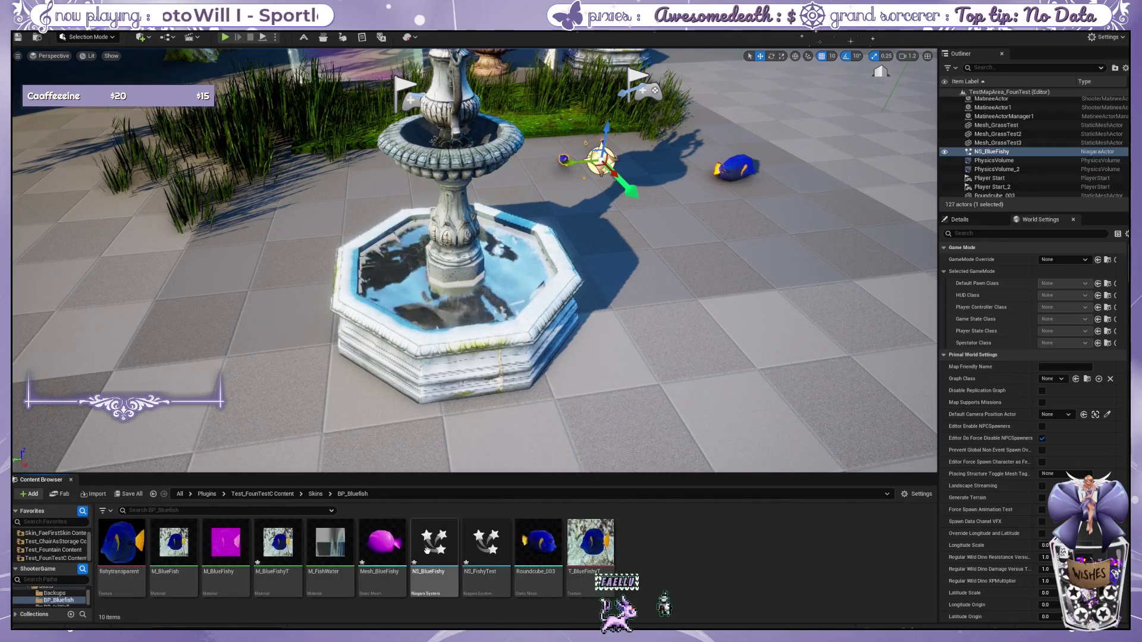
mouse_move(686, 394)
mouse_down()
mouse_move(611, 326)
mouse_move(450, 284)
mouse_up()
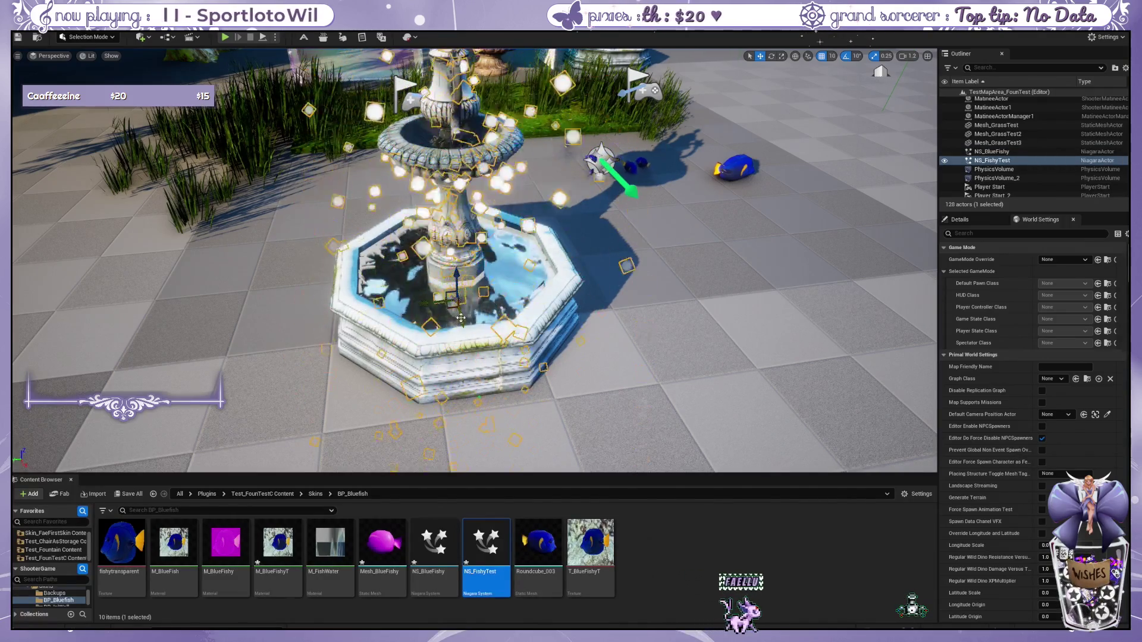
scroll(464, 302, up, 2)
scroll(470, 262, down, 3)
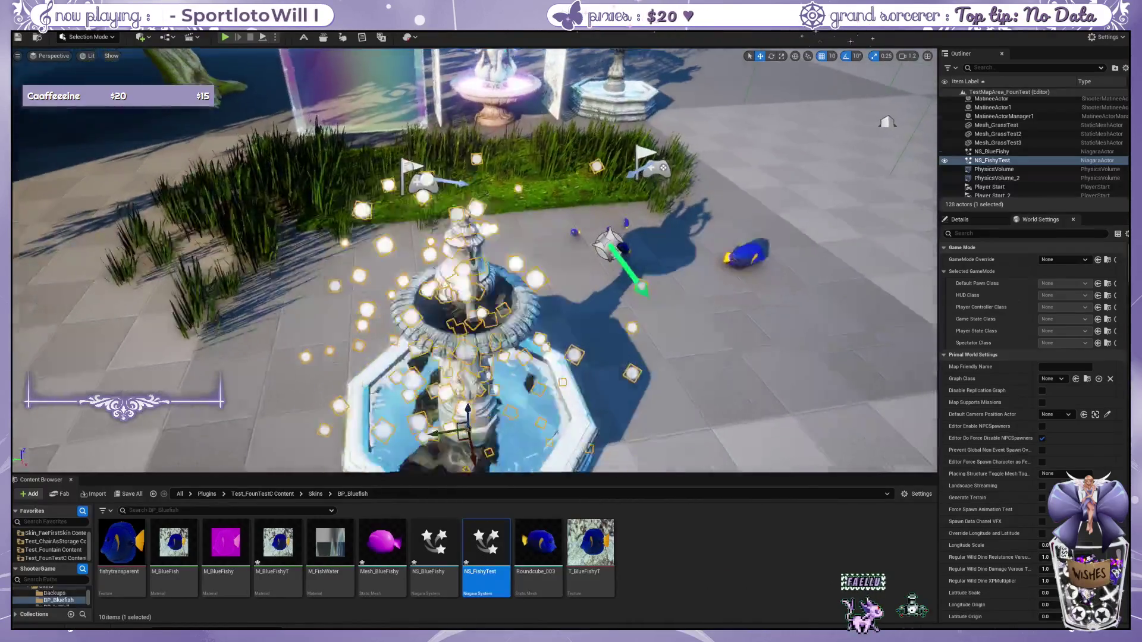
scroll(470, 262, up, 4)
scroll(602, 284, up, 4)
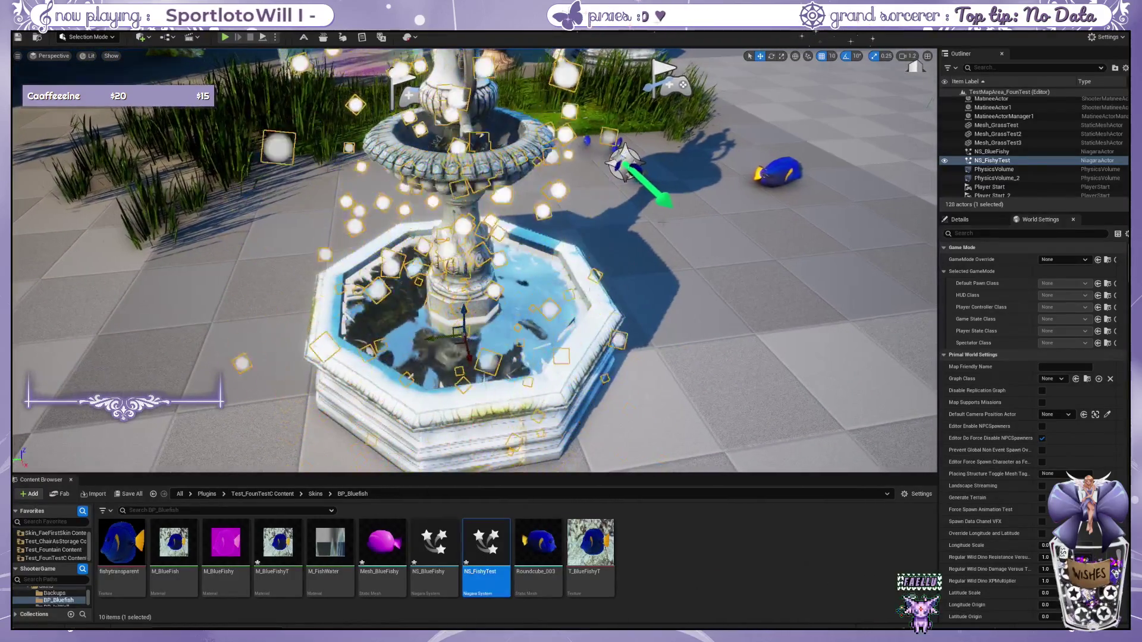
click(602, 283)
scroll(602, 284, down, 2)
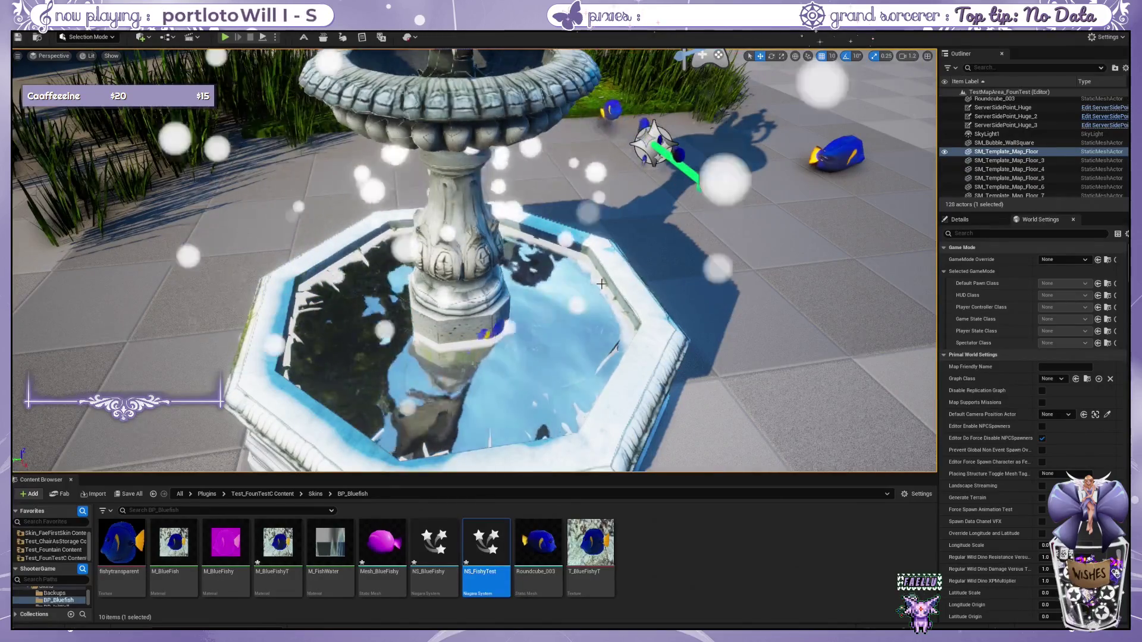
scroll(537, 260, down, 2)
scroll(538, 260, down, 2)
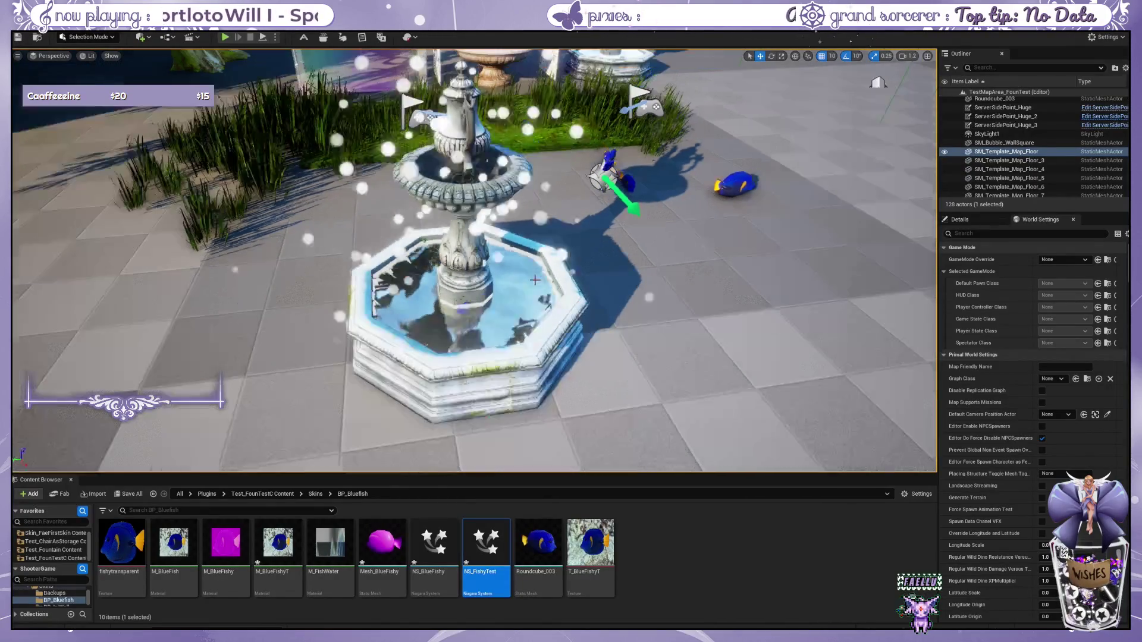
Step: Browse Skins to the BP_TeaCupFountain folder and select the Mesh_TFoun asset
click(314, 495)
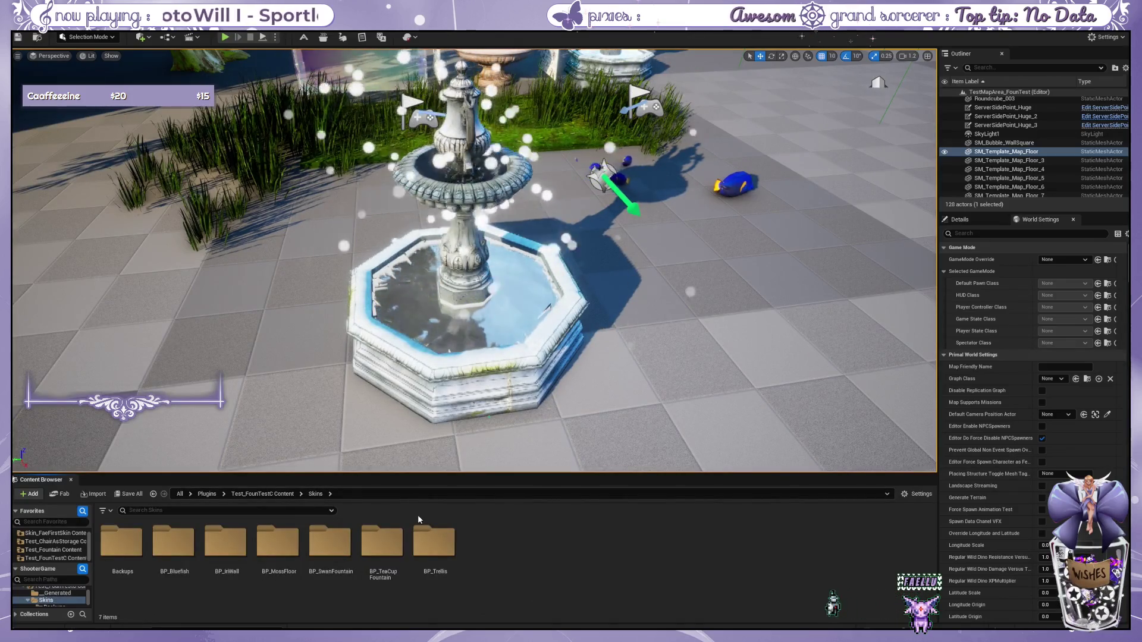
double_click(341, 547)
click(315, 495)
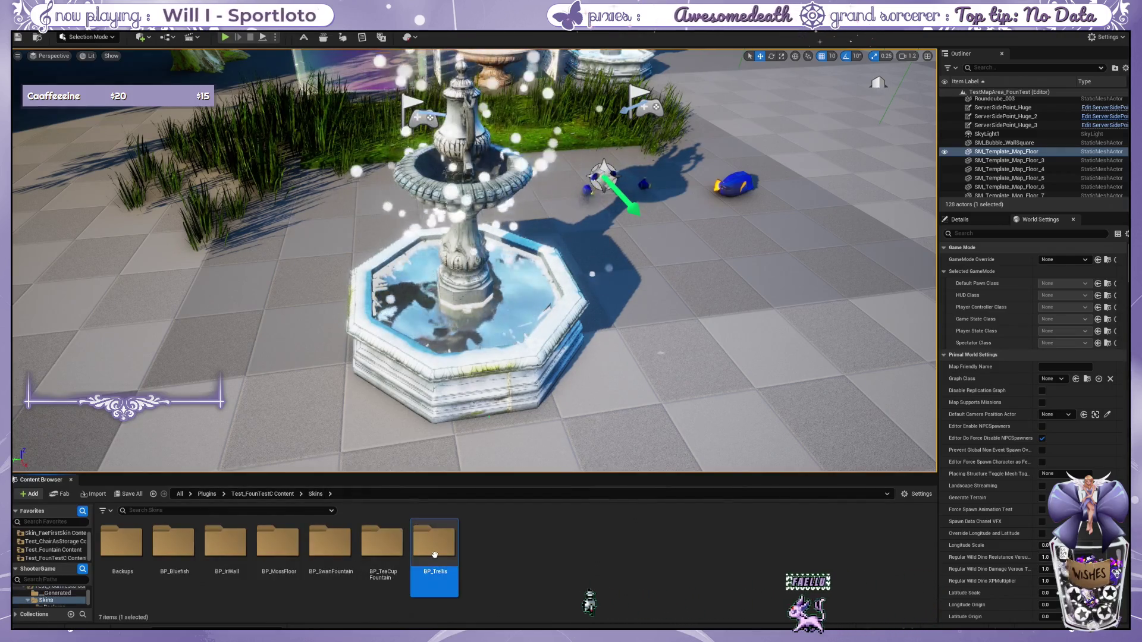
double_click(381, 541)
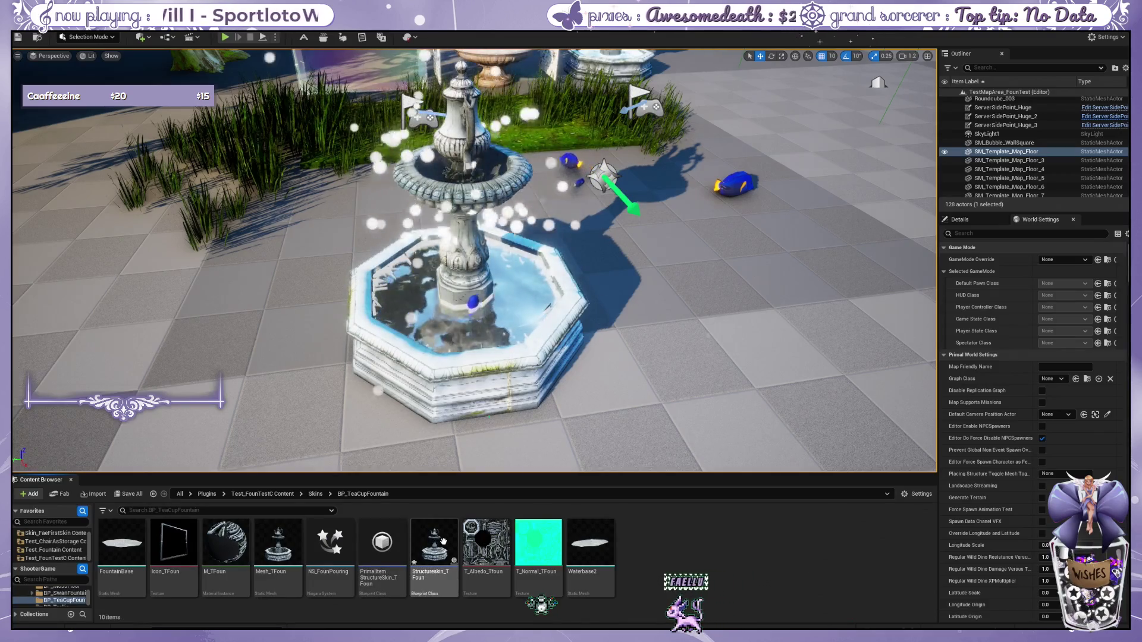
click(283, 540)
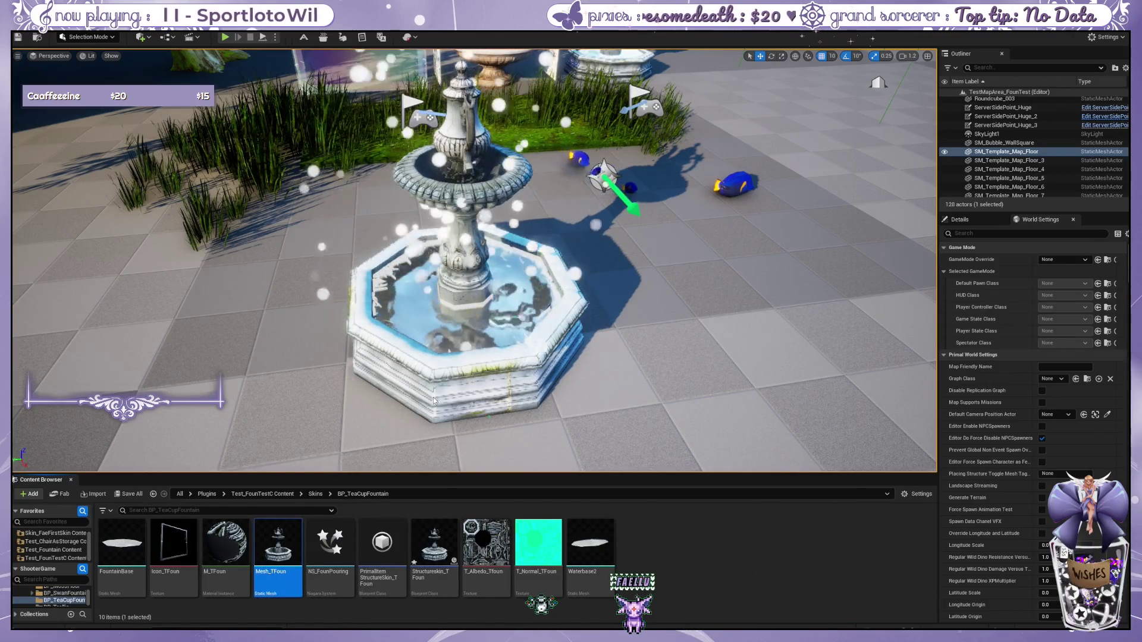
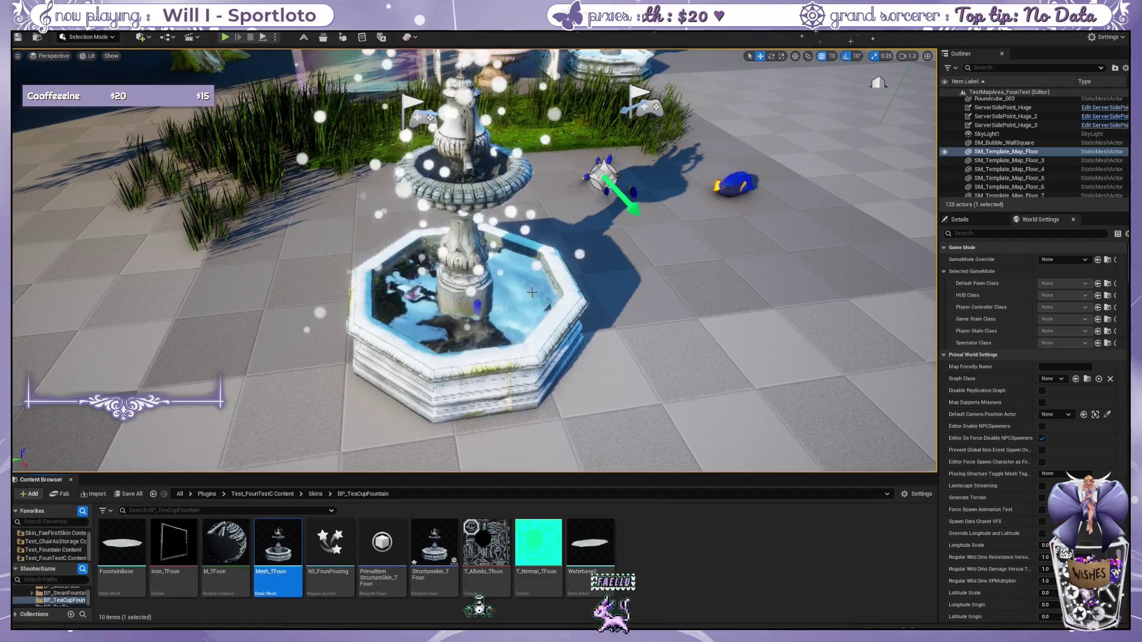
Step: Place the Mesh_TFoun teacup fountain on the floor and focus the view on it
scroll(532, 292, down, 2)
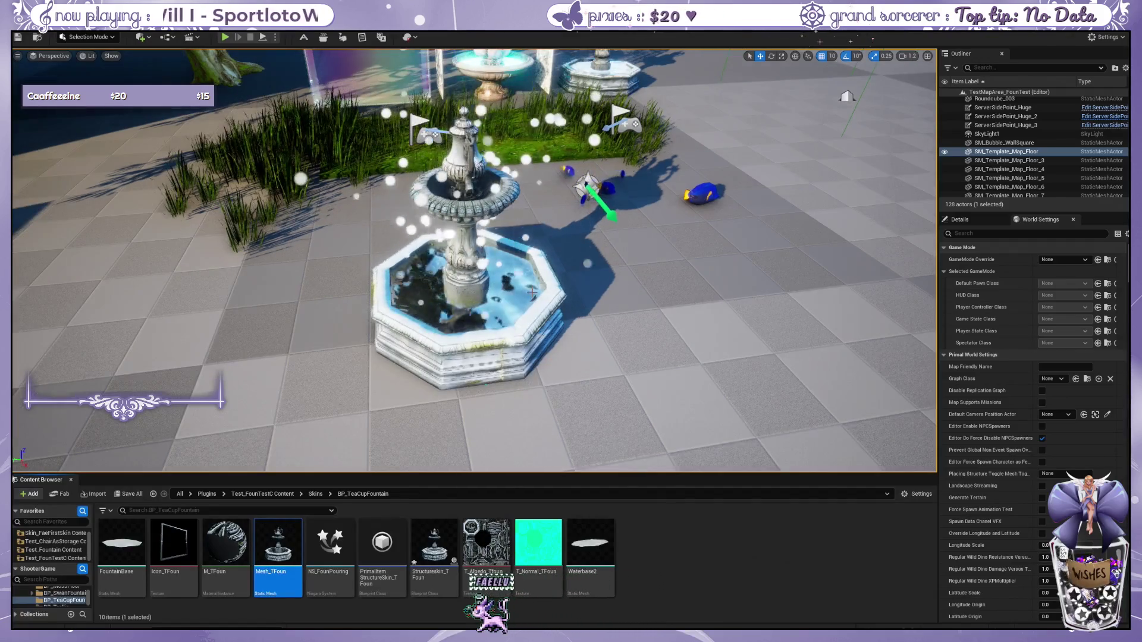
scroll(531, 292, up, 1)
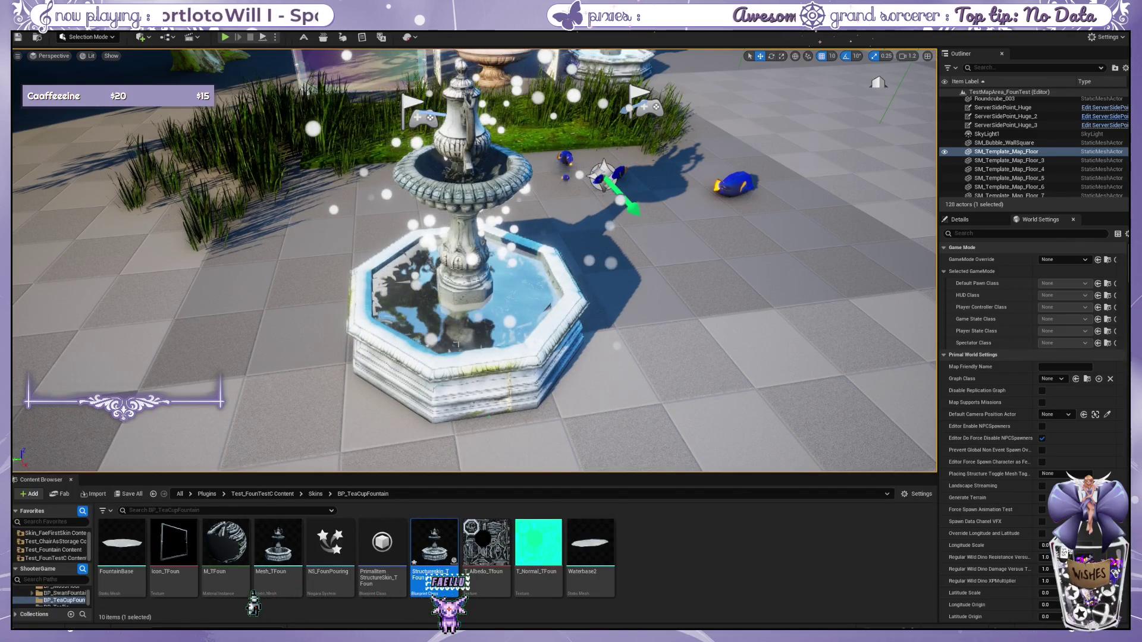
scroll(458, 347, down, 3)
mouse_move(275, 550)
mouse_down()
mouse_move(716, 357)
mouse_move(684, 301)
mouse_move(711, 291)
mouse_up()
key(f)
scroll(464, 469, up, 5)
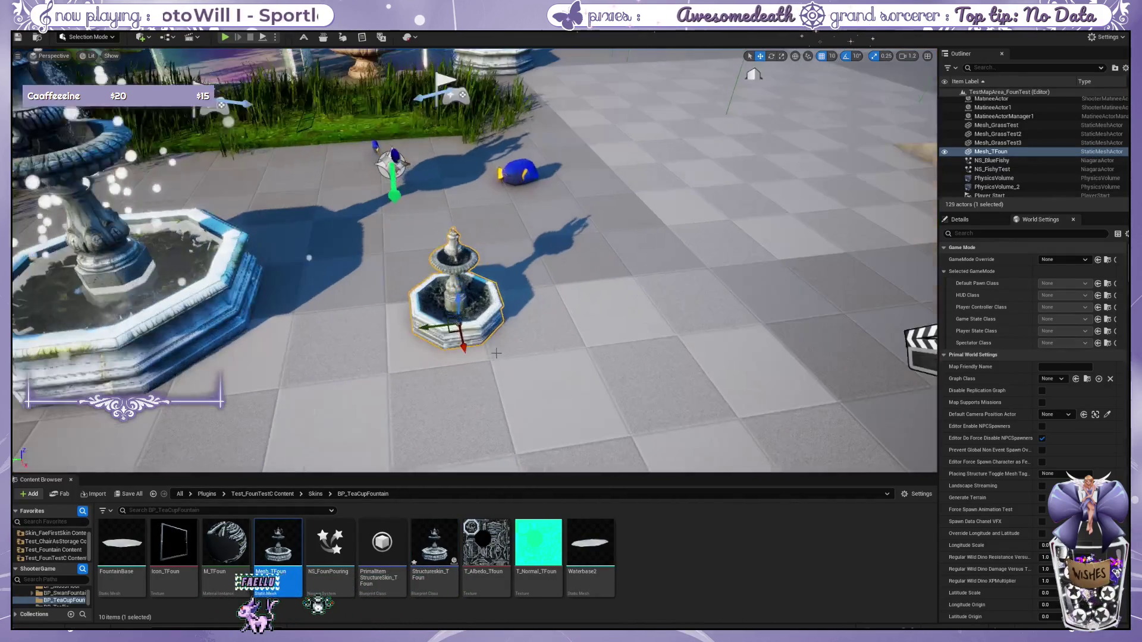
scroll(464, 470, down, 2)
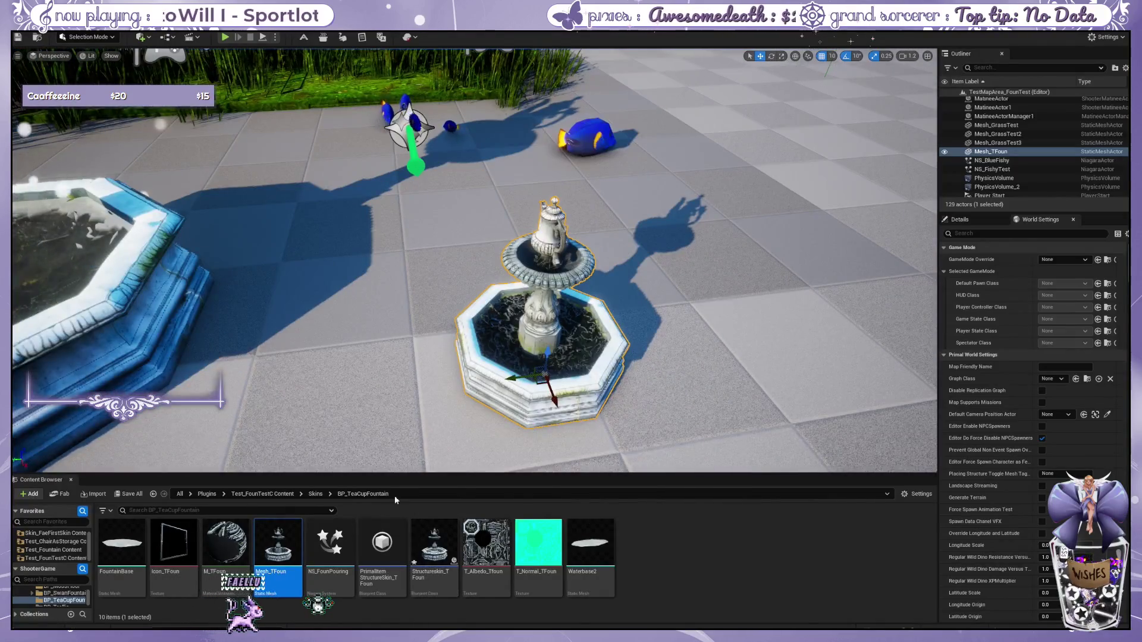
Step: Move the large fountain further aside, then reframe the view on the new teacup fountain
click(172, 314)
mouse_move(172, 314)
mouse_down()
mouse_move(322, 333)
mouse_move(490, 328)
mouse_up()
click(191, 310)
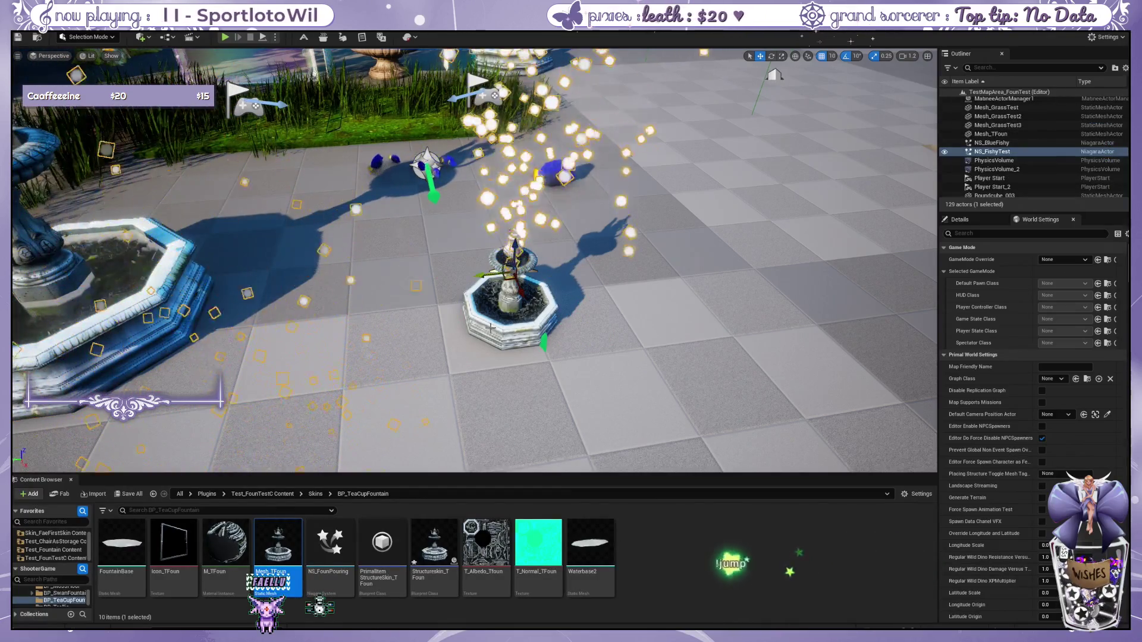
scroll(609, 361, up, 3)
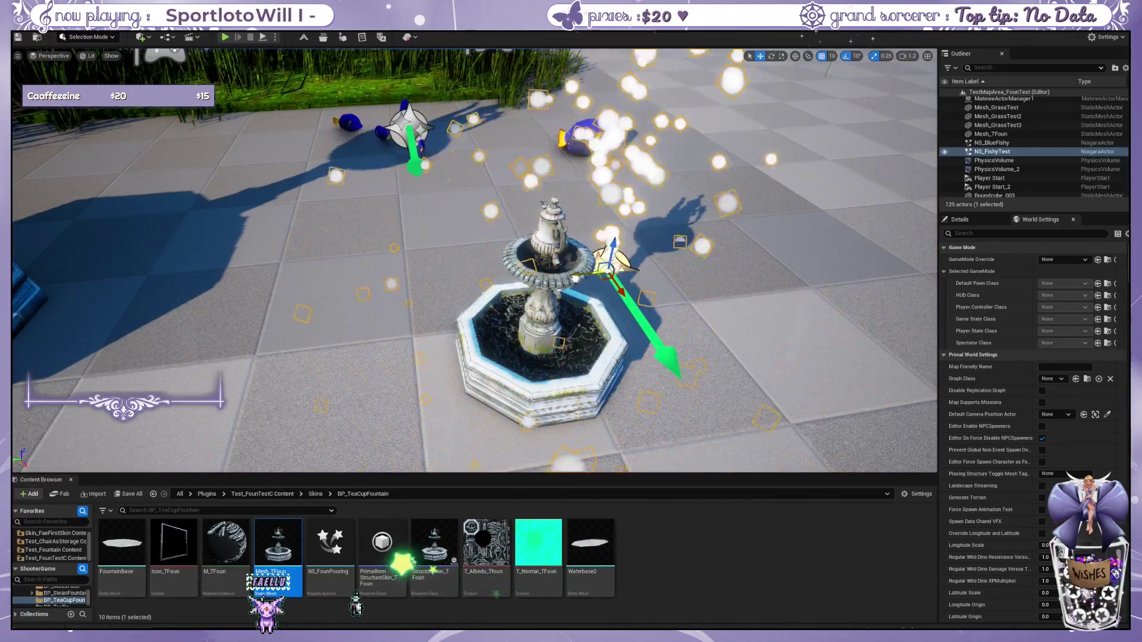
mouse_move(547, 271)
mouse_down()
mouse_move(511, 292)
mouse_move(566, 186)
mouse_up()
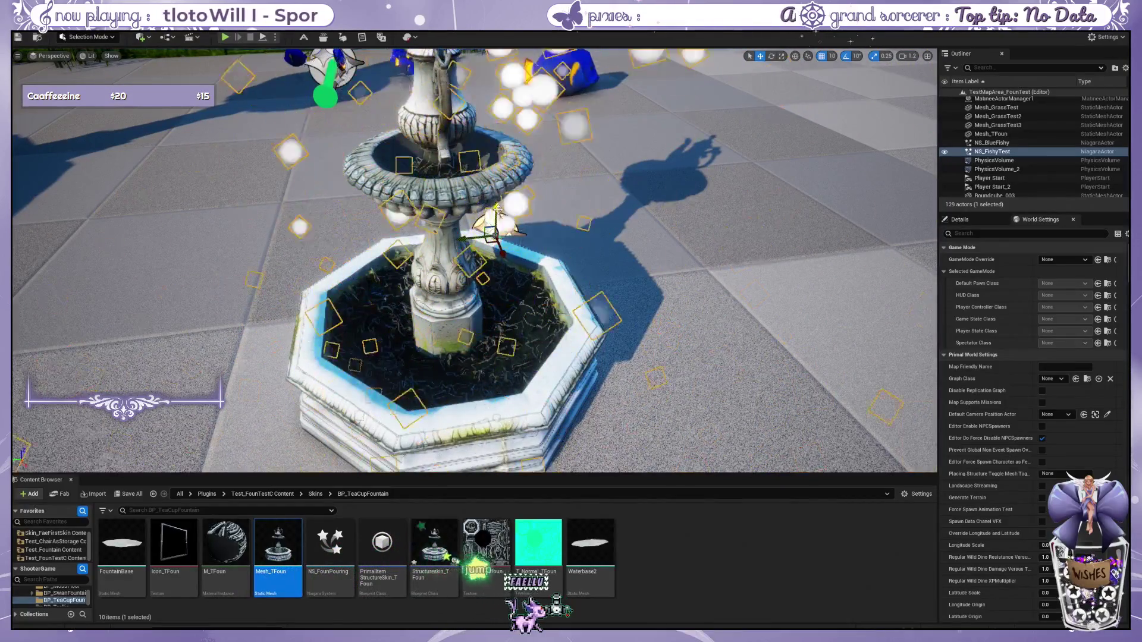
mouse_move(498, 208)
mouse_down()
mouse_move(607, 210)
mouse_move(512, 170)
mouse_up()
click(513, 171)
Step: Frame the teacup fountain and then the floor beside it to inspect them
key(f)
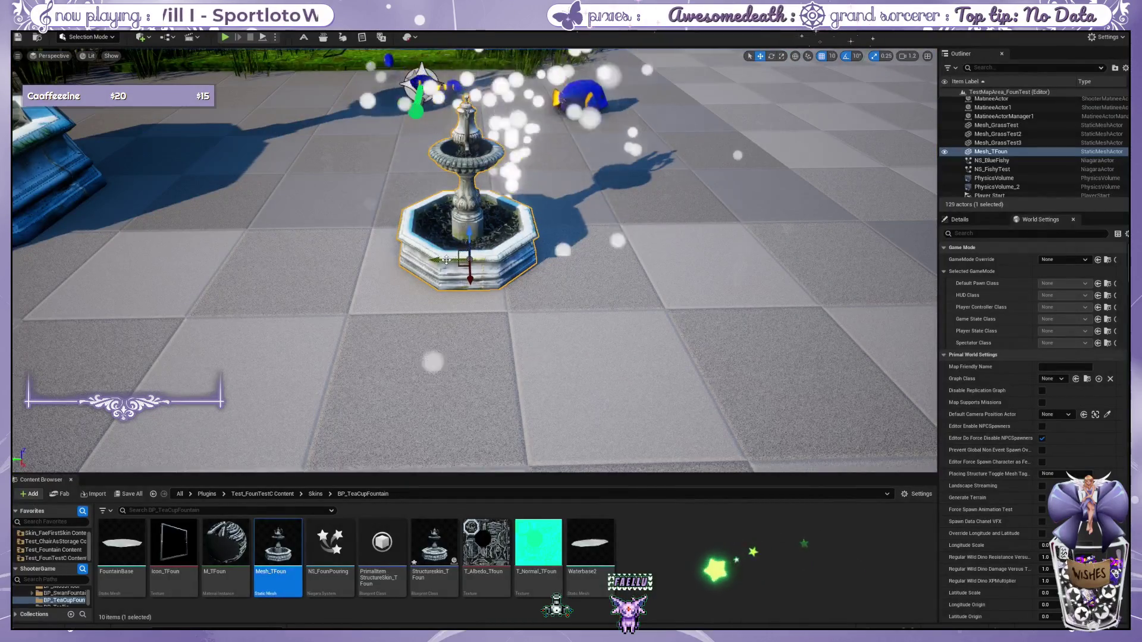
click(446, 259)
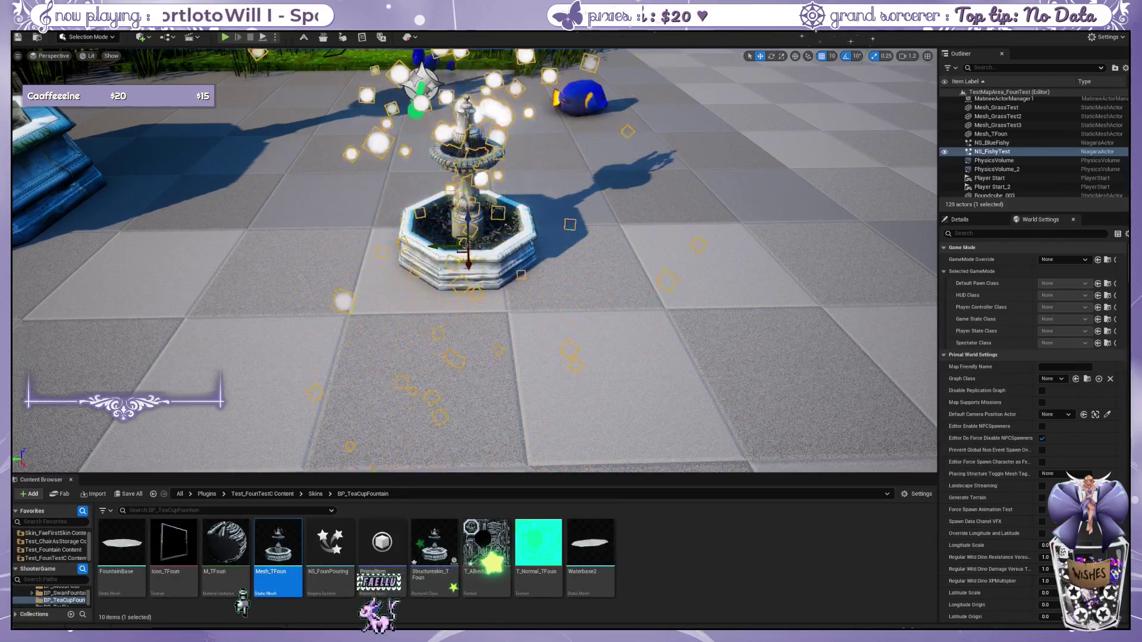
click(650, 296)
key(f)
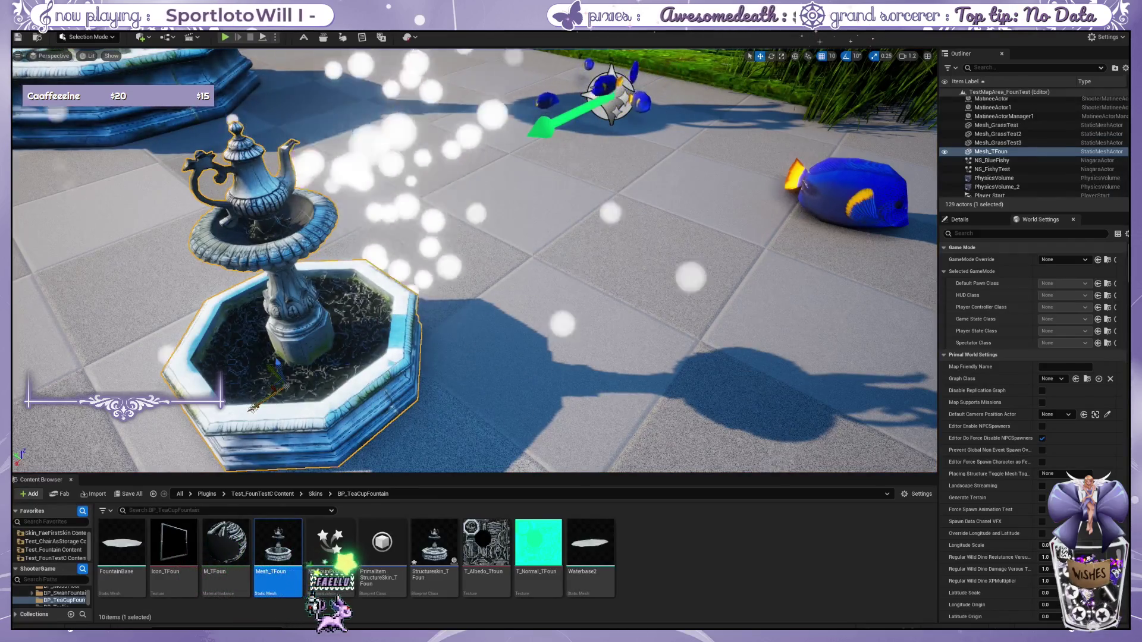
click(302, 395)
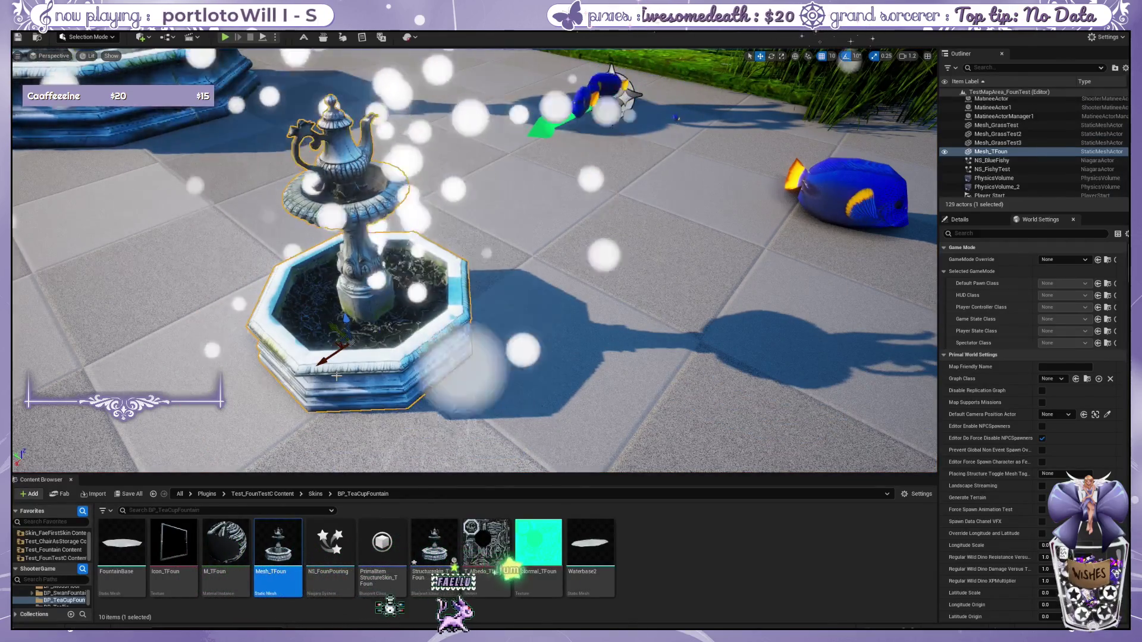
click(597, 345)
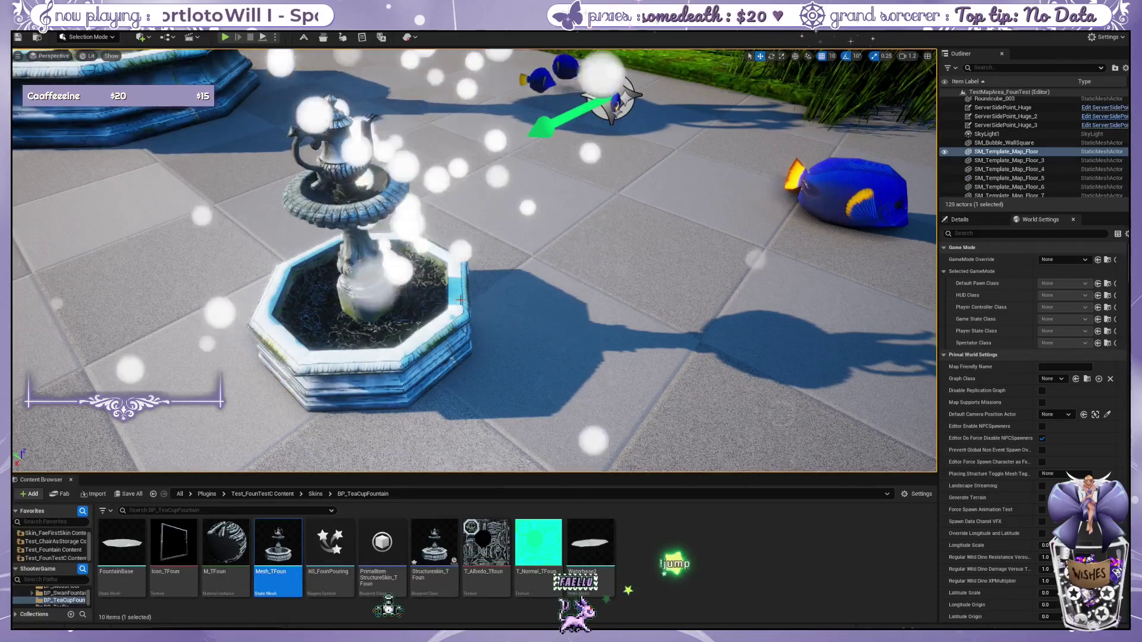
scroll(287, 238, up, 3)
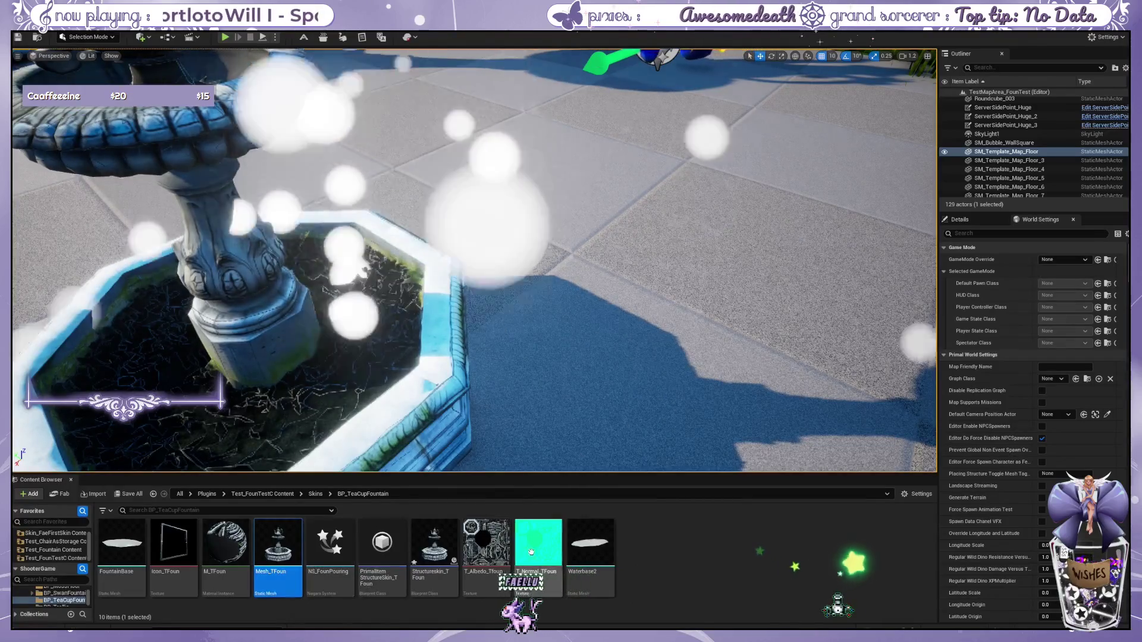
Step: Go to the Skins folder, peek into BP_TeaCupFountain, and return to Skins
click(316, 494)
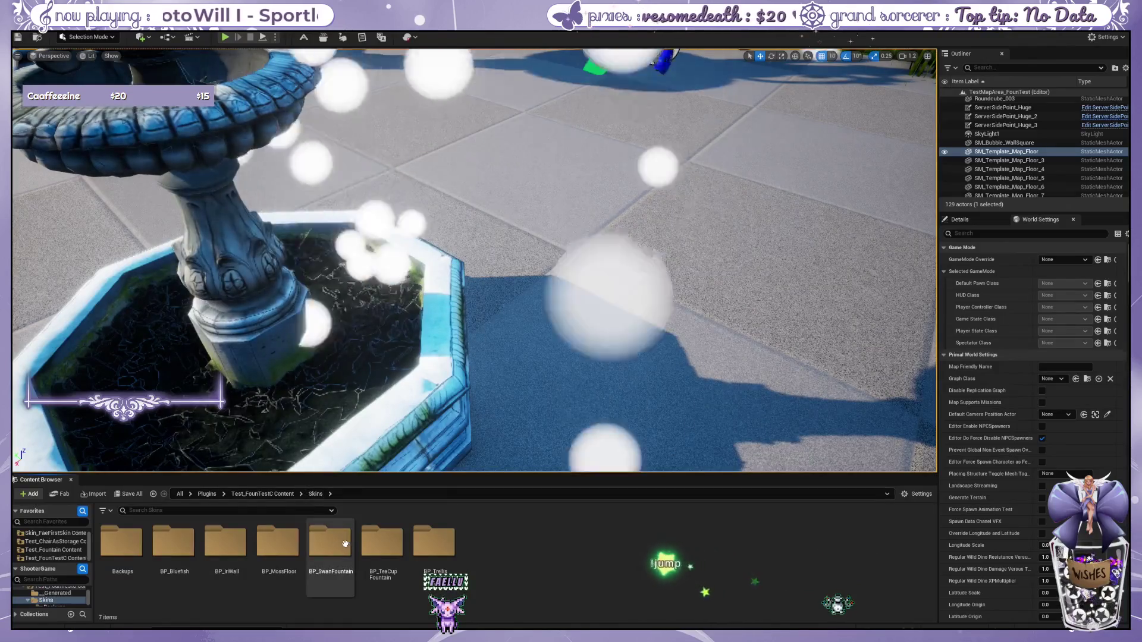
double_click(362, 552)
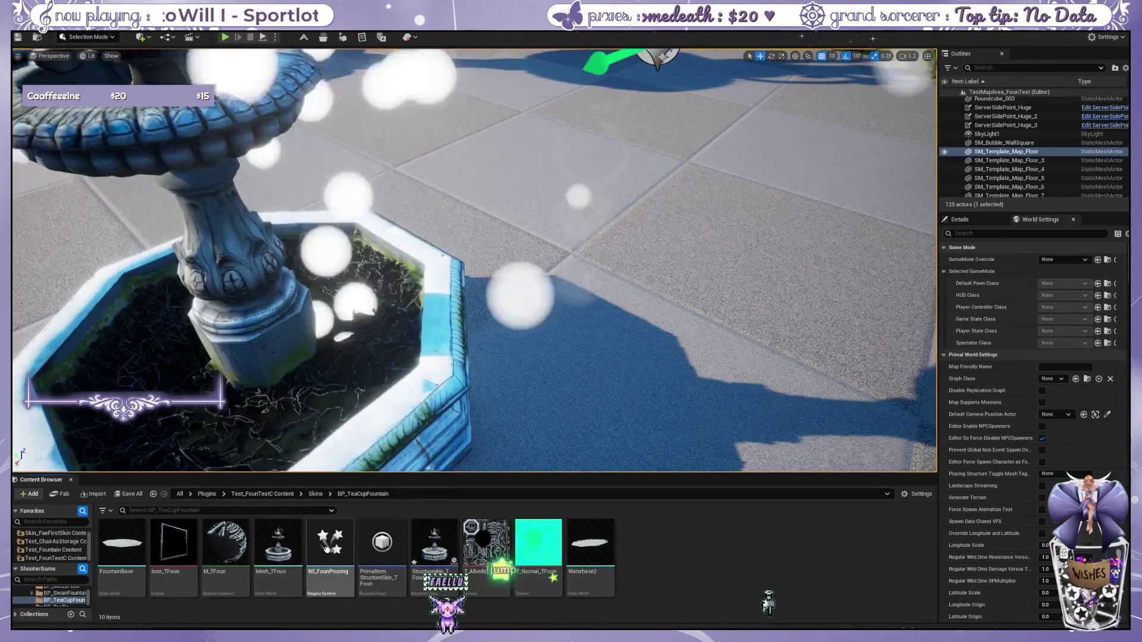
click(314, 495)
Step: Open NS_FishyTest from the BP_Bluefish folder and centre its Fountain emitter in the graph
double_click(173, 542)
click(484, 544)
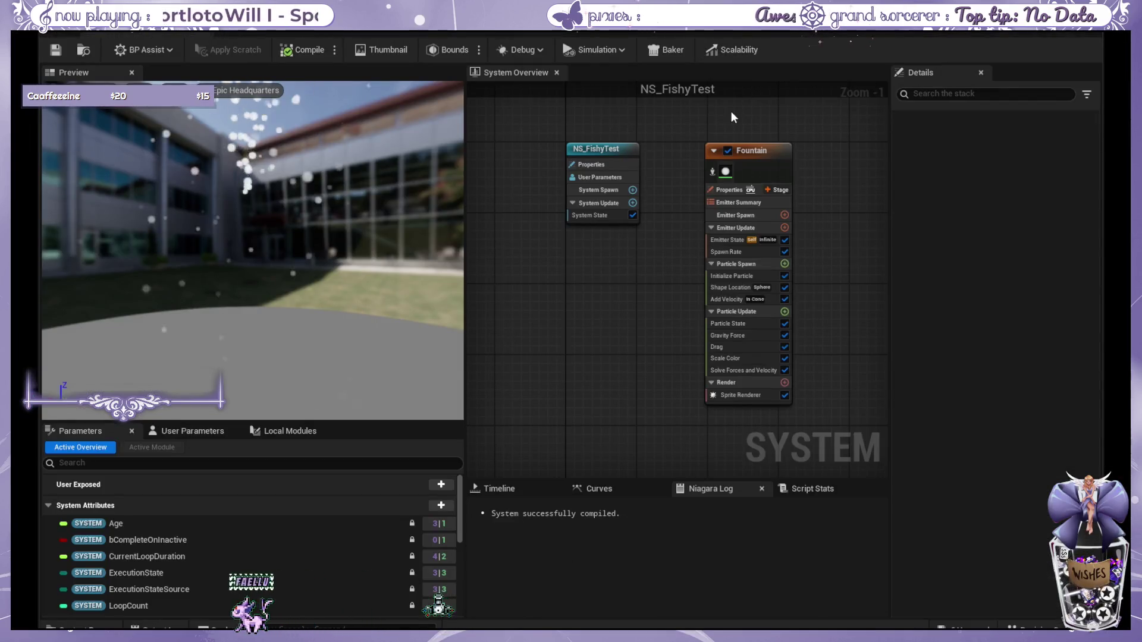
drag(650, 322, 554, 332)
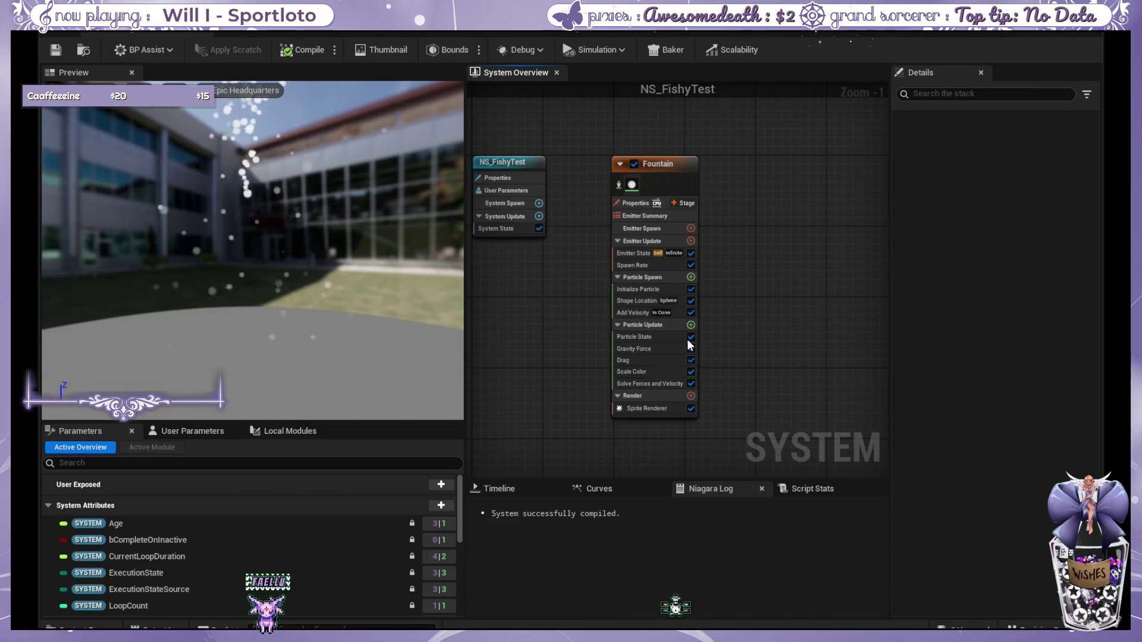
key(ctrl+z)
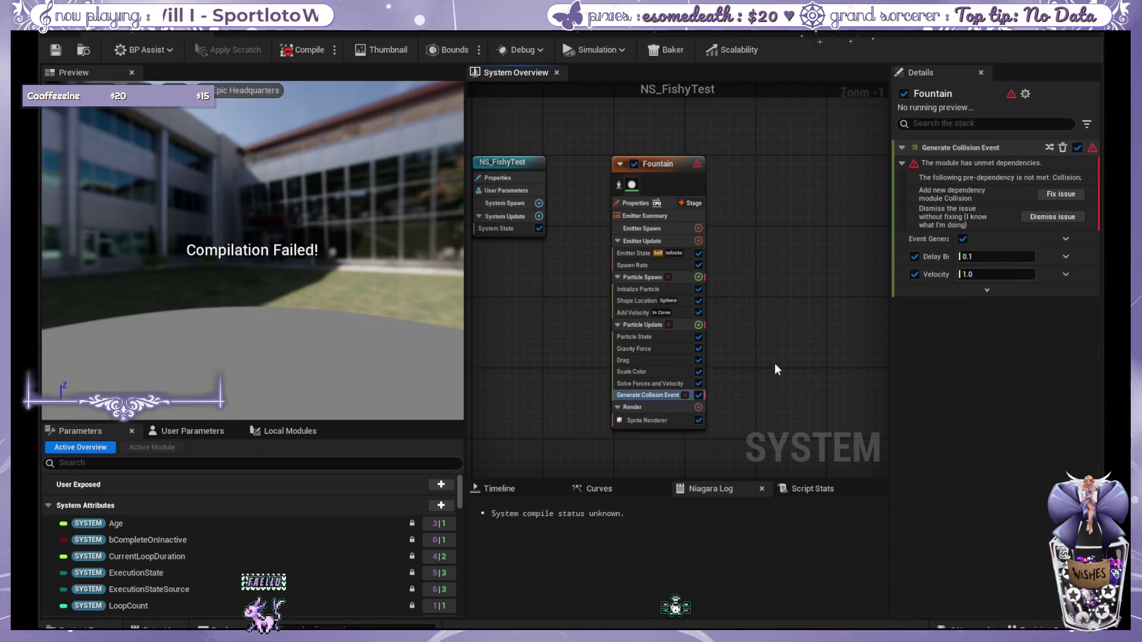
drag(772, 333, 723, 337)
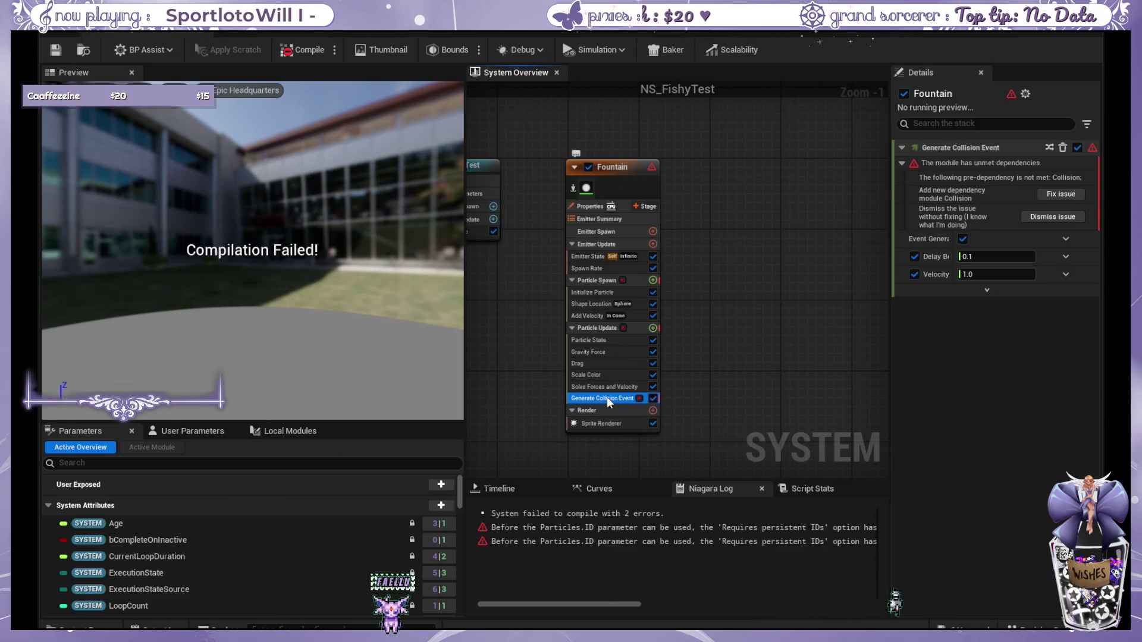
Step: Delete Generate Collision Event, restore and toggle the Collision module, and close the floating panel
key(Delete)
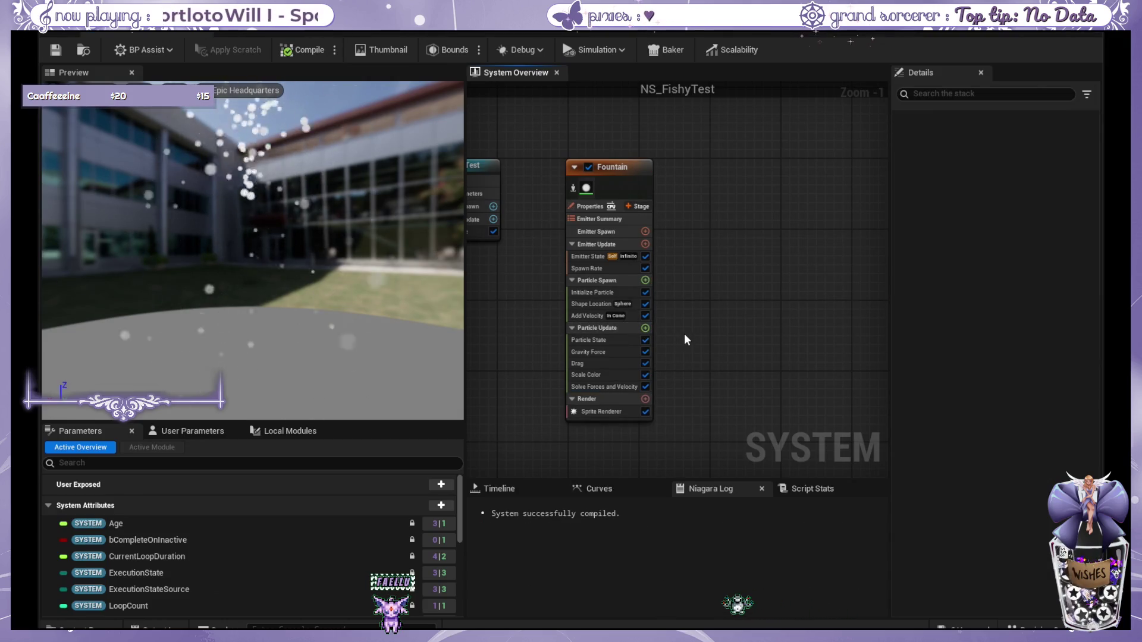
key(ctrl+z)
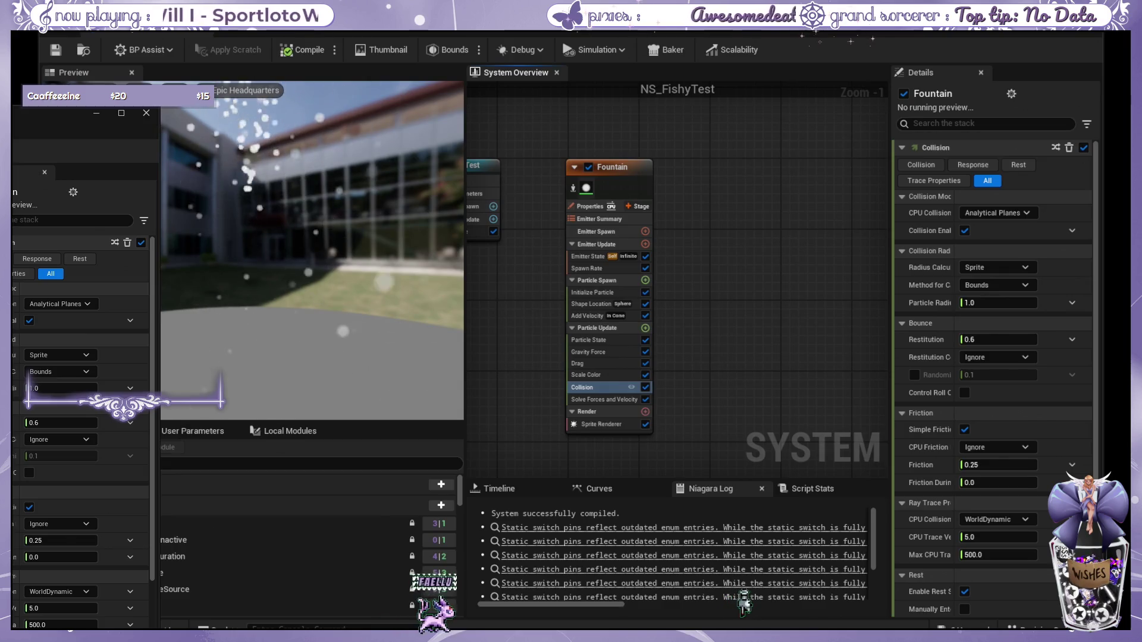
click(645, 386)
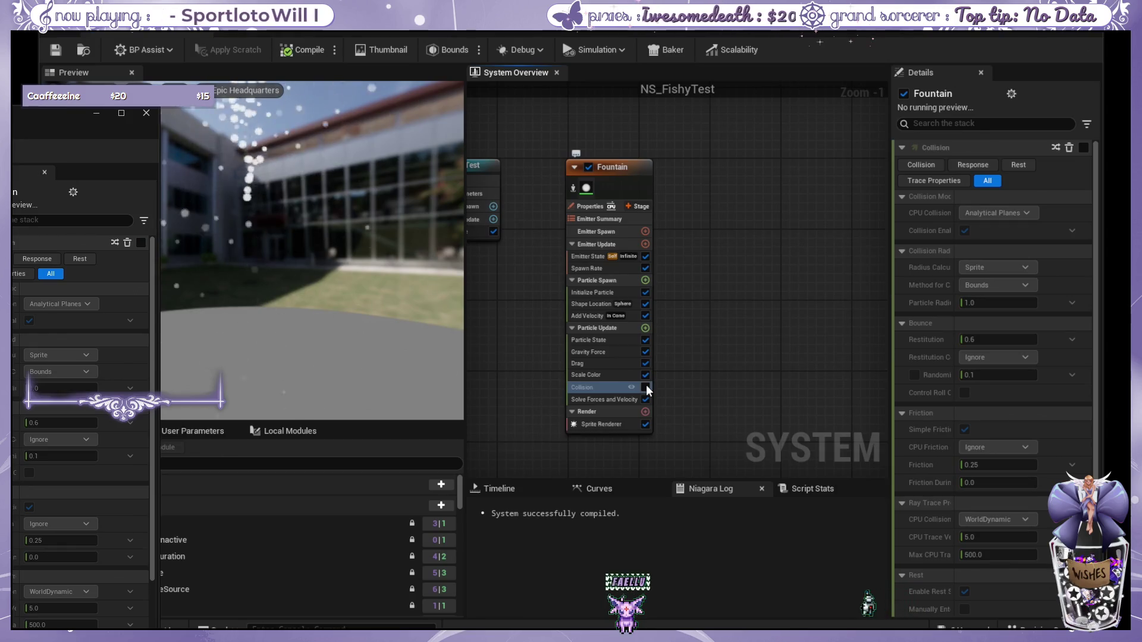
click(646, 387)
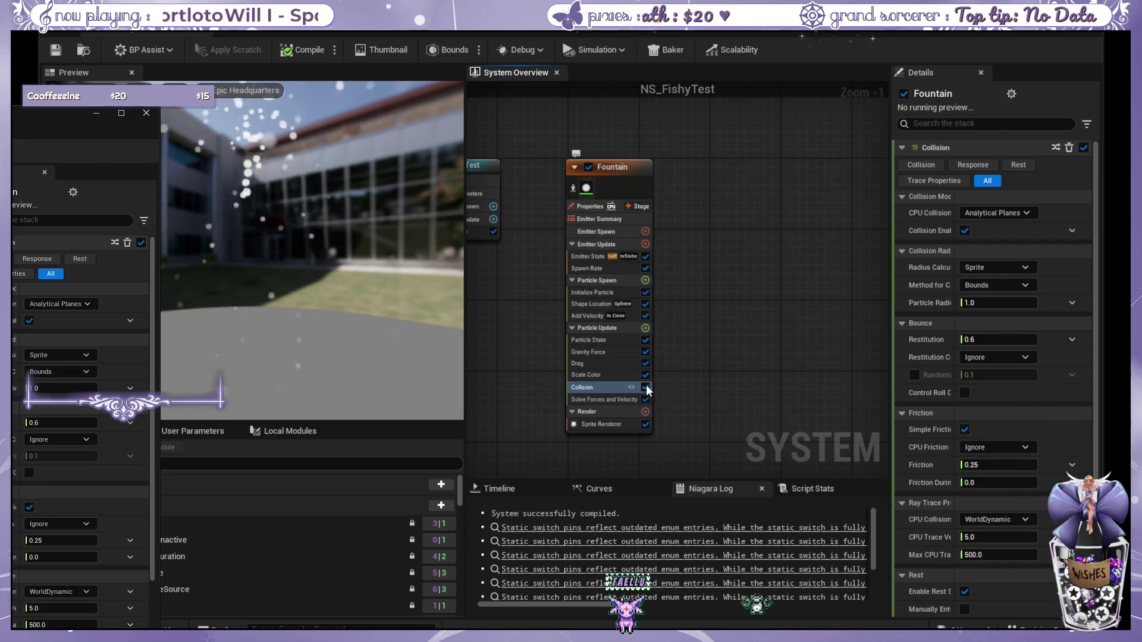
click(189, 107)
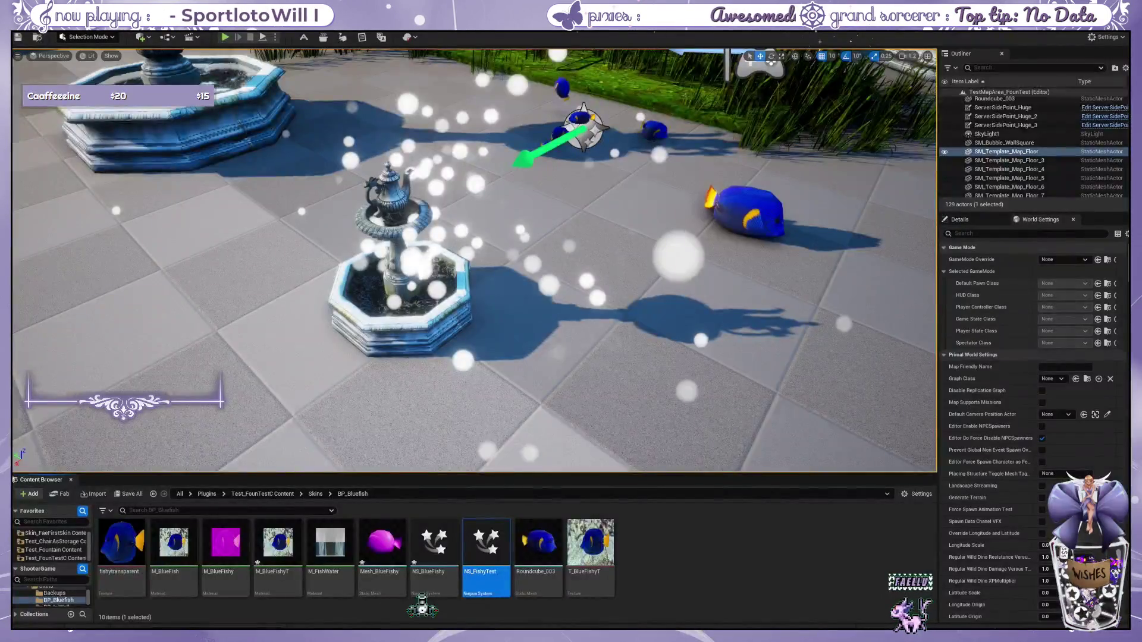
scroll(475, 261, up, 5)
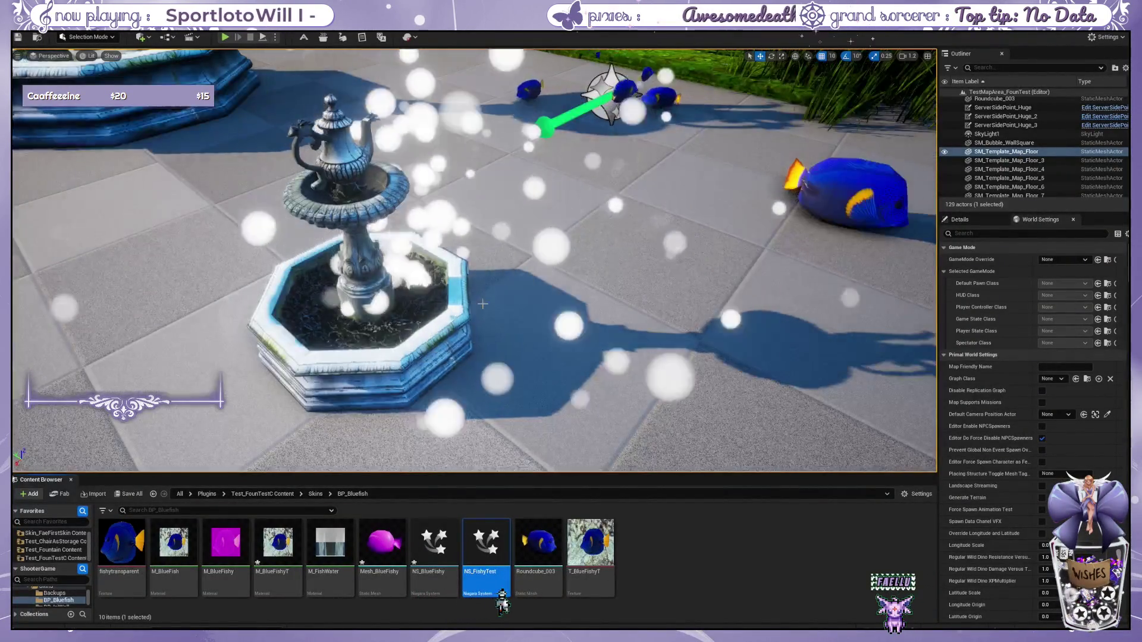
scroll(440, 294, down, 5)
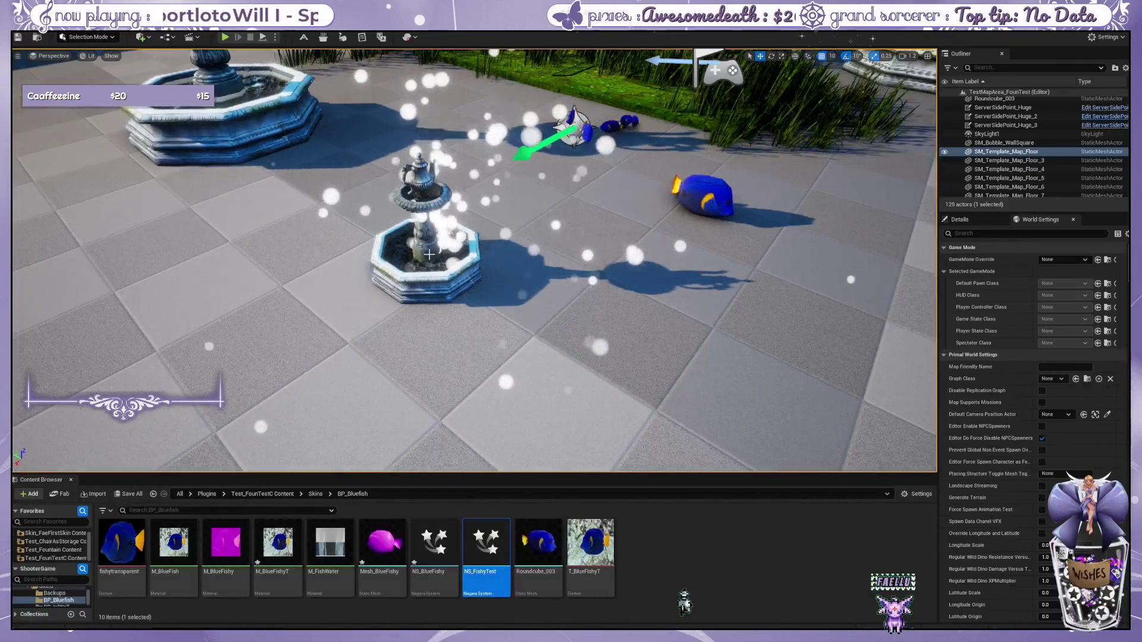
click(429, 285)
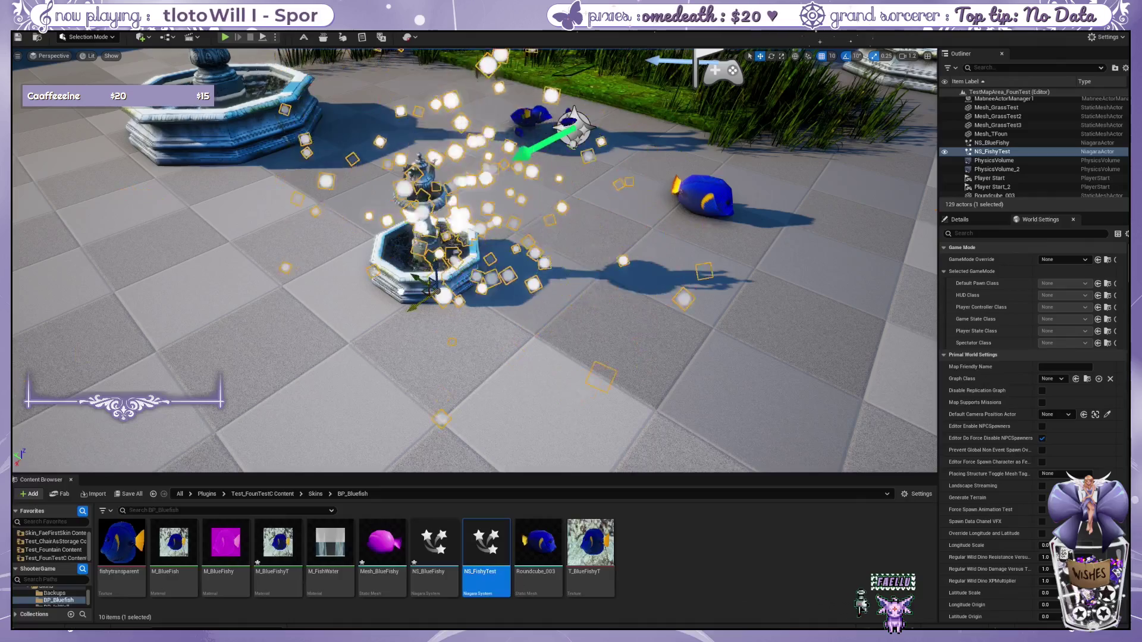
click(540, 305)
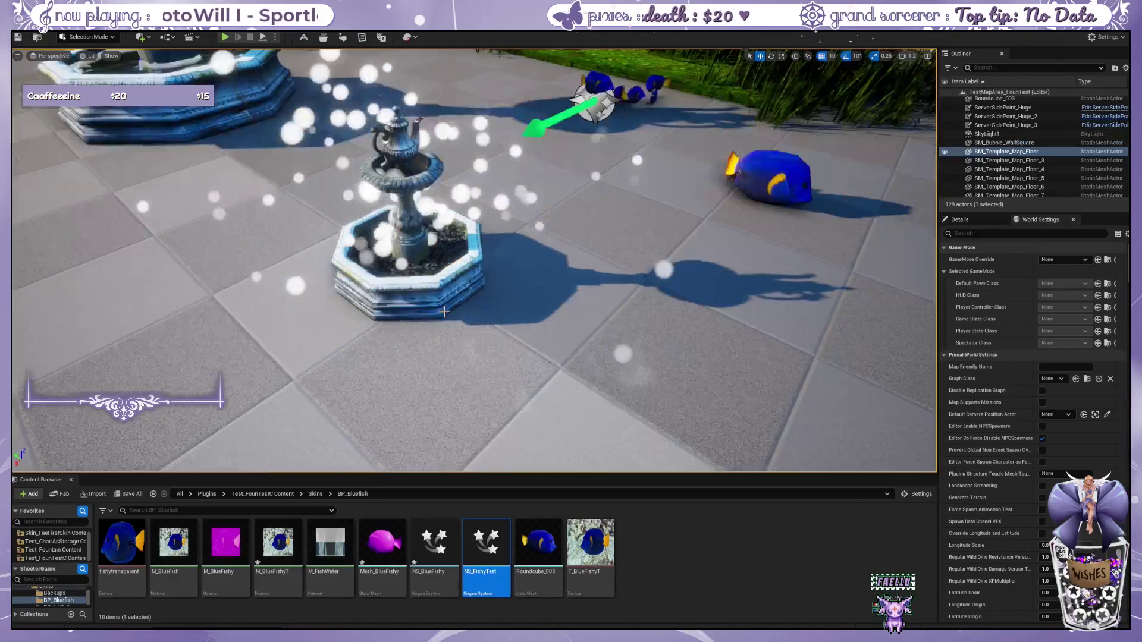
scroll(344, 143, up, 4)
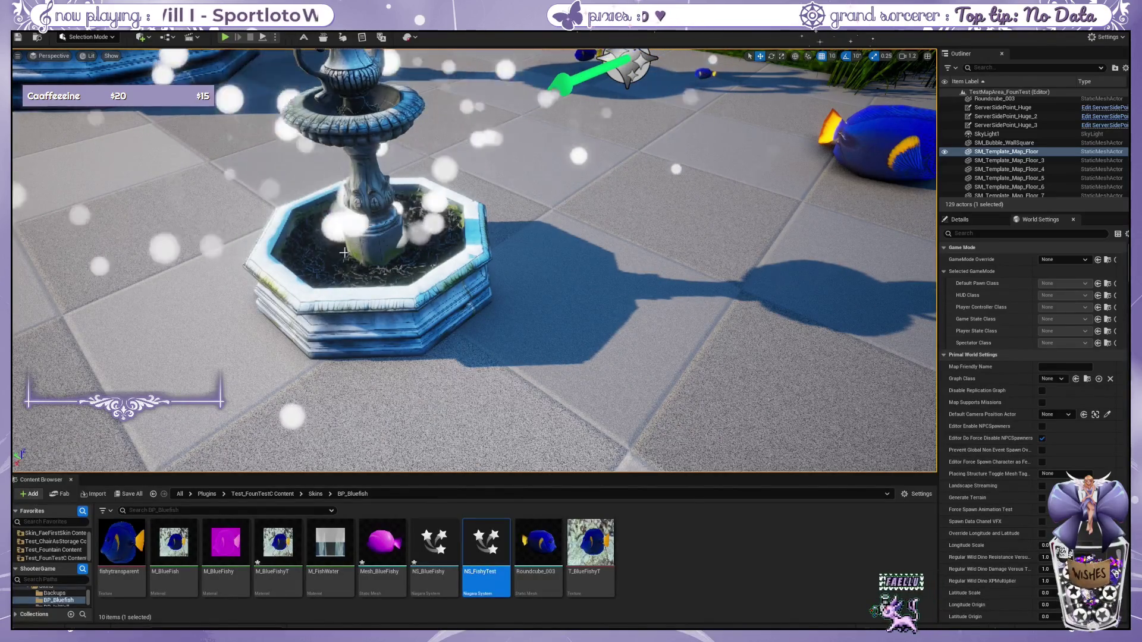
scroll(567, 256, down, 3)
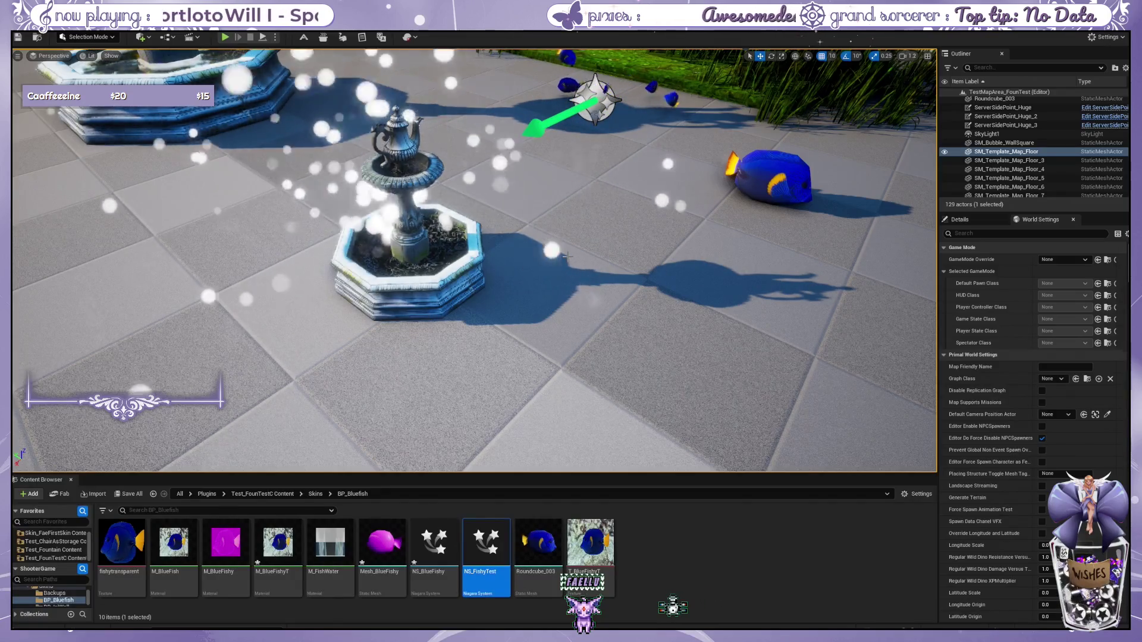
click(225, 39)
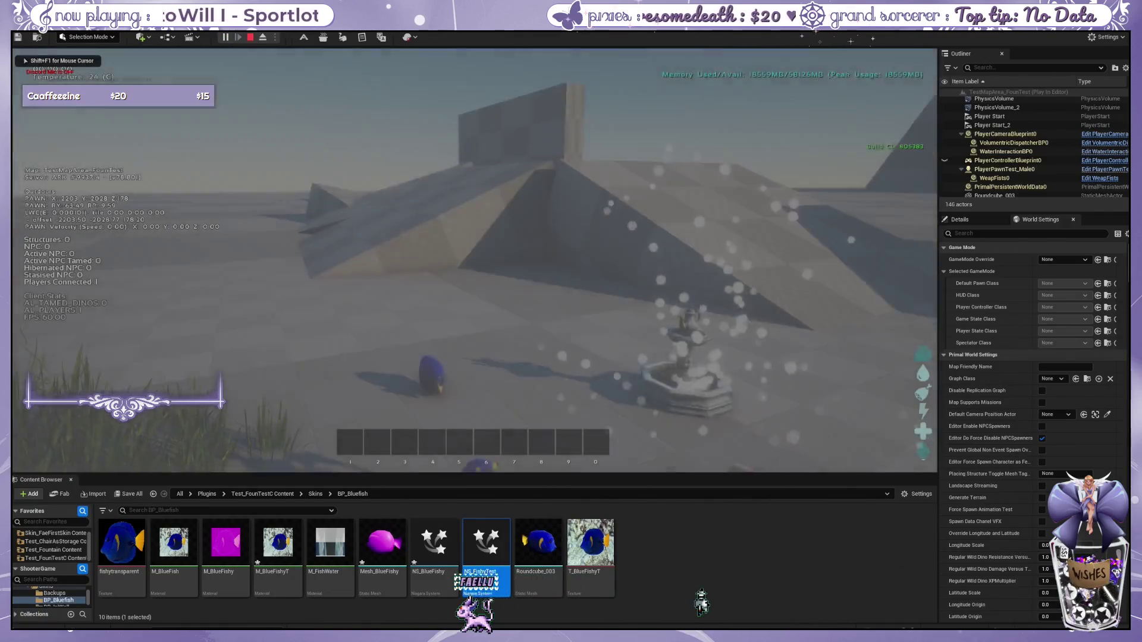
Step: Give a DecorBox via the console and place it as a Small Decor Box with the Teacup Fountain skin
key(w)
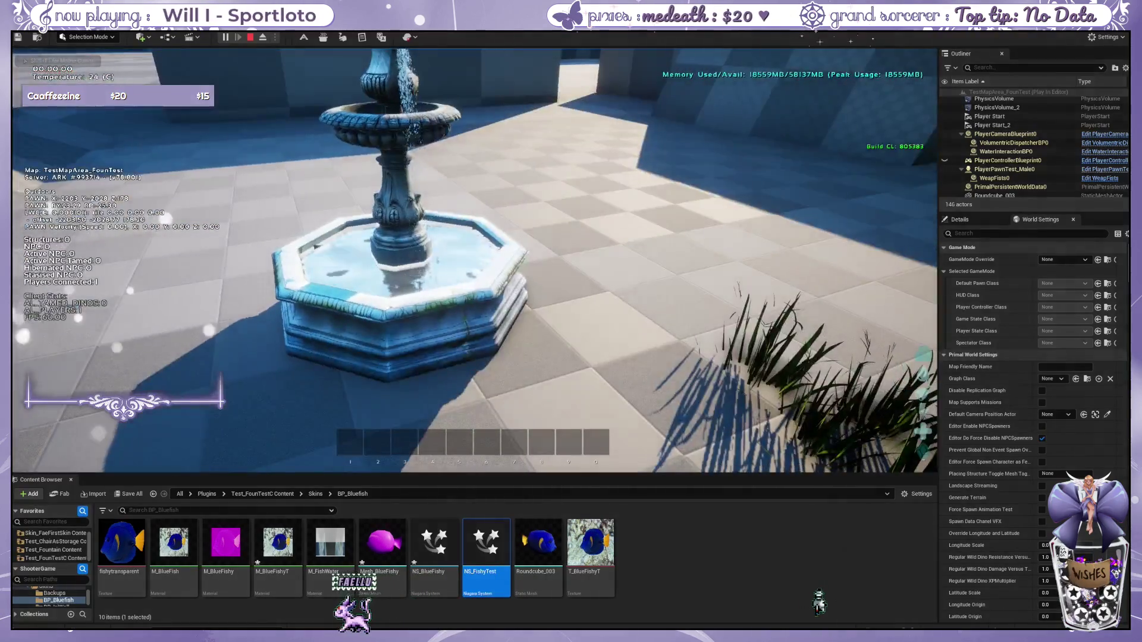
key(grave)
key(Up)
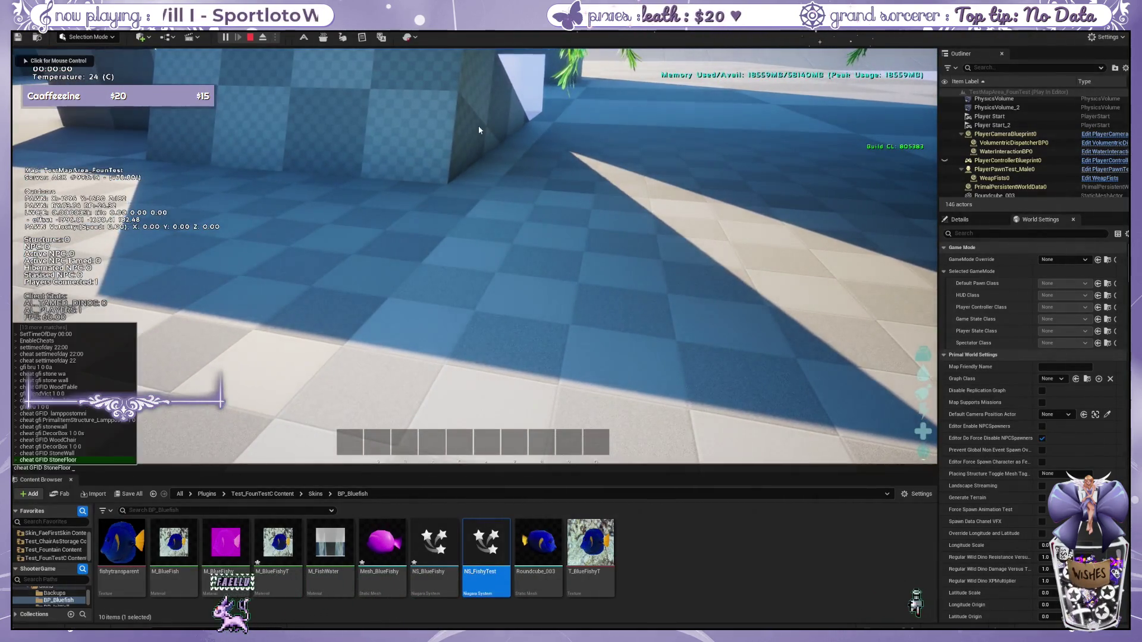
key(Return)
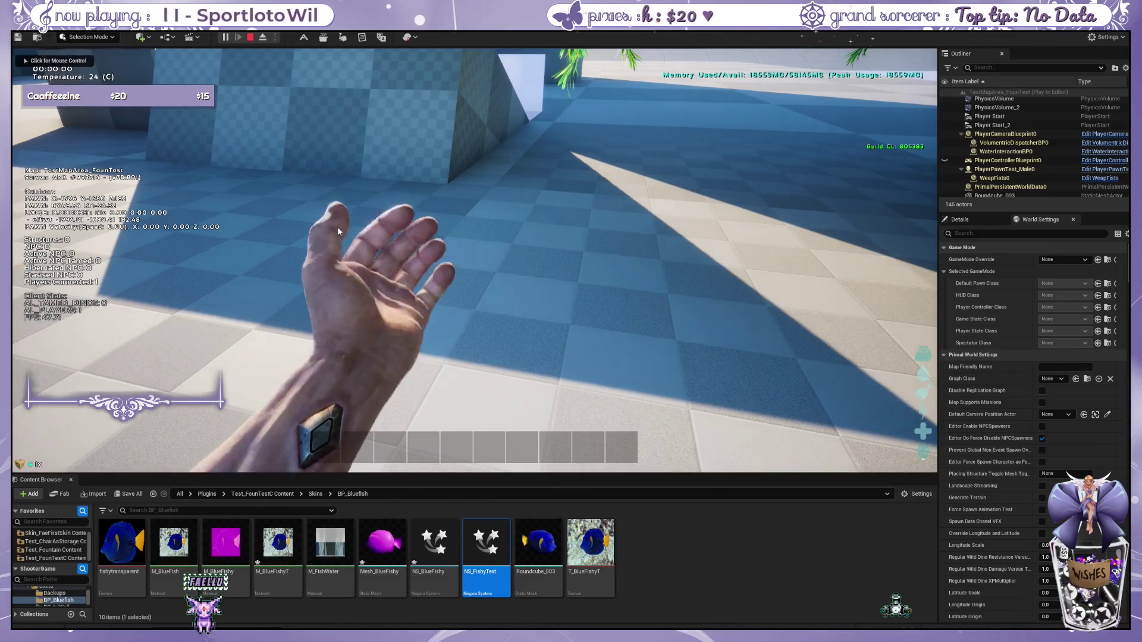
key(i)
click(356, 109)
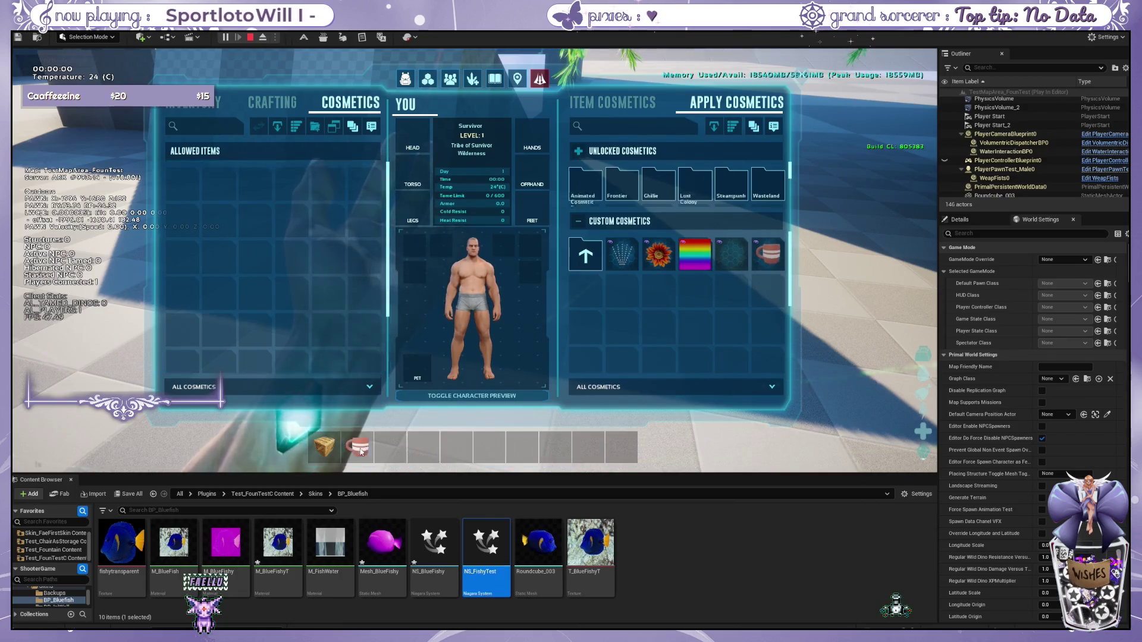
key(i)
key(1)
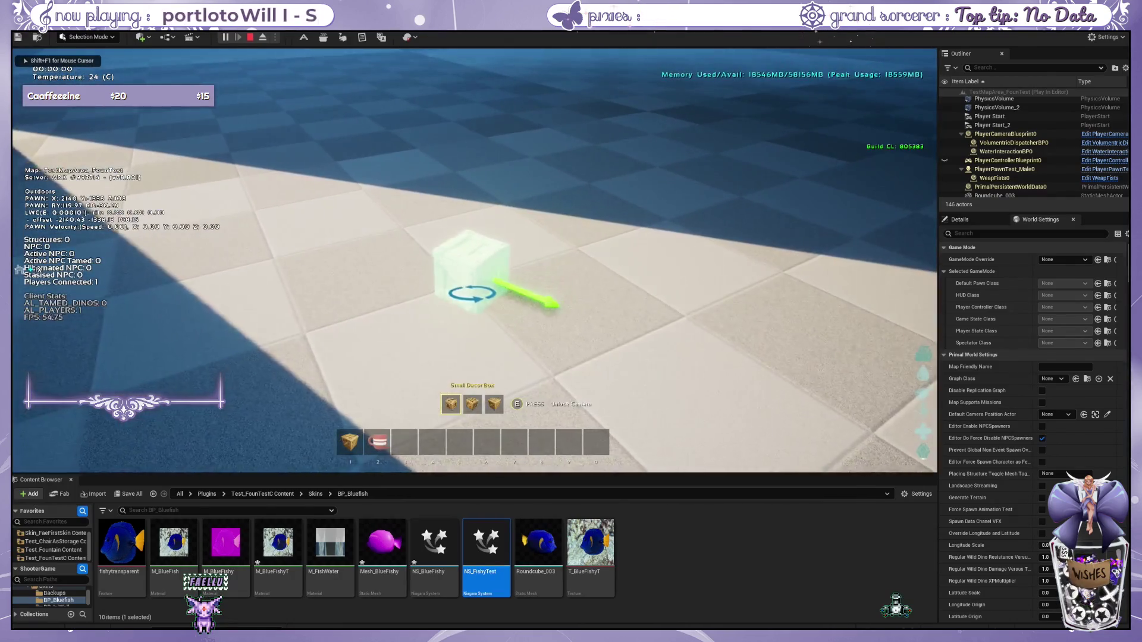
click(474, 261)
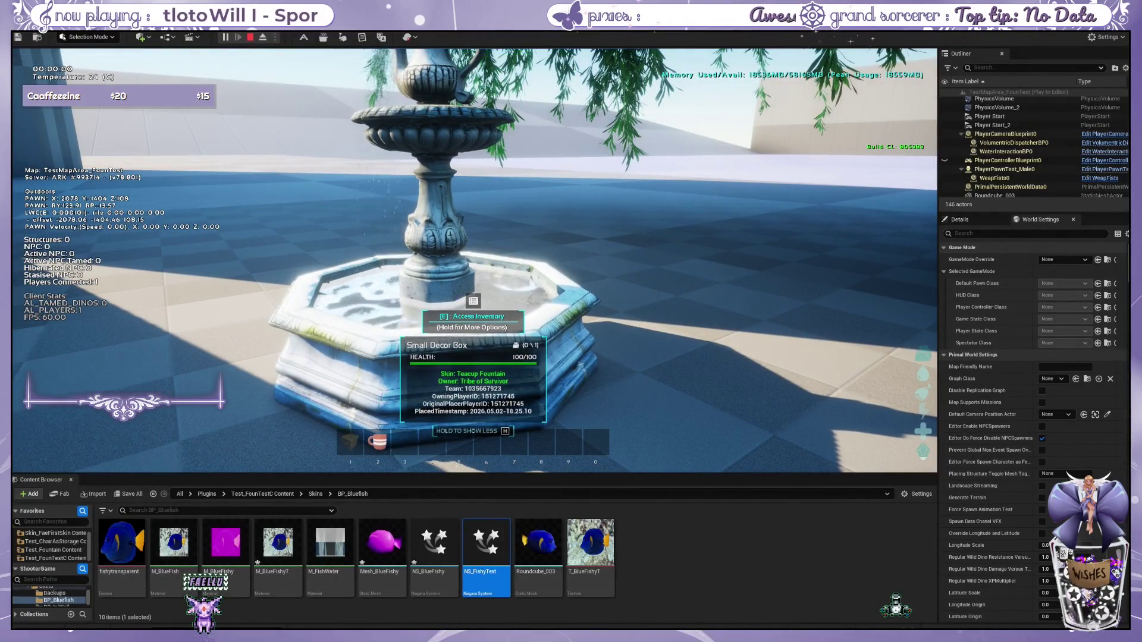
Step: Walk around the placed fountain to look into its basin
key(w)
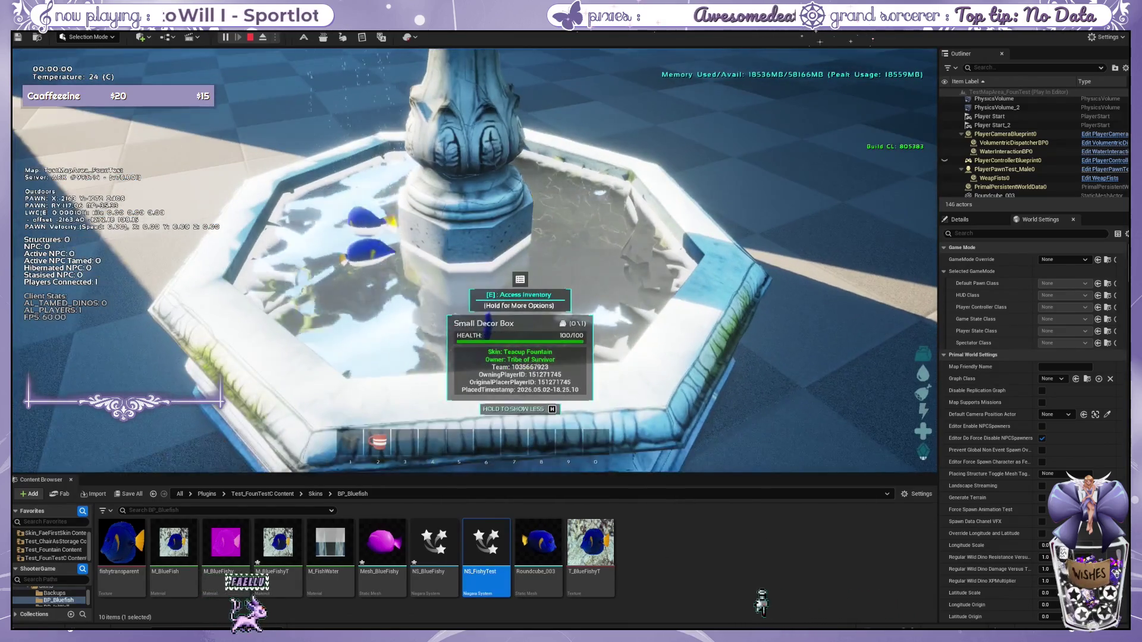
key(d)
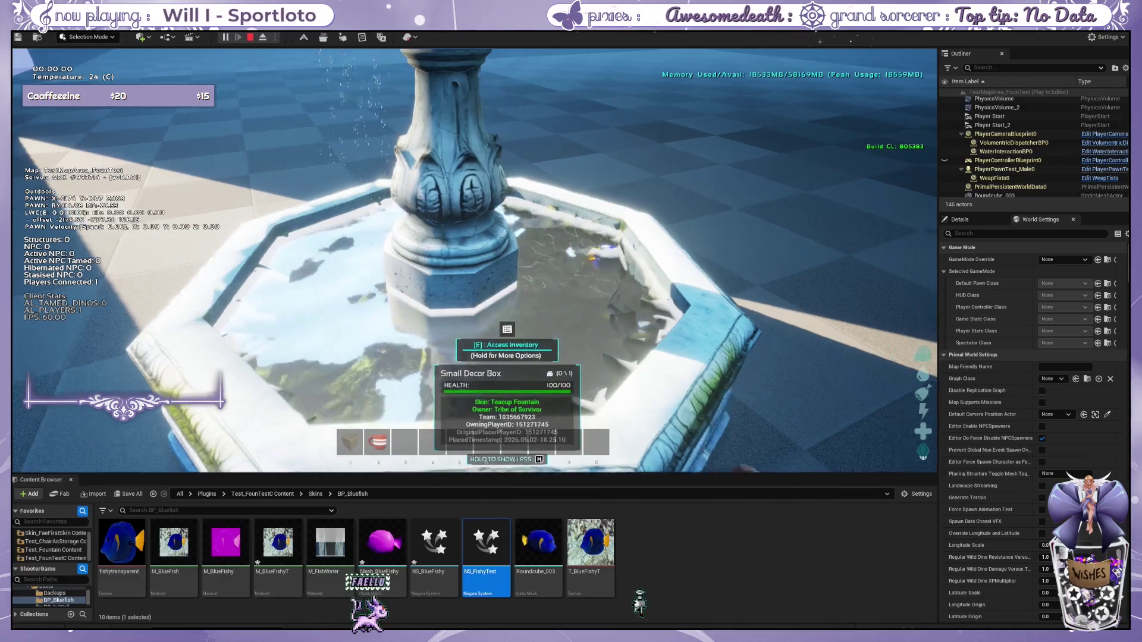
key(s)
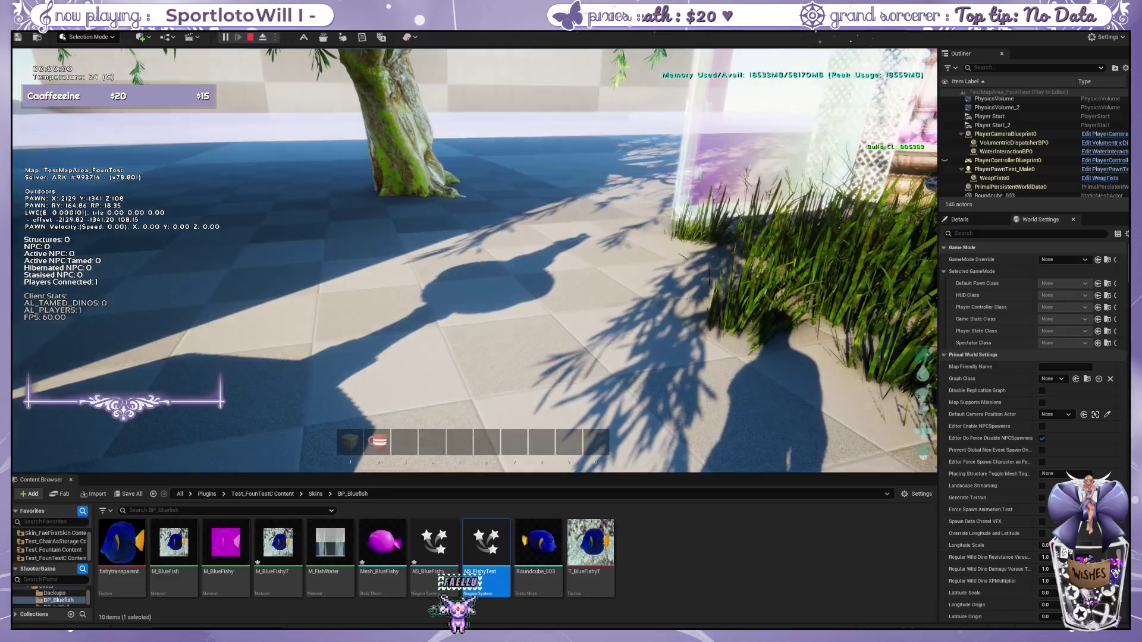
key(d)
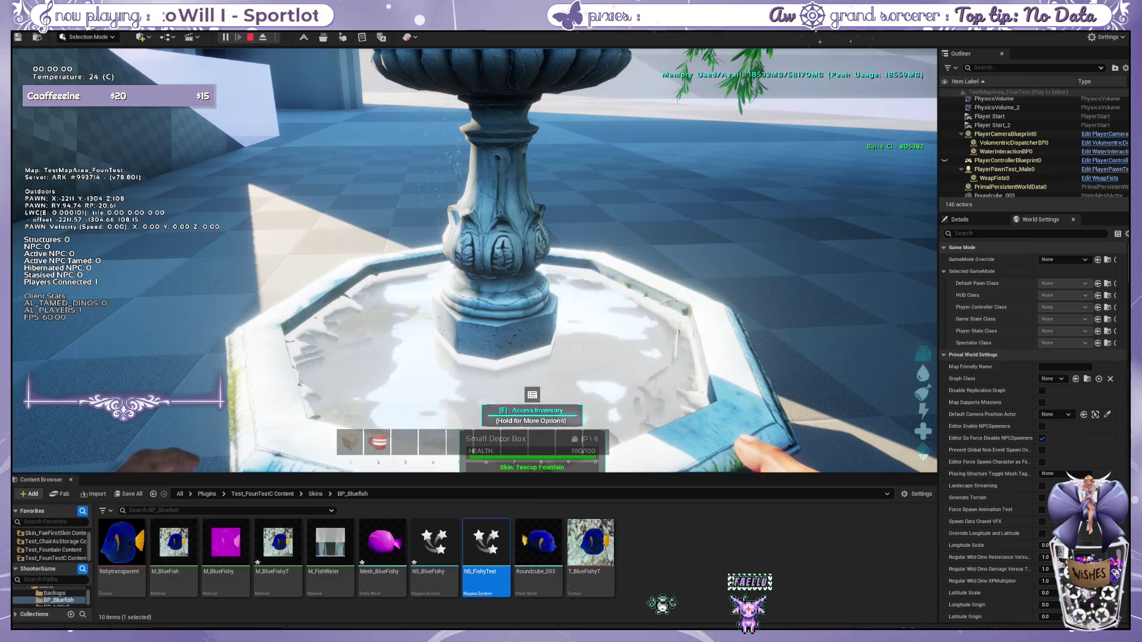
key(w)
key(w)
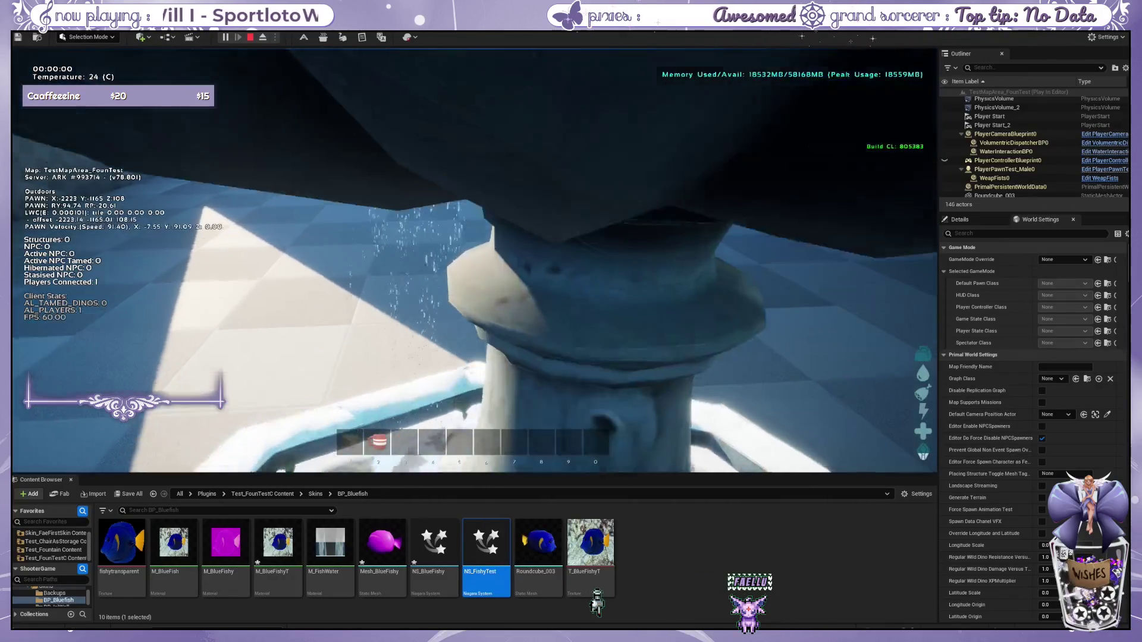
key(s)
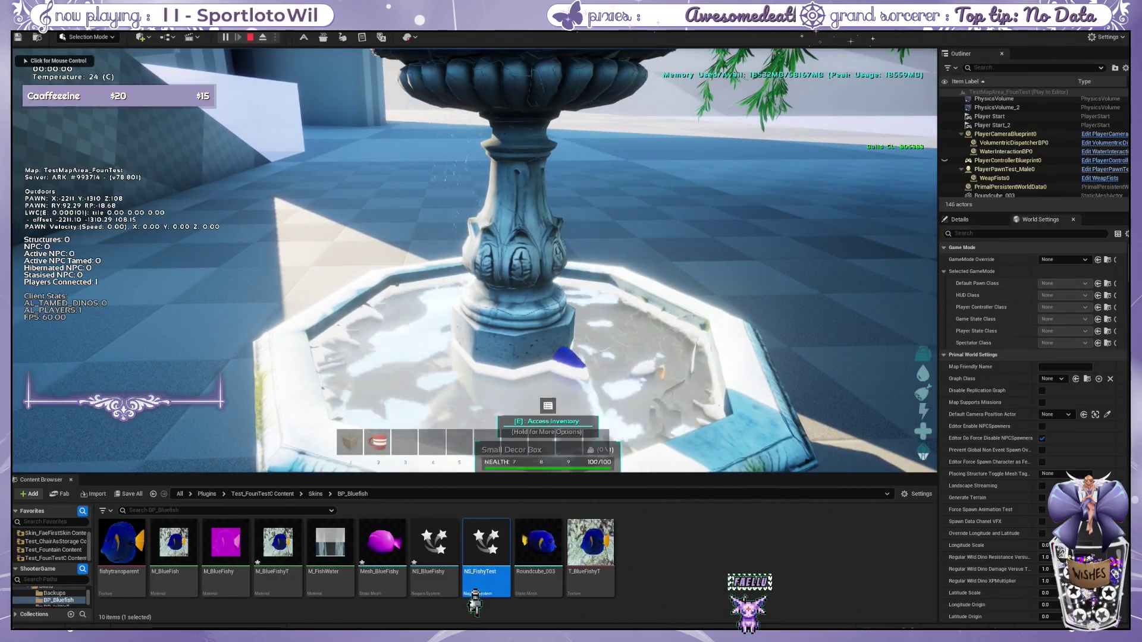
Step: Select the StructureSkin_TFoun asset in Skins > BP_TeaCupFountain
click(722, 530)
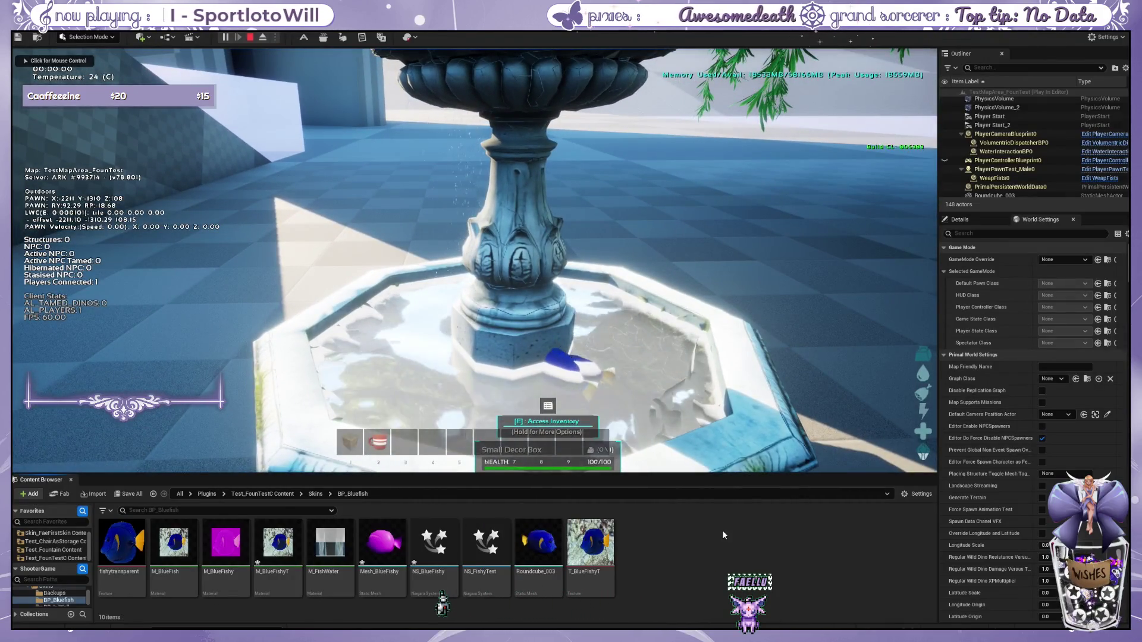
click(277, 495)
double_click(173, 538)
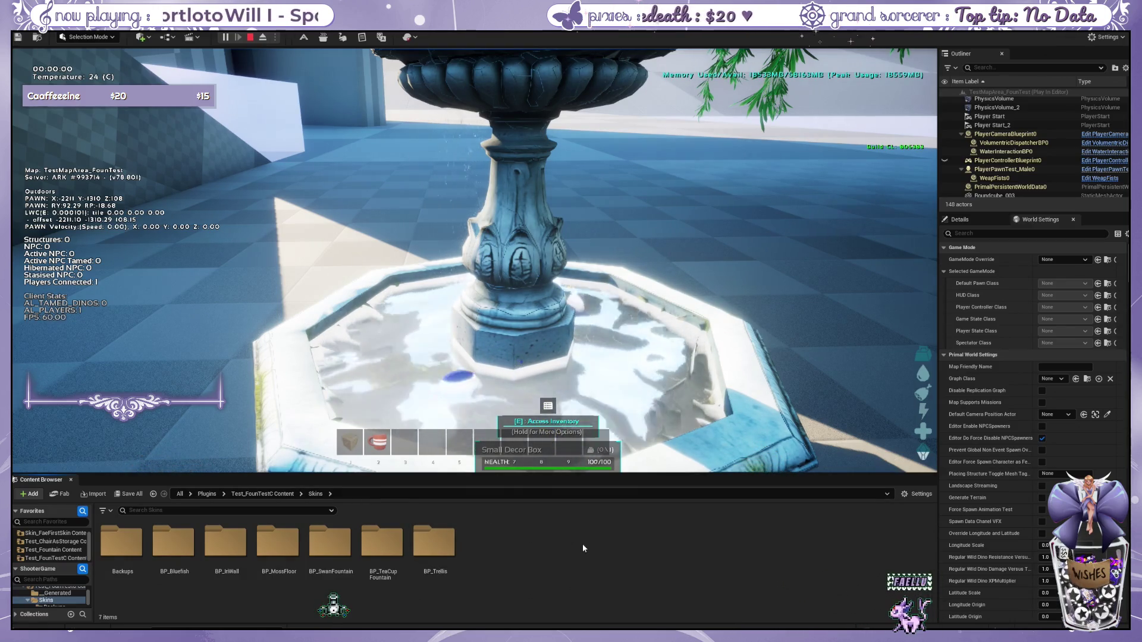
double_click(382, 542)
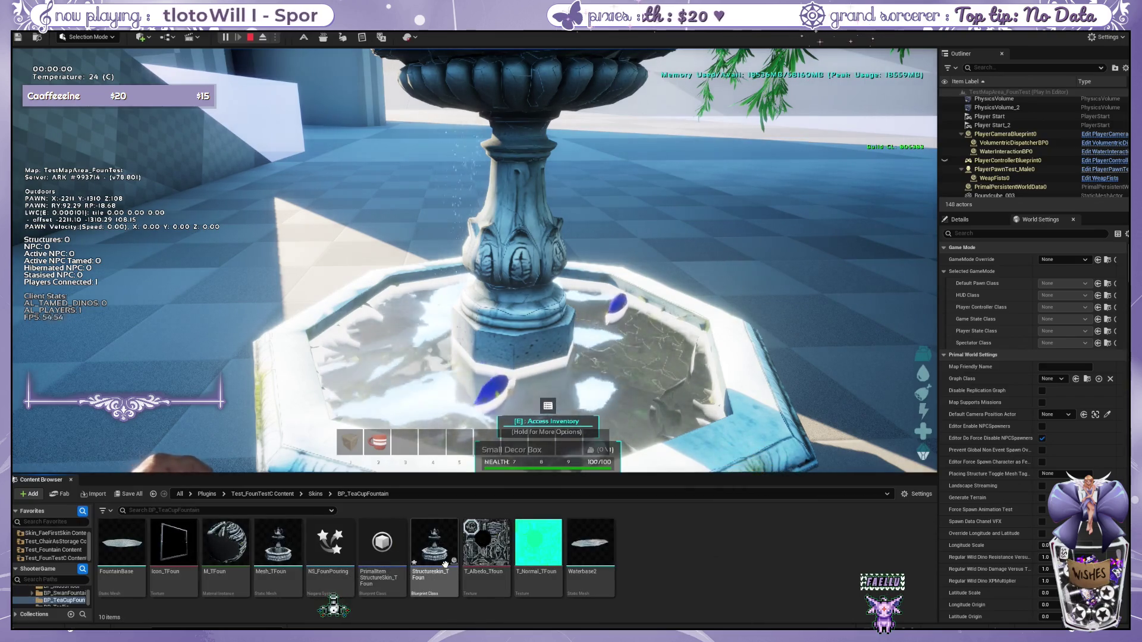
click(433, 547)
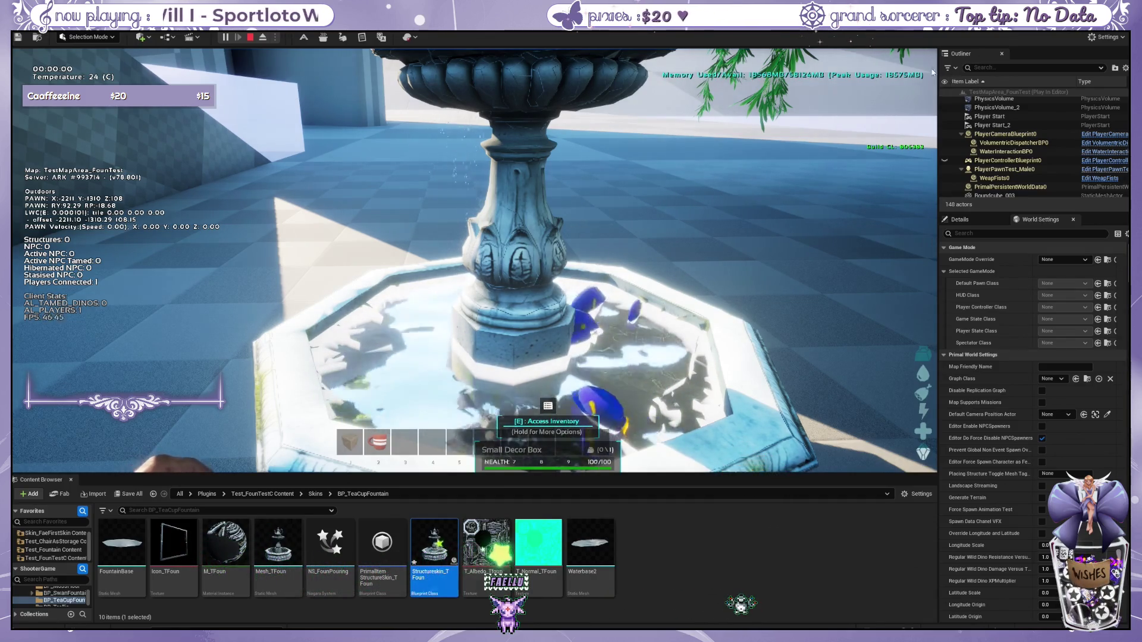
Step: Switch the fountain to its mossy variant from the skin wheel, walk around it, and stop playing
click(785, 182)
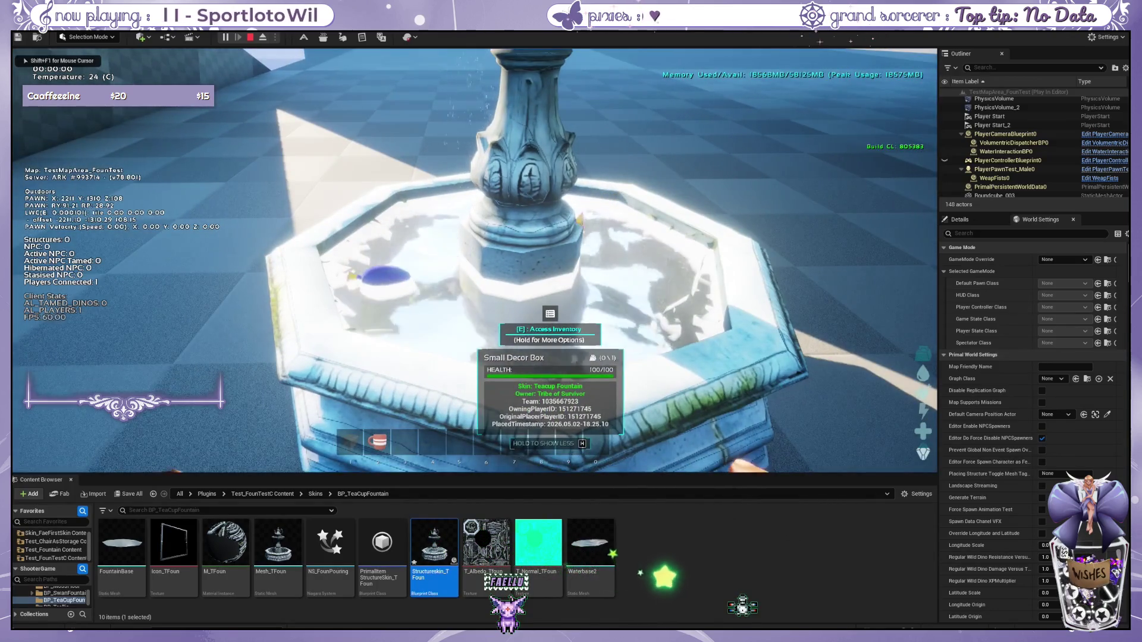
key(e)
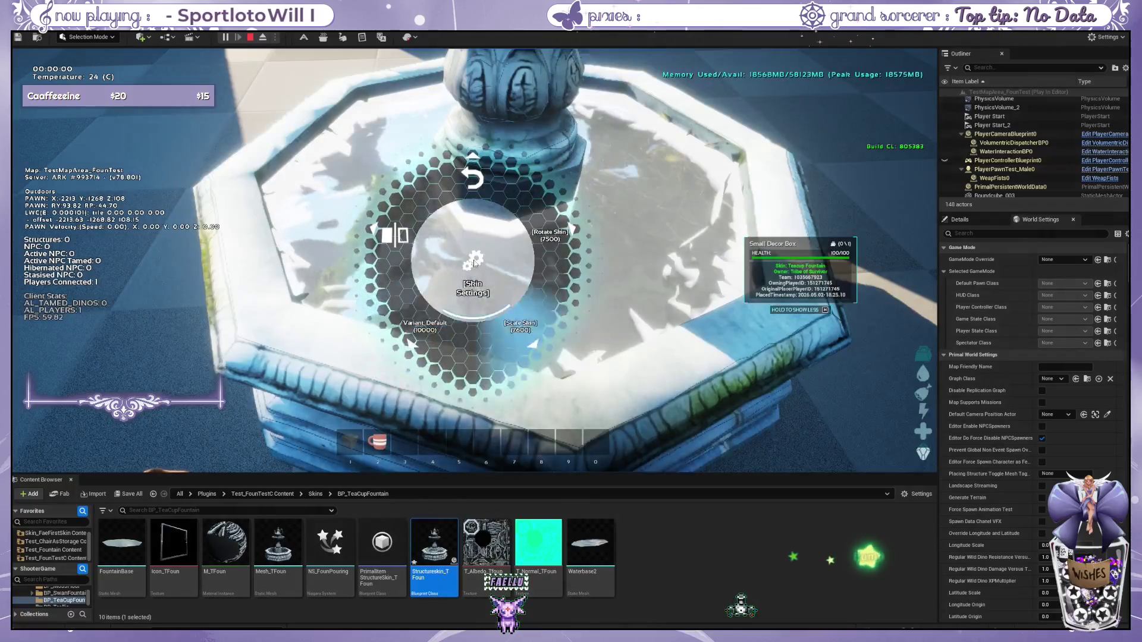
click(425, 326)
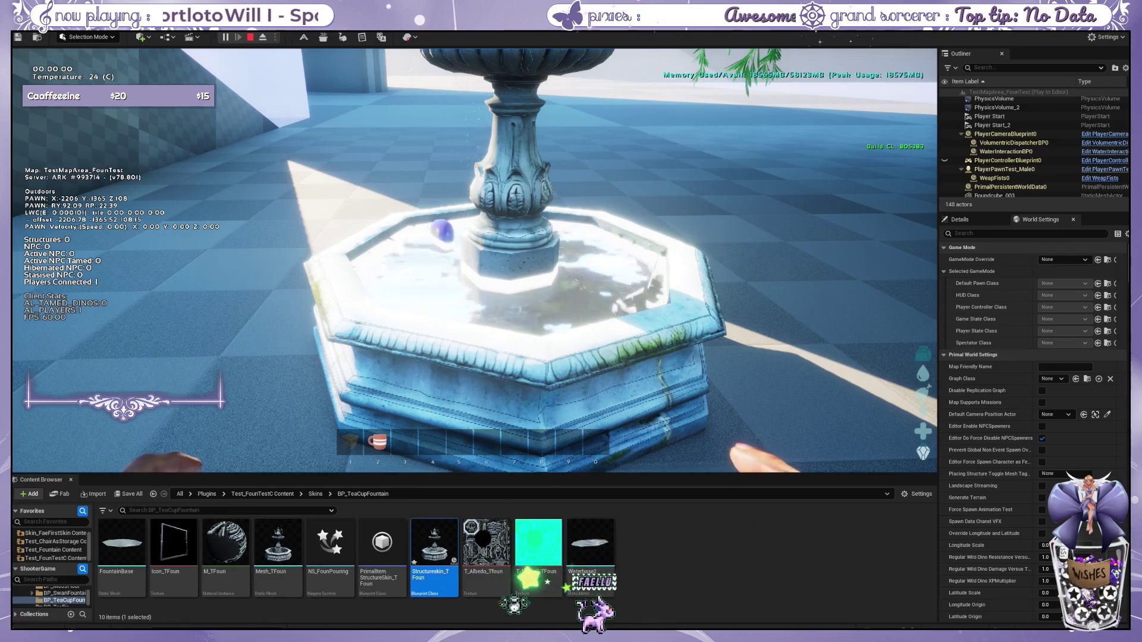
key(w)
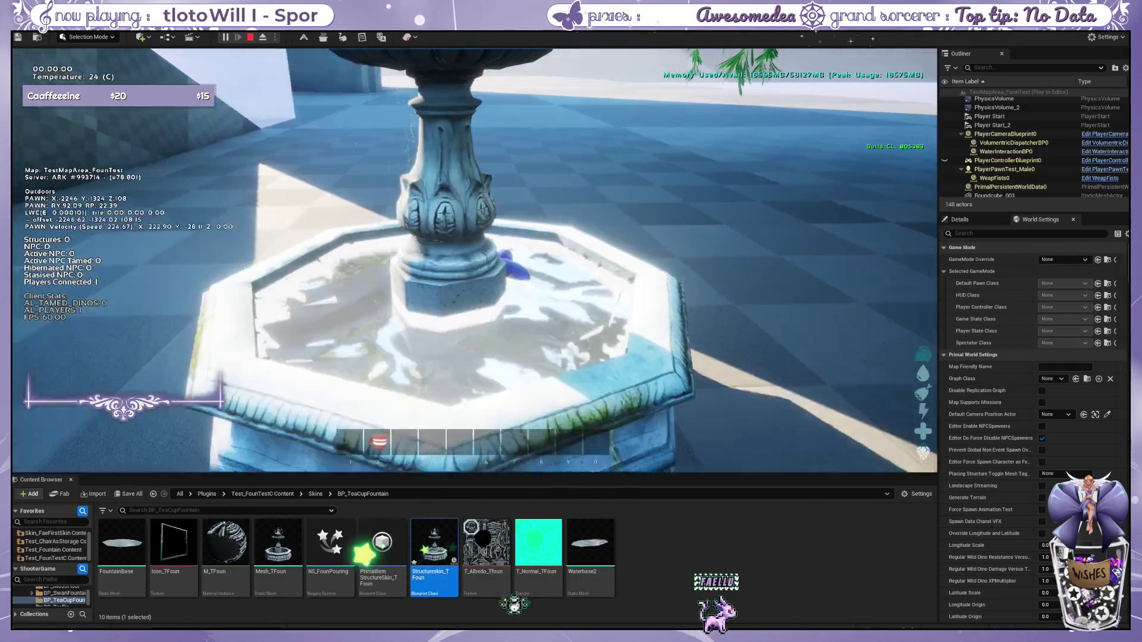
key(w)
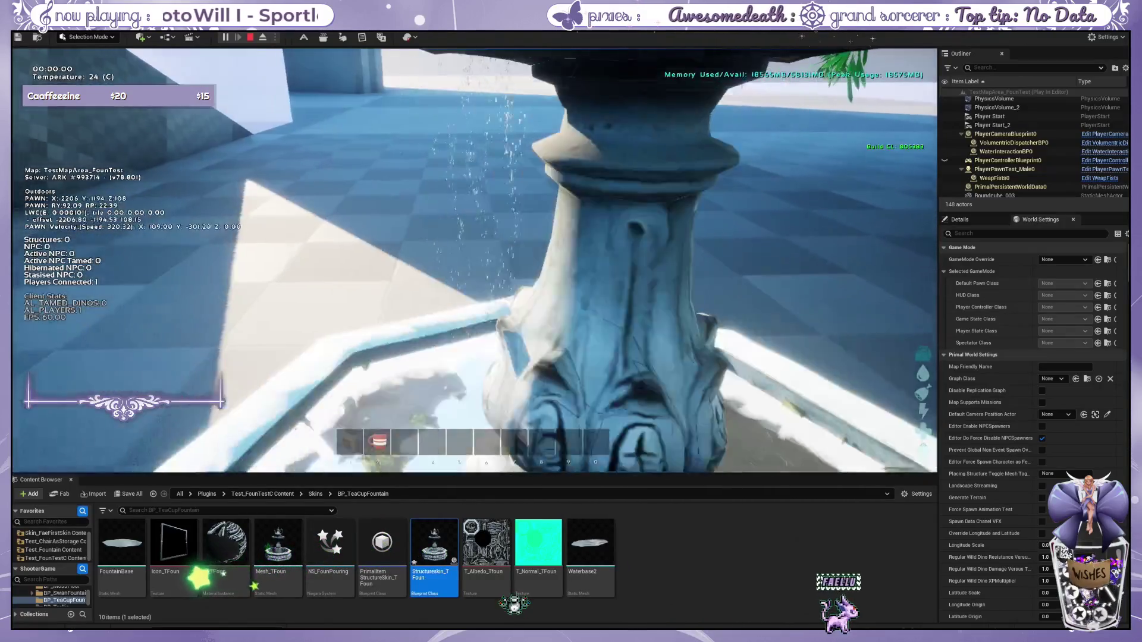
key(w)
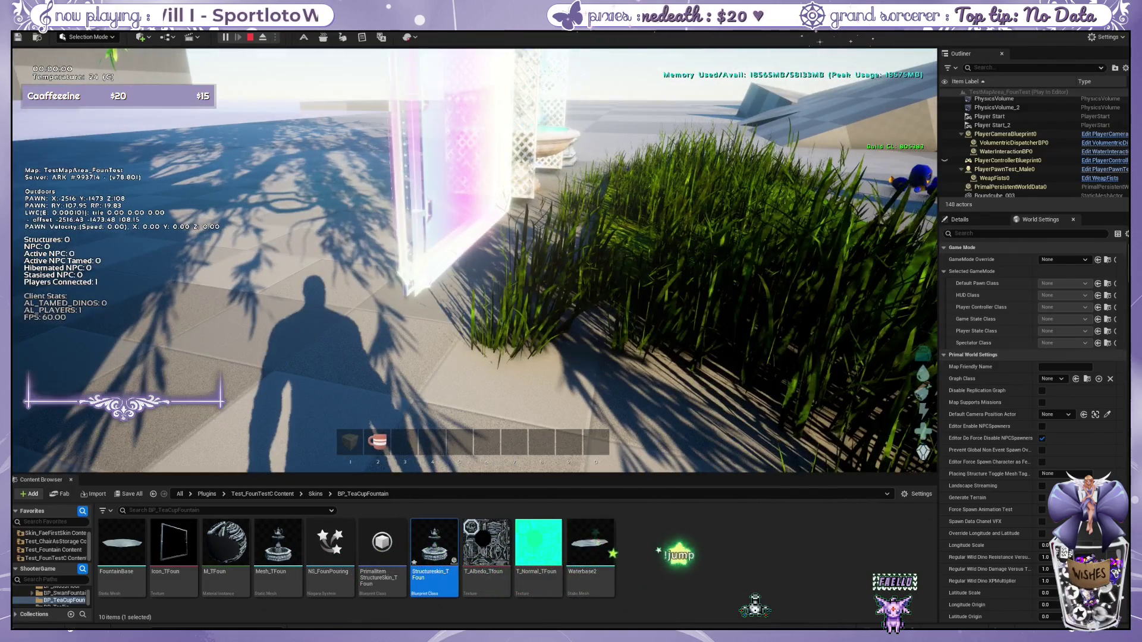
key(Escape)
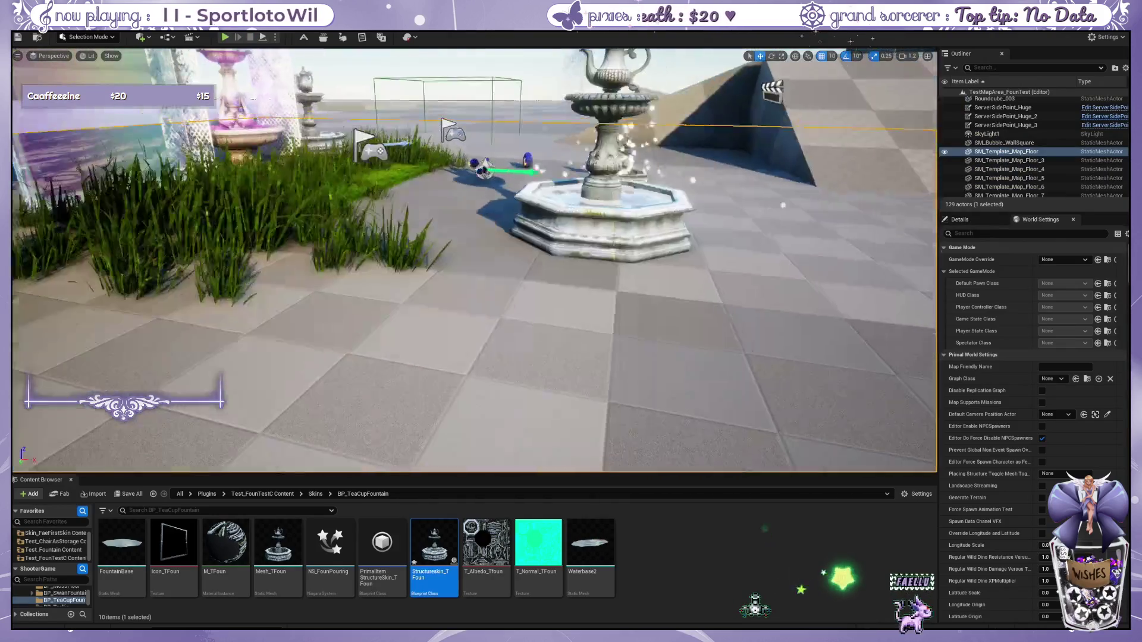
Step: Move the large teacup fountain back and to the right
key(w)
key(s)
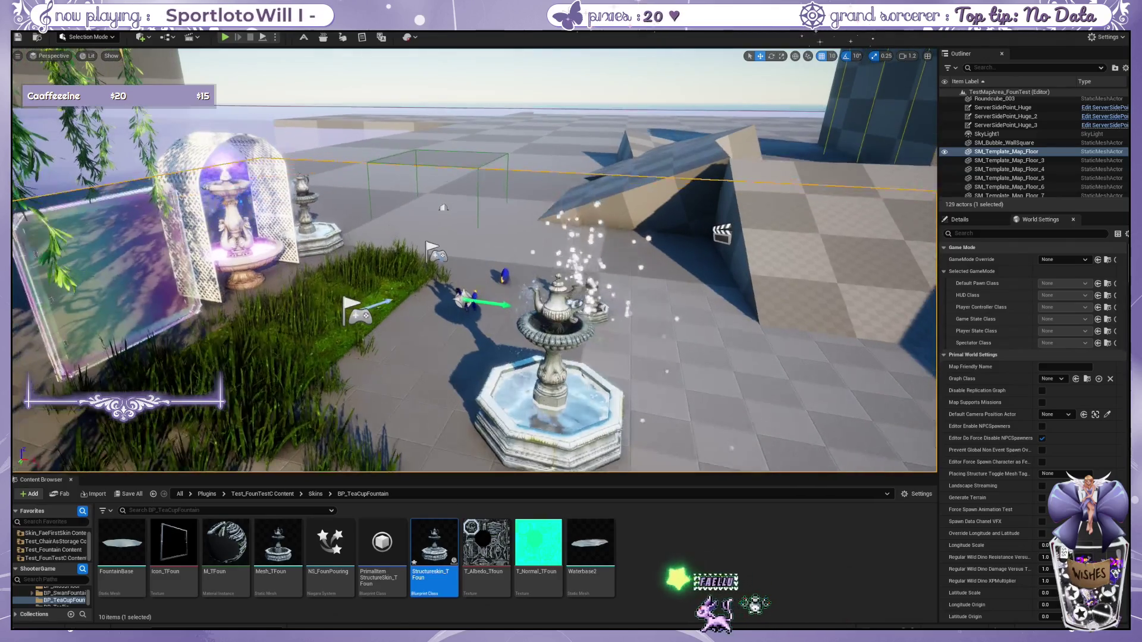
click(490, 373)
key(w)
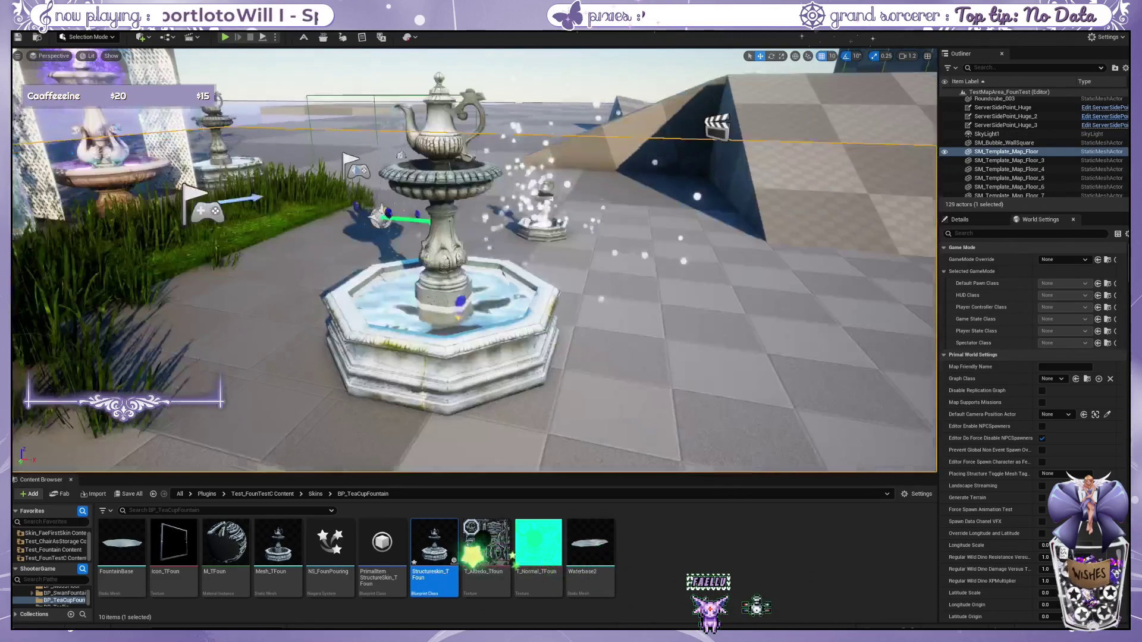
click(541, 270)
click(540, 212)
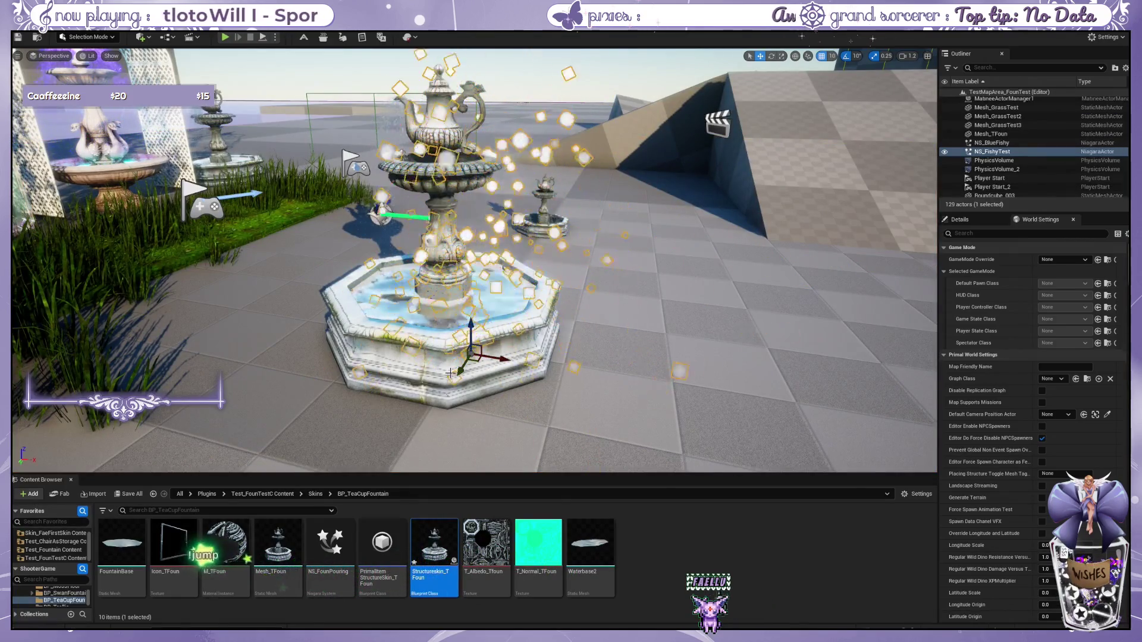
click(608, 349)
scroll(607, 349, up, 2)
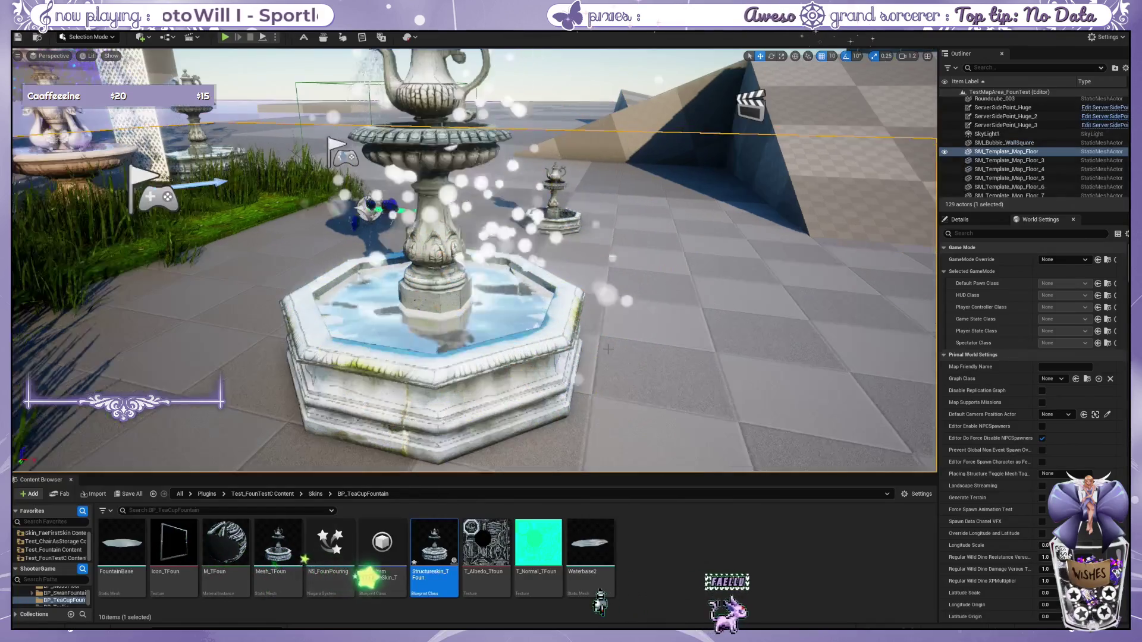
scroll(607, 349, up, 2)
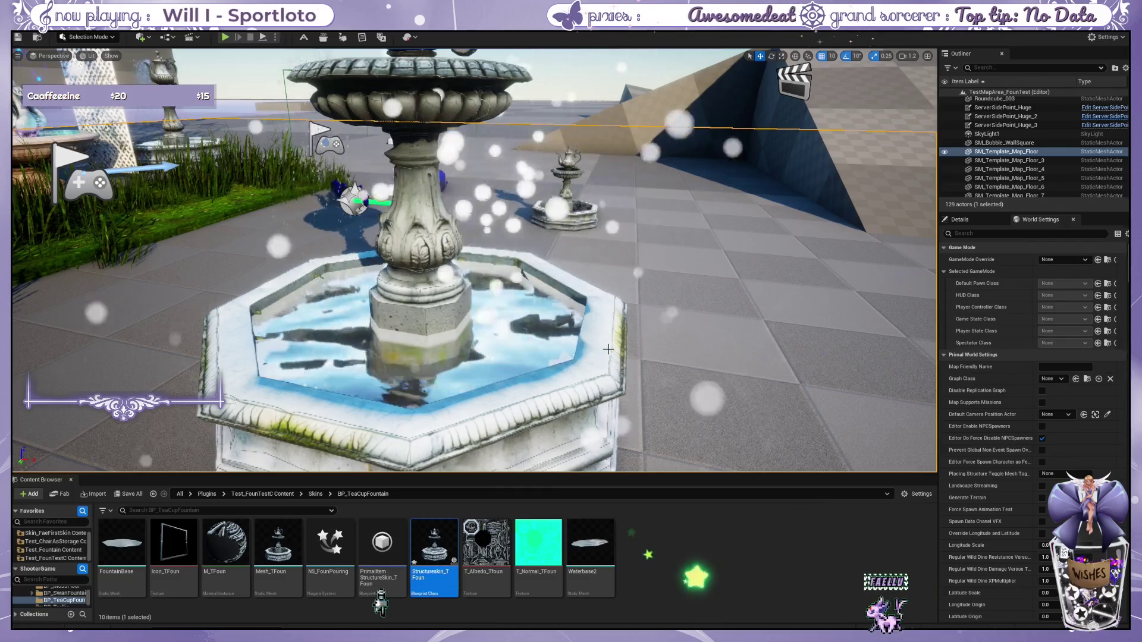
click(608, 349)
key(f)
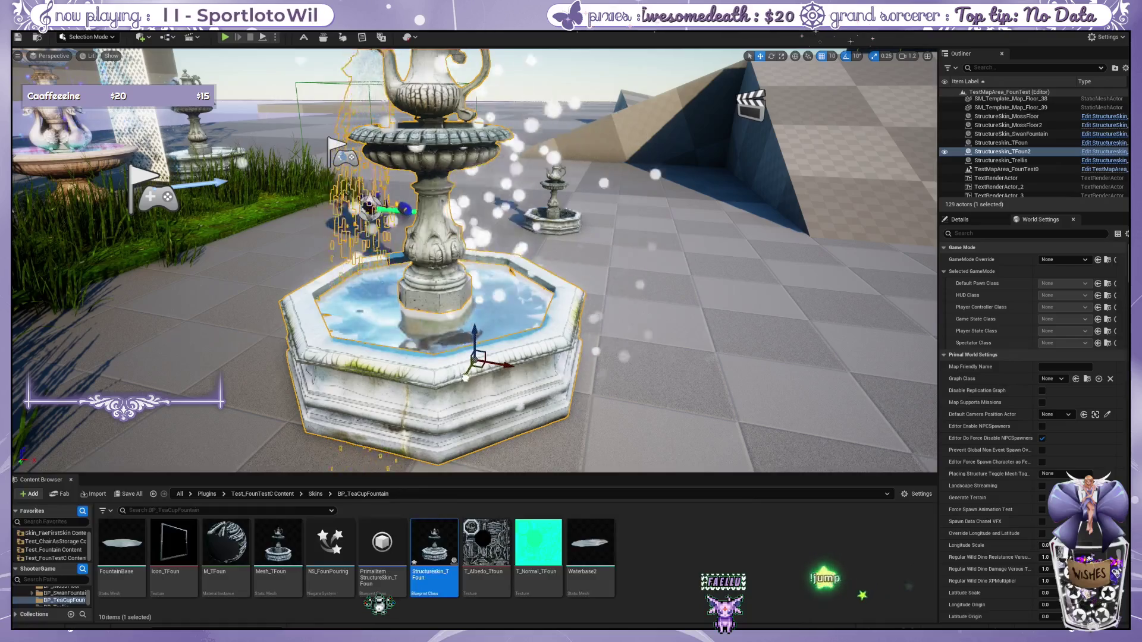
drag(482, 339, 533, 310)
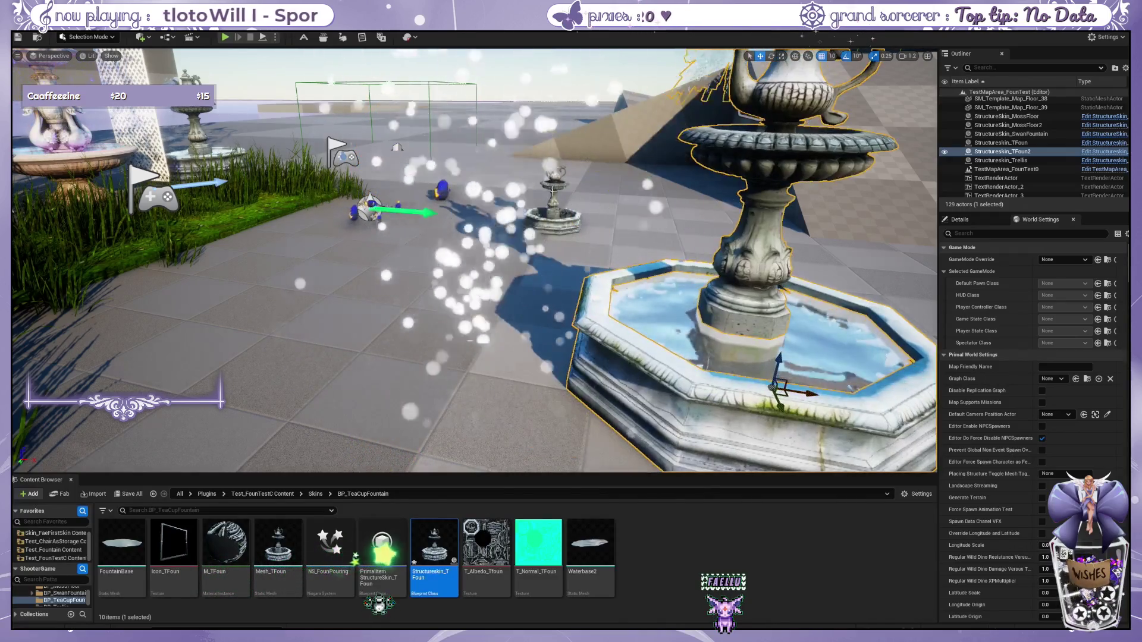
Step: Move the small fountain down-left, then compare the large fountain's positions using undo and redo
click(554, 221)
drag(547, 235, 403, 145)
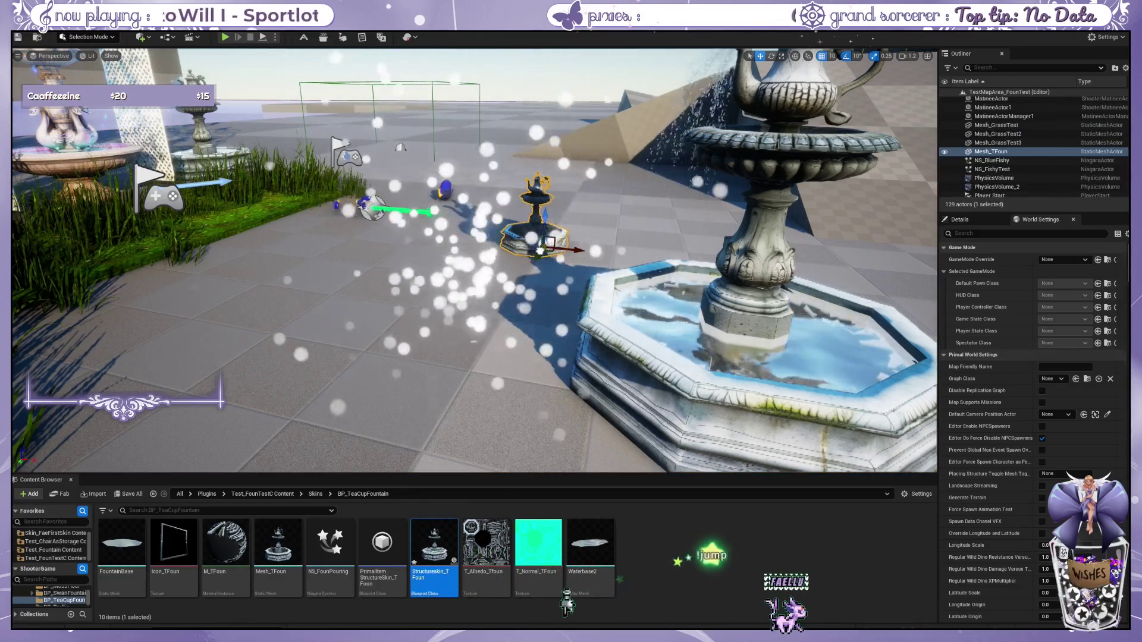
mouse_move(557, 236)
mouse_down()
mouse_move(545, 235)
mouse_move(429, 387)
mouse_move(463, 367)
mouse_up()
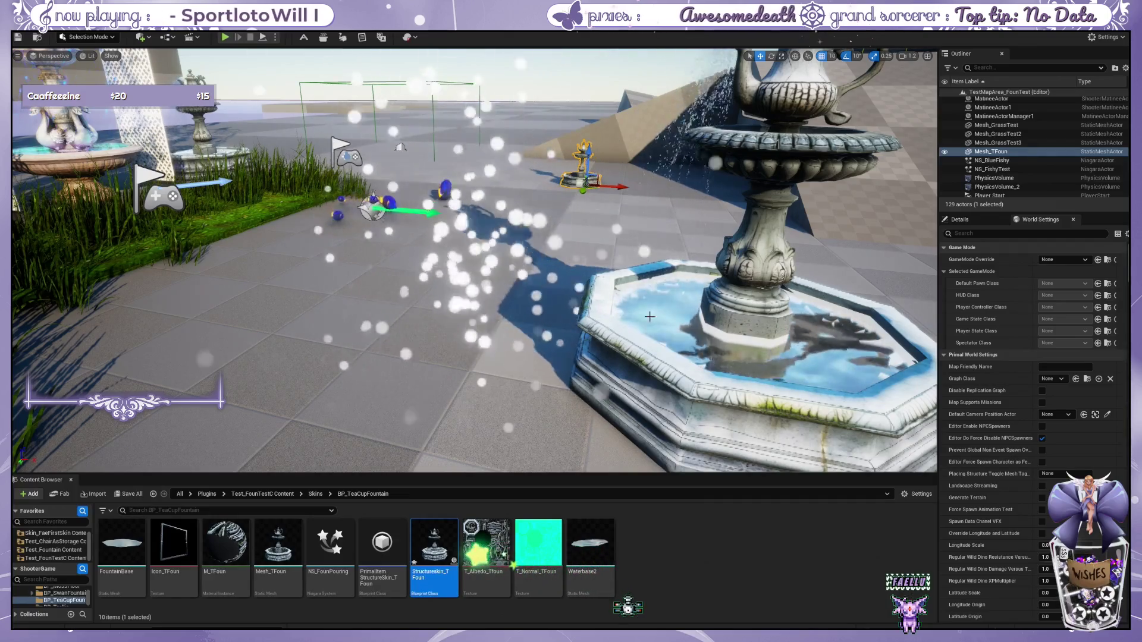
click(624, 347)
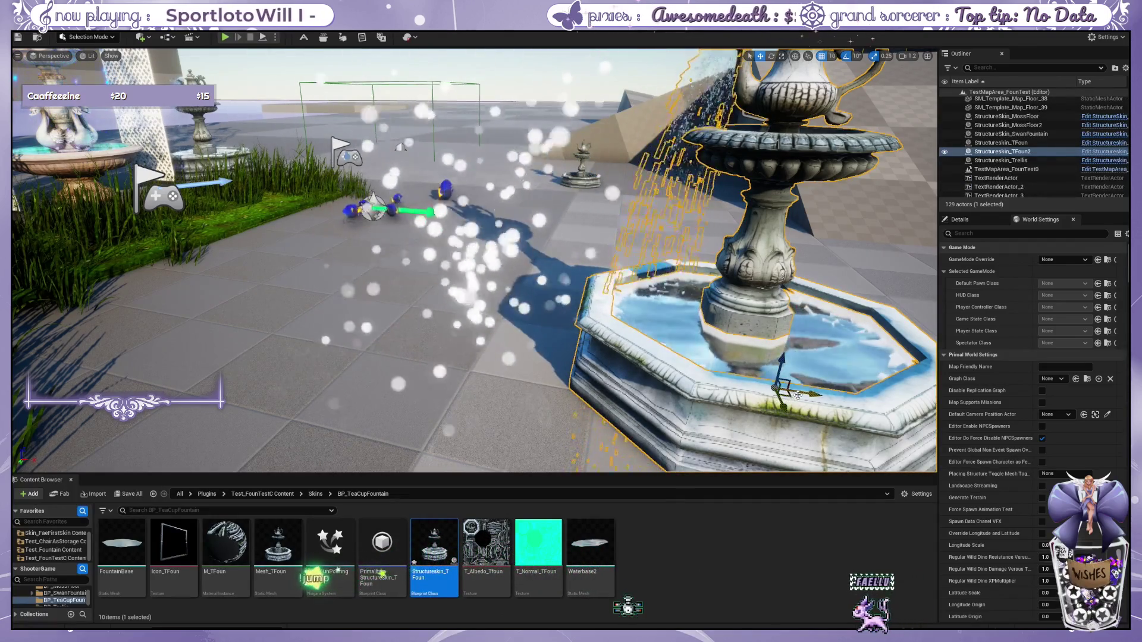
key(ctrl+z)
key(ctrl+z)
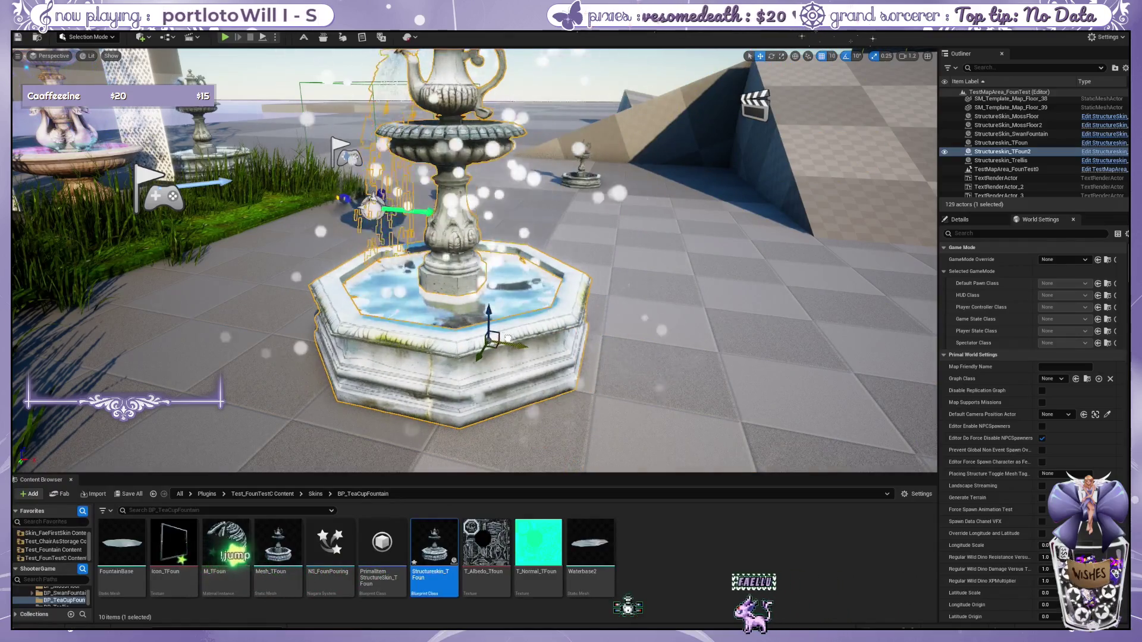
key(ctrl+z)
key(ctrl+y)
key(ctrl+y)
key(ctrl+z)
key(ctrl+y)
key(ctrl+z)
key(ctrl+y)
key(ctrl+z)
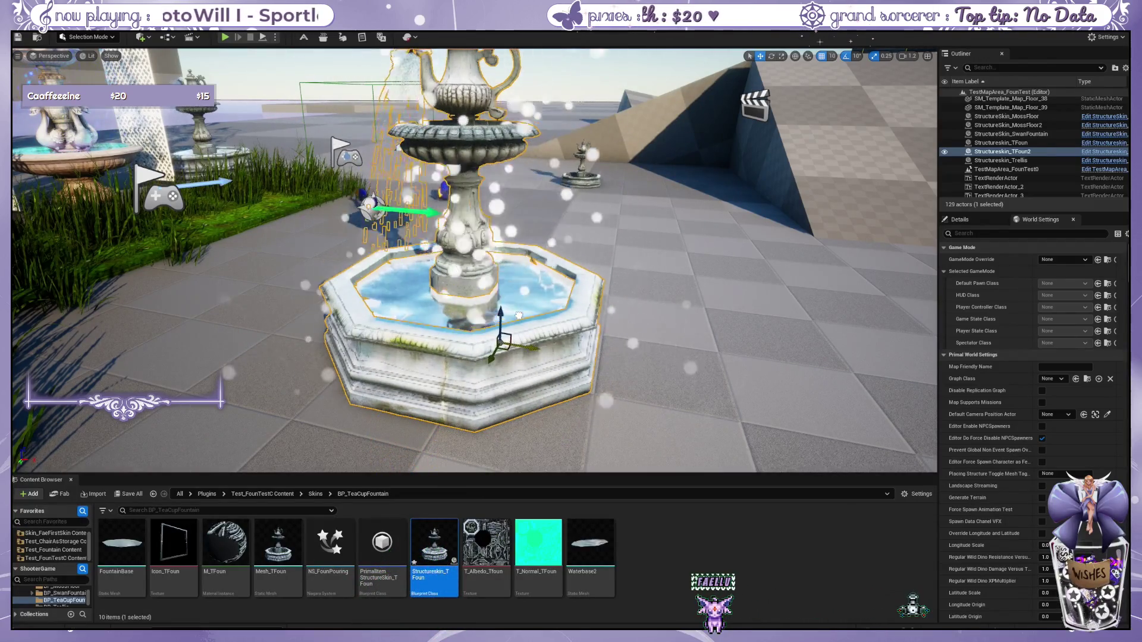
key(ctrl+y)
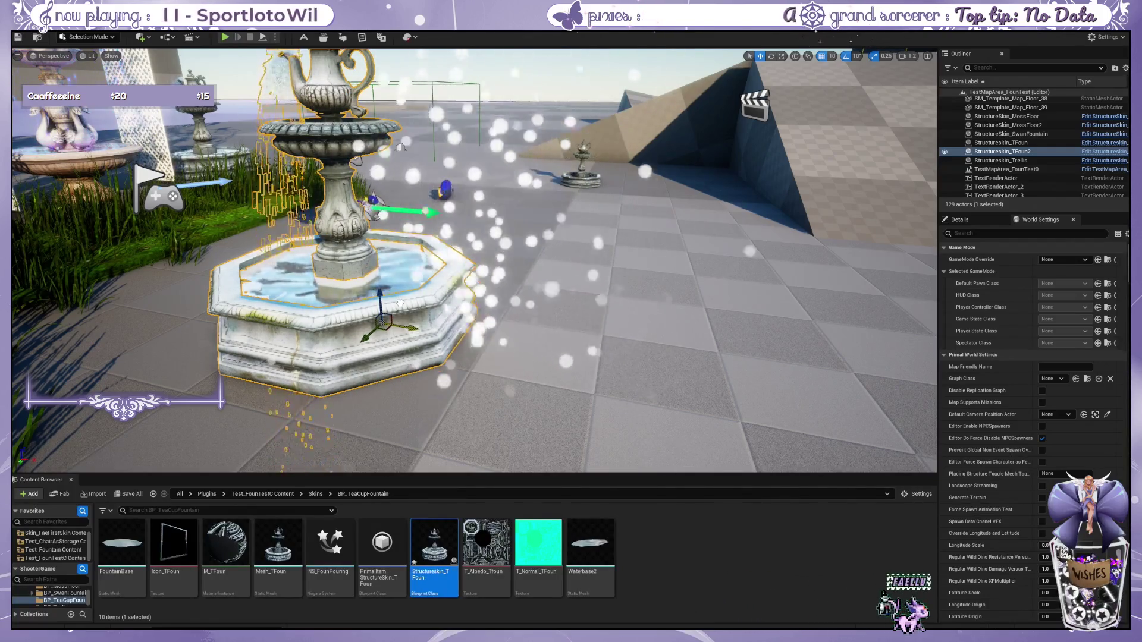
Step: Shift the small fountain right and closer, then delete the NS_FishyTest particle effect
mouse_move(400, 304)
mouse_down()
mouse_move(537, 310)
mouse_move(315, 243)
mouse_up()
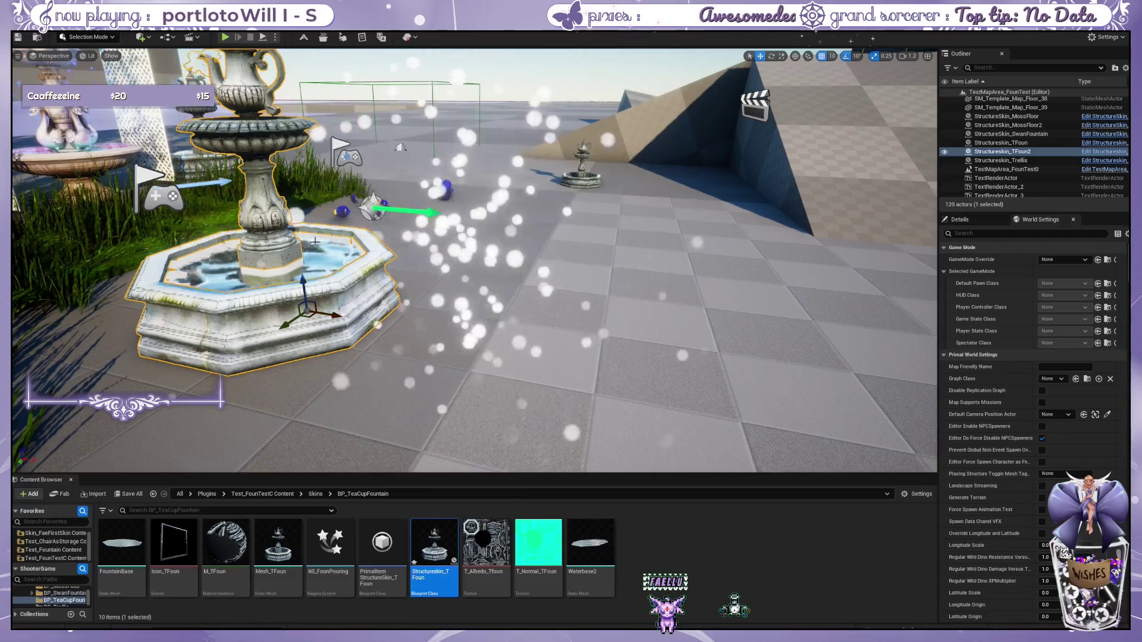
click(583, 190)
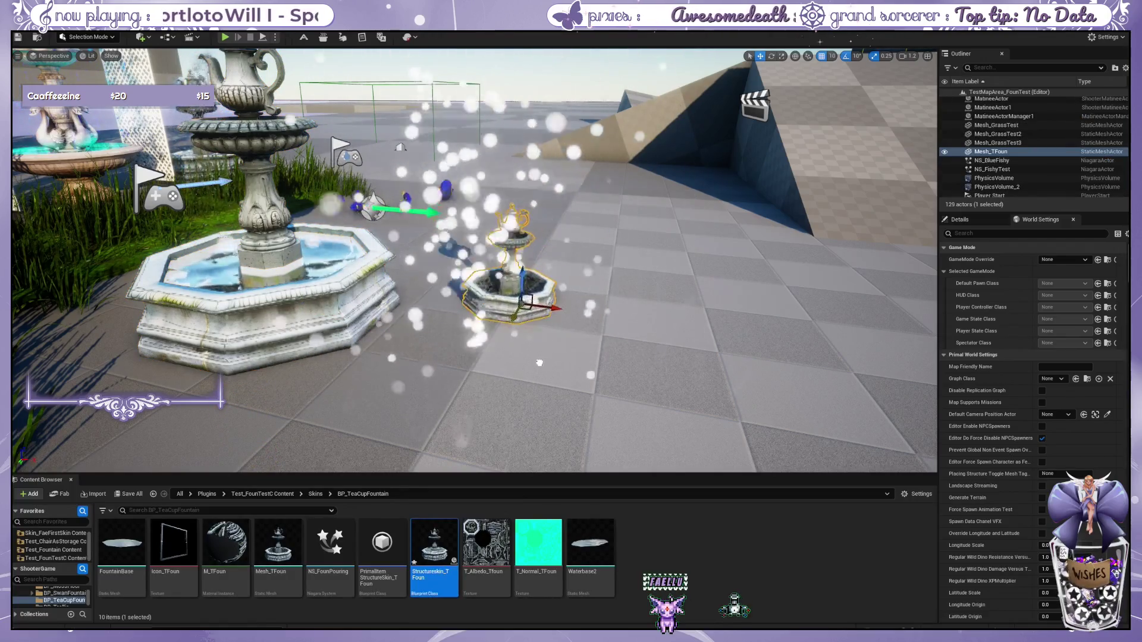
drag(558, 313, 689, 334)
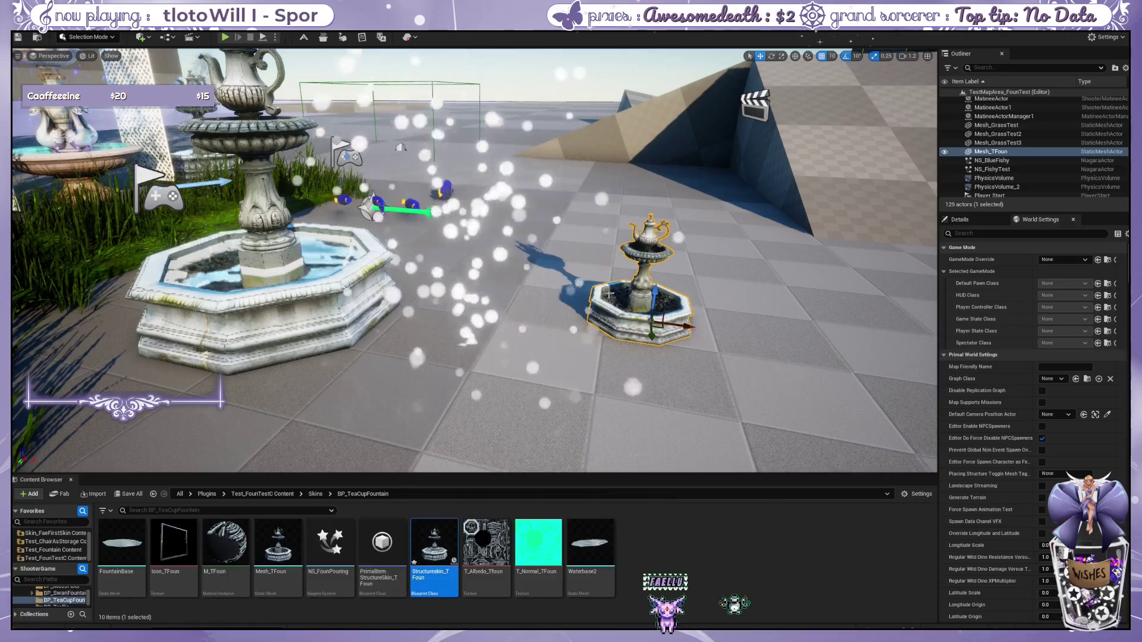
click(478, 376)
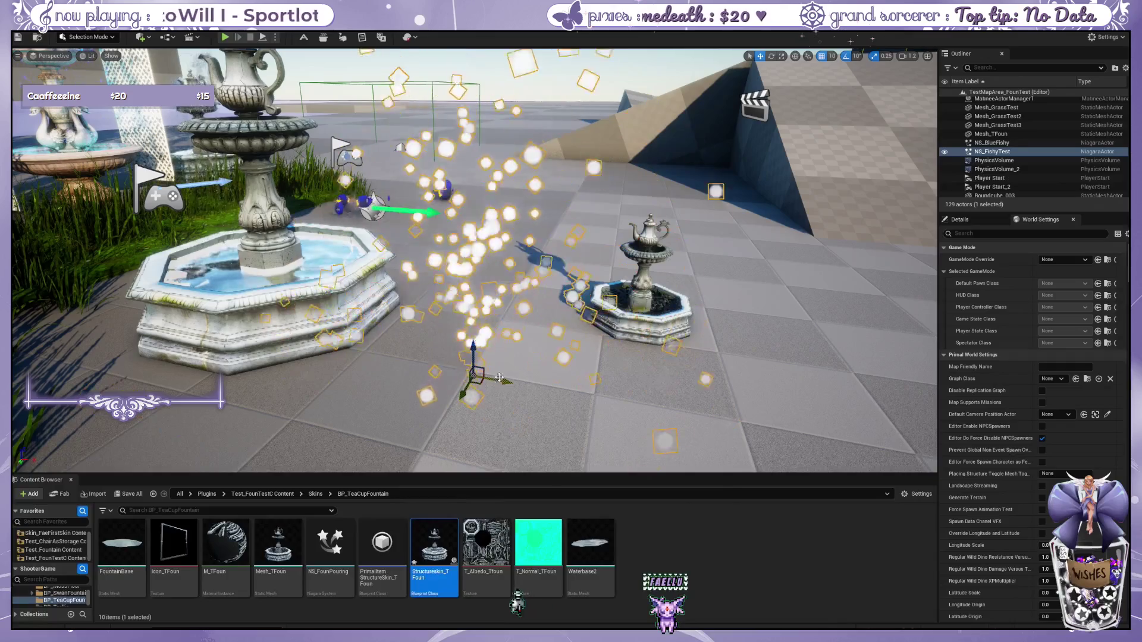
key(Delete)
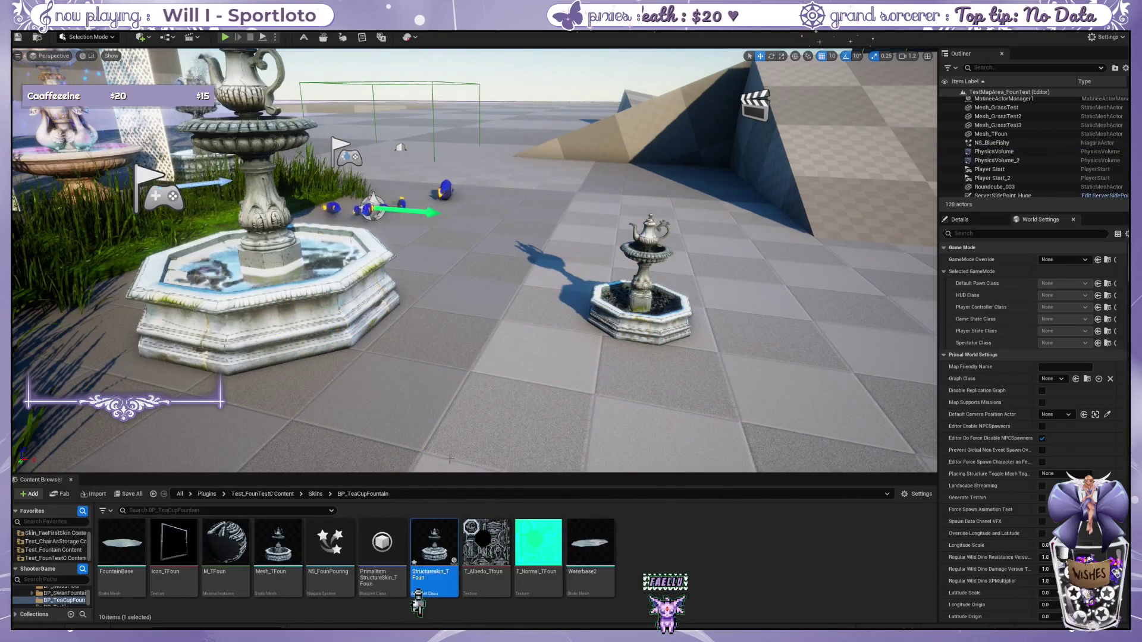
Step: Place an NS_BlueFishy effect from BP_Bluefish onto the small fountain
click(318, 494)
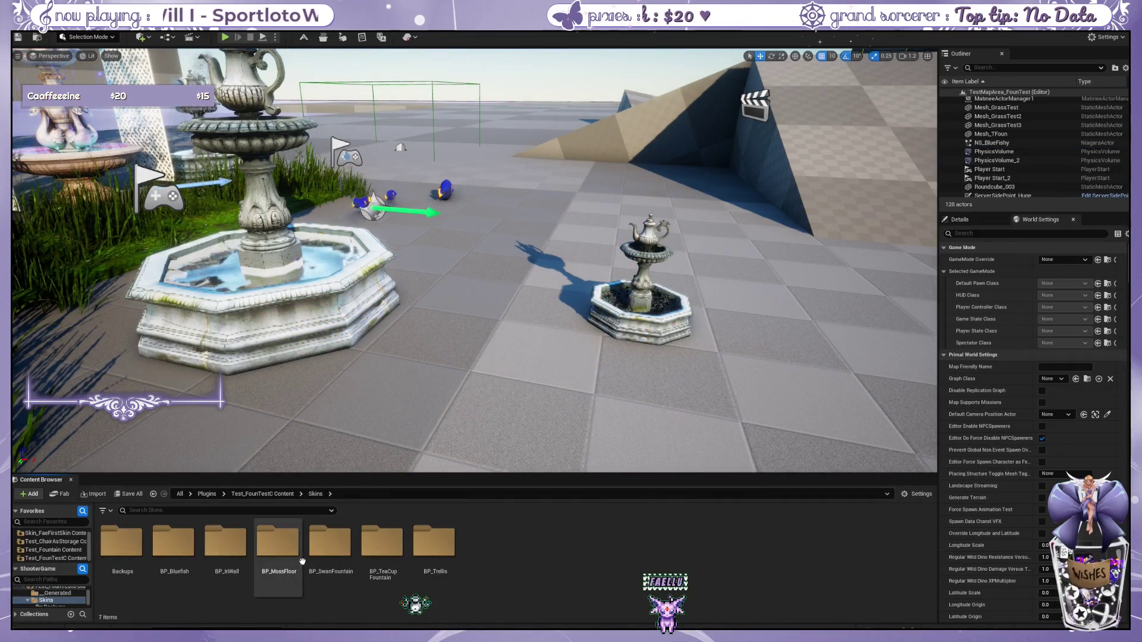
double_click(174, 544)
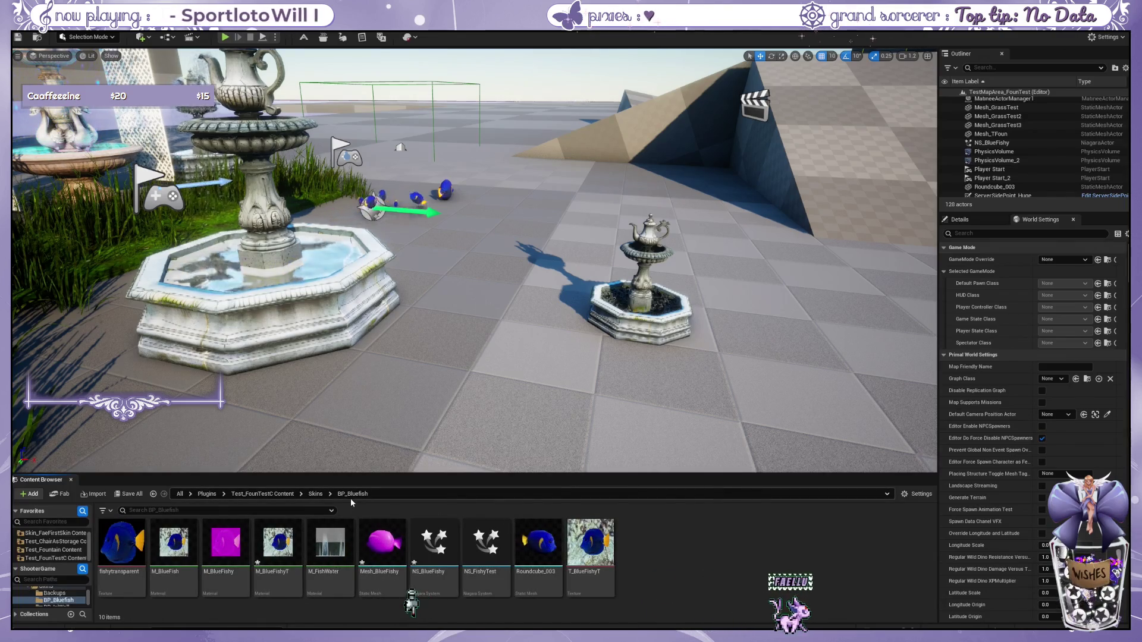
drag(431, 523, 540, 367)
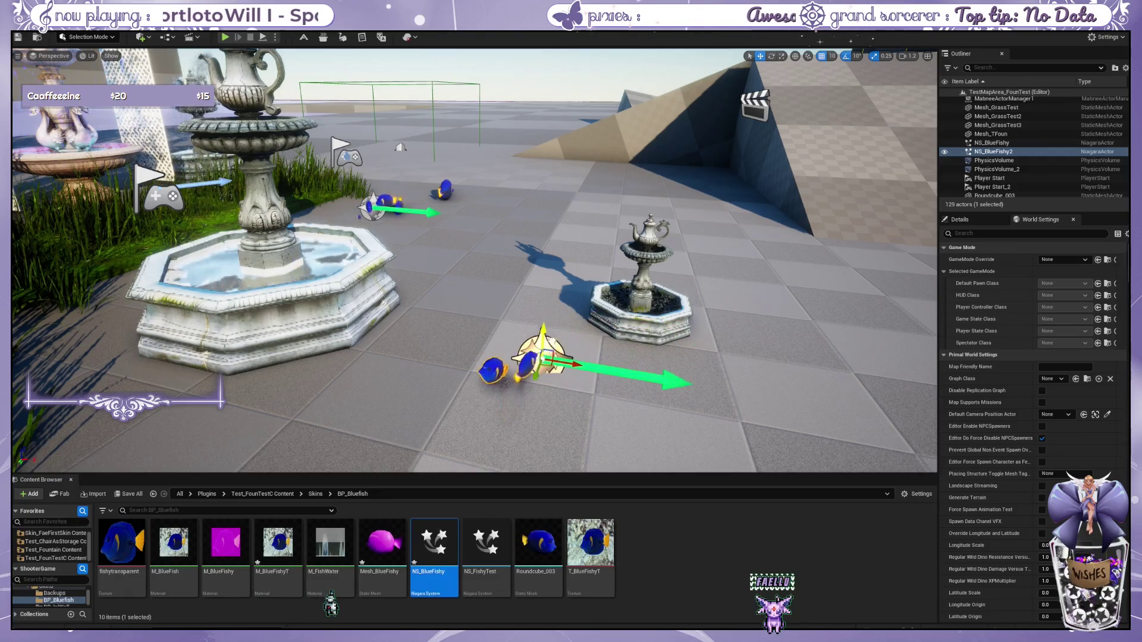
mouse_move(543, 361)
mouse_down()
mouse_move(598, 295)
mouse_move(662, 305)
mouse_up()
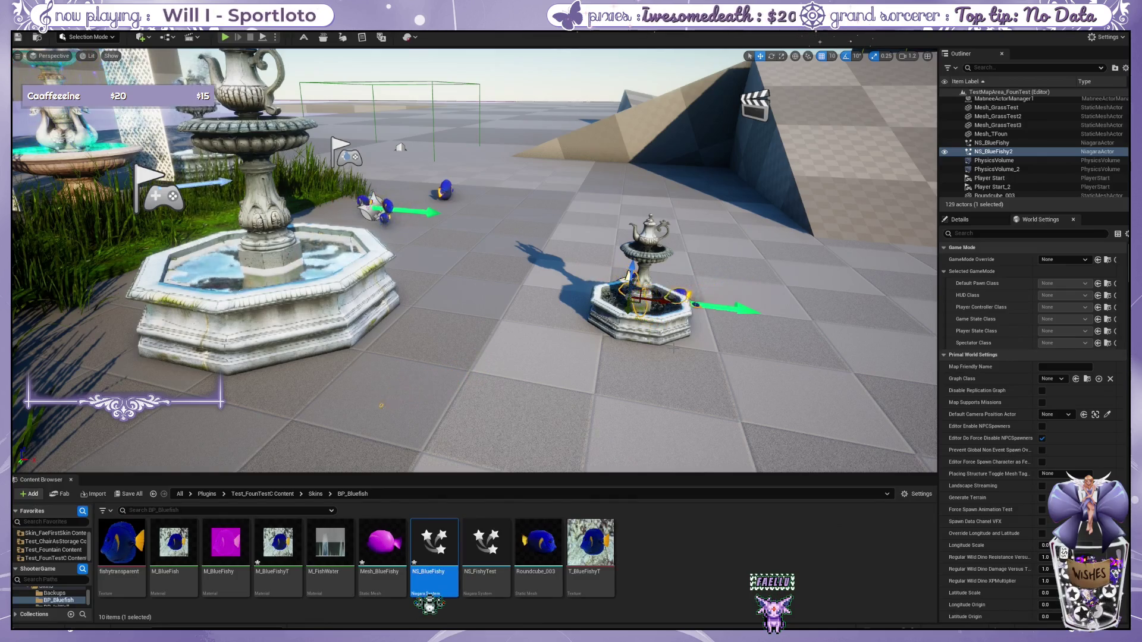
Step: Lower the blue fish effect slightly into the small fountain
click(668, 391)
scroll(643, 369, up, 6)
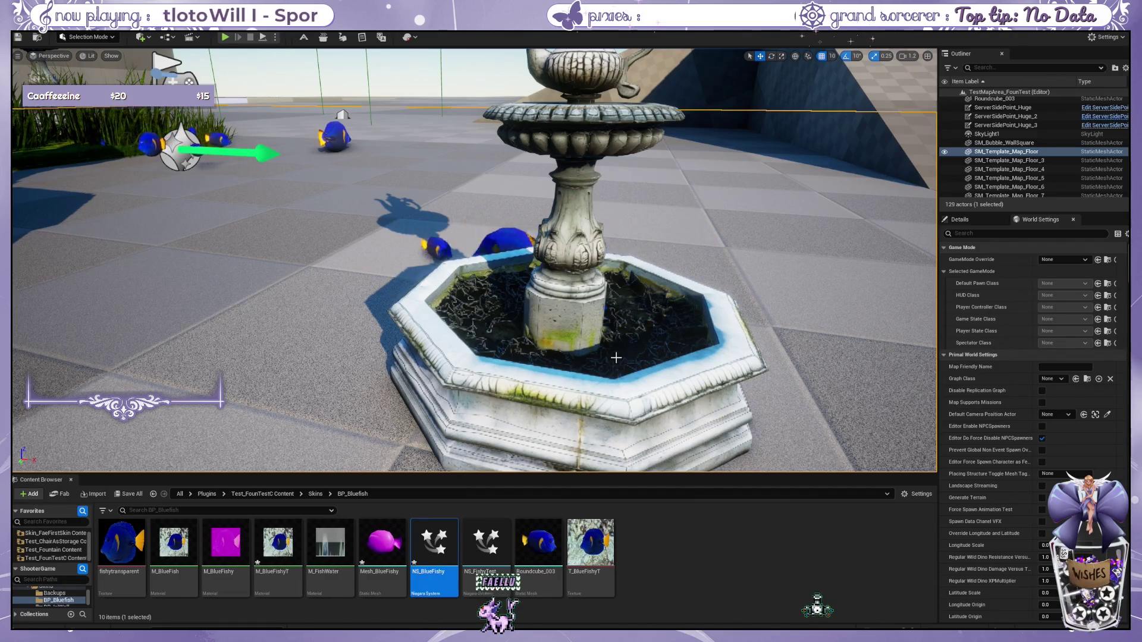
scroll(619, 357, down, 5)
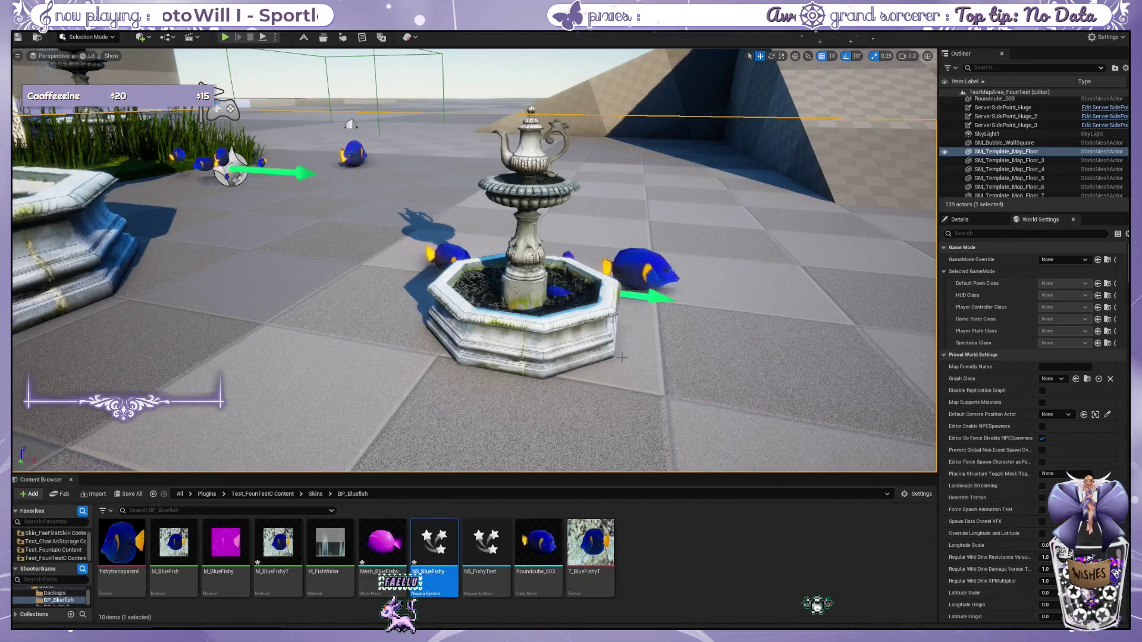
scroll(622, 357, up, 2)
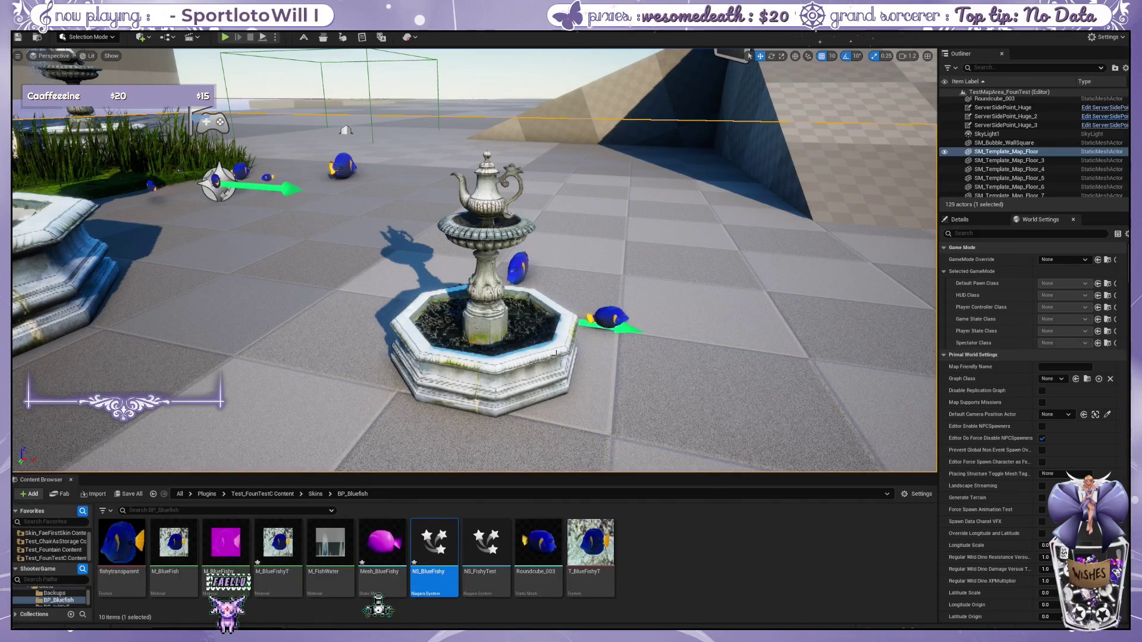
click(529, 333)
mouse_move(551, 330)
mouse_down()
mouse_move(355, 324)
mouse_move(476, 345)
mouse_up()
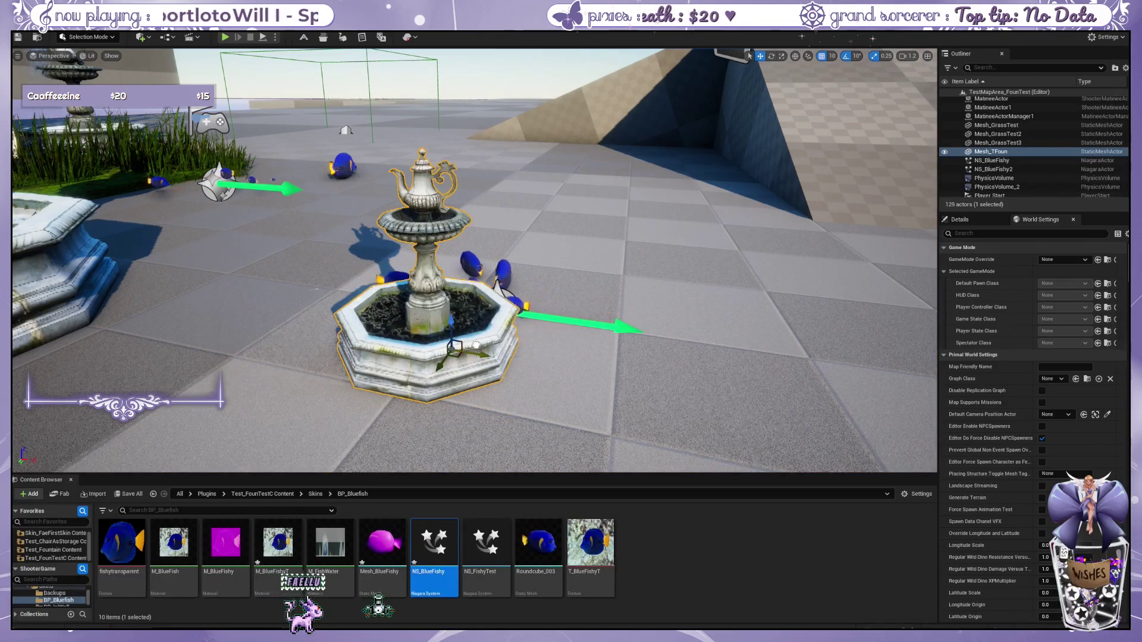
click(502, 282)
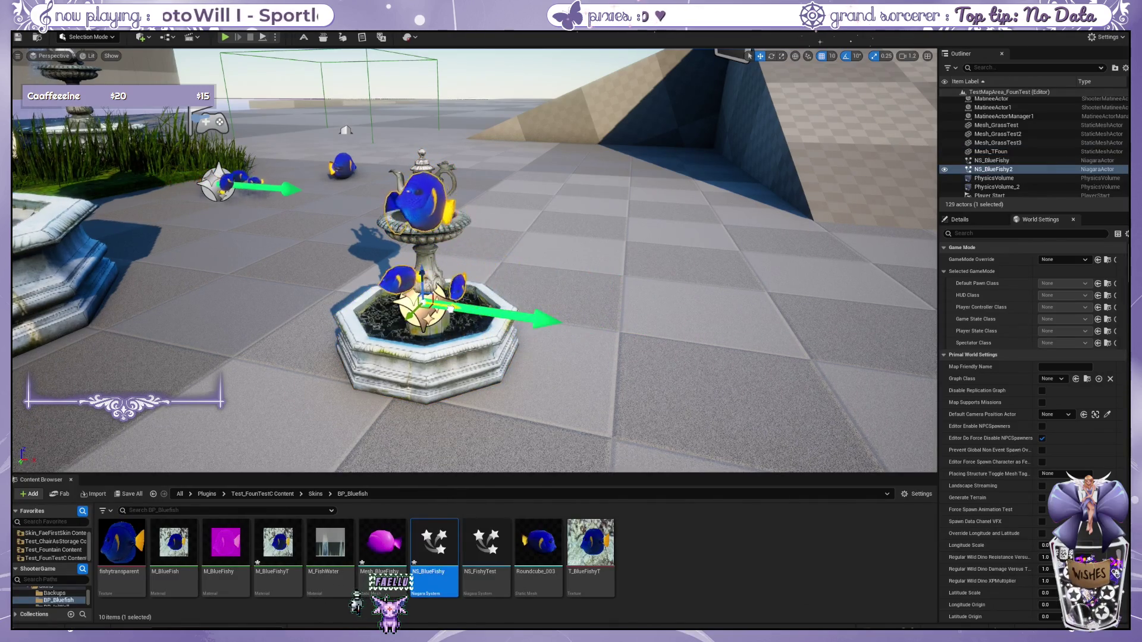
drag(421, 299, 422, 313)
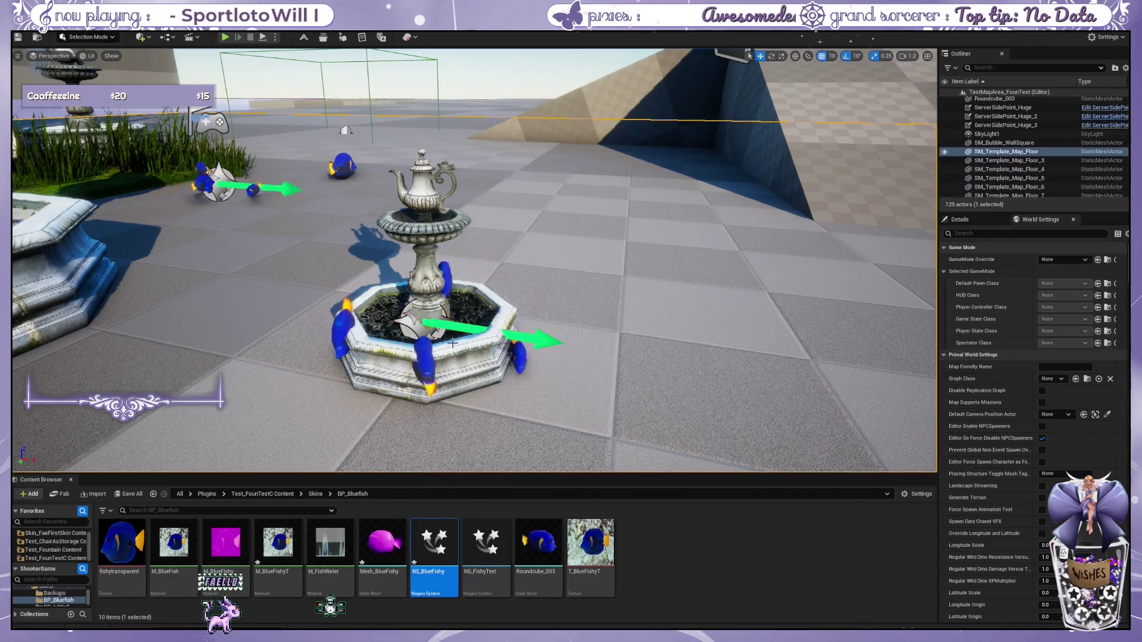
Step: Nudge the small fountain slightly right and open the teacup fountain skin folder
click(564, 351)
mouse_move(564, 351)
mouse_down()
mouse_move(564, 268)
mouse_move(606, 363)
mouse_up()
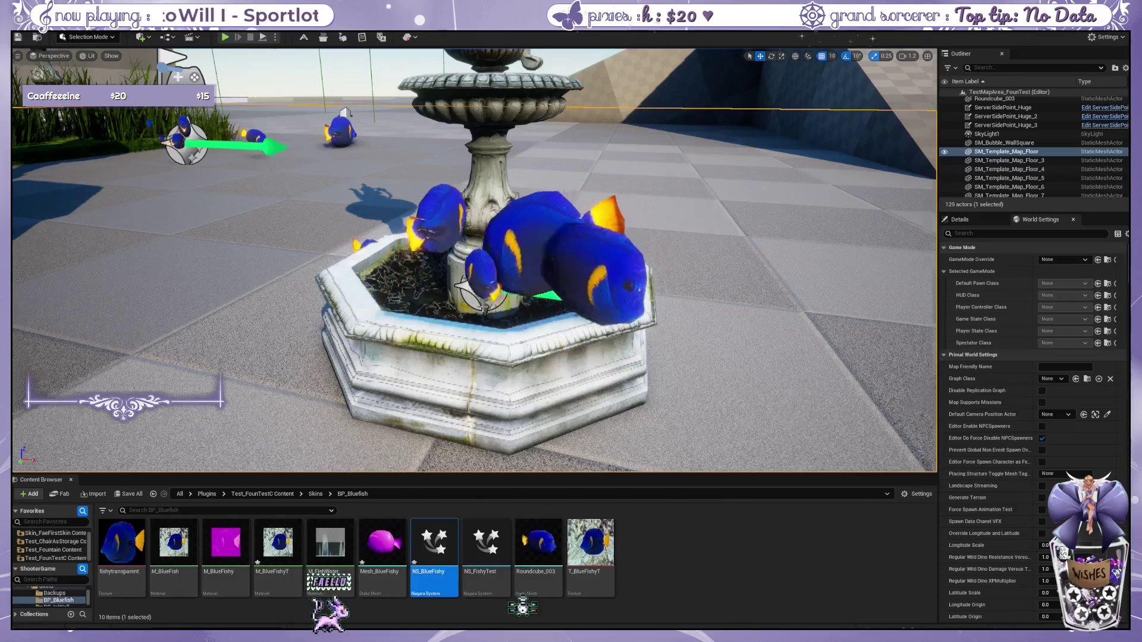
scroll(476, 262, down, 5)
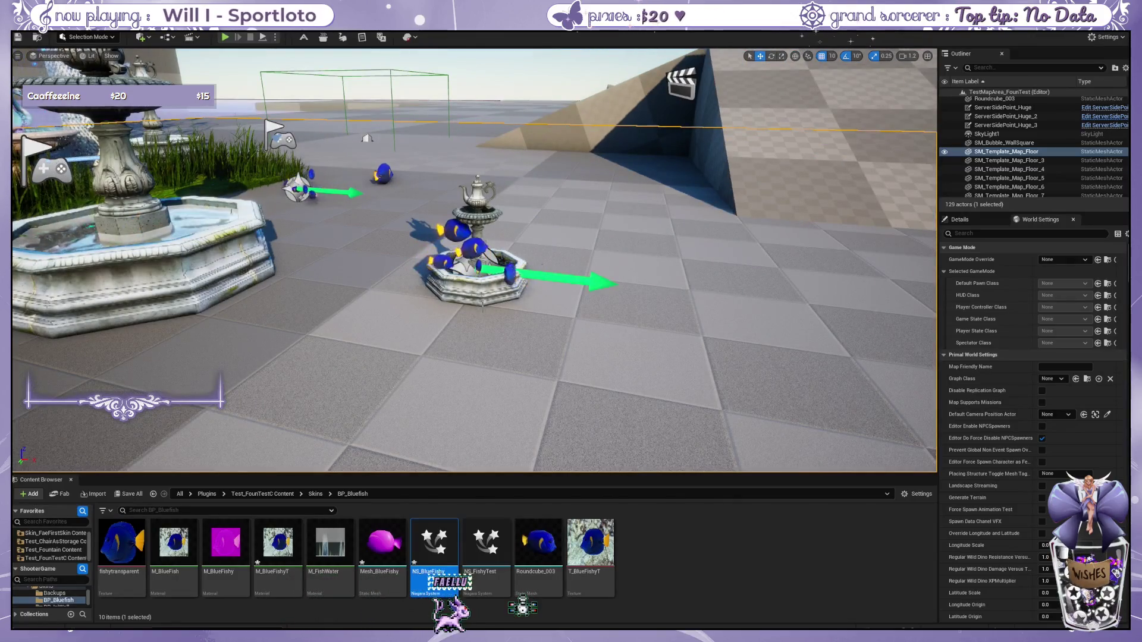
click(482, 311)
scroll(484, 309, up, 2)
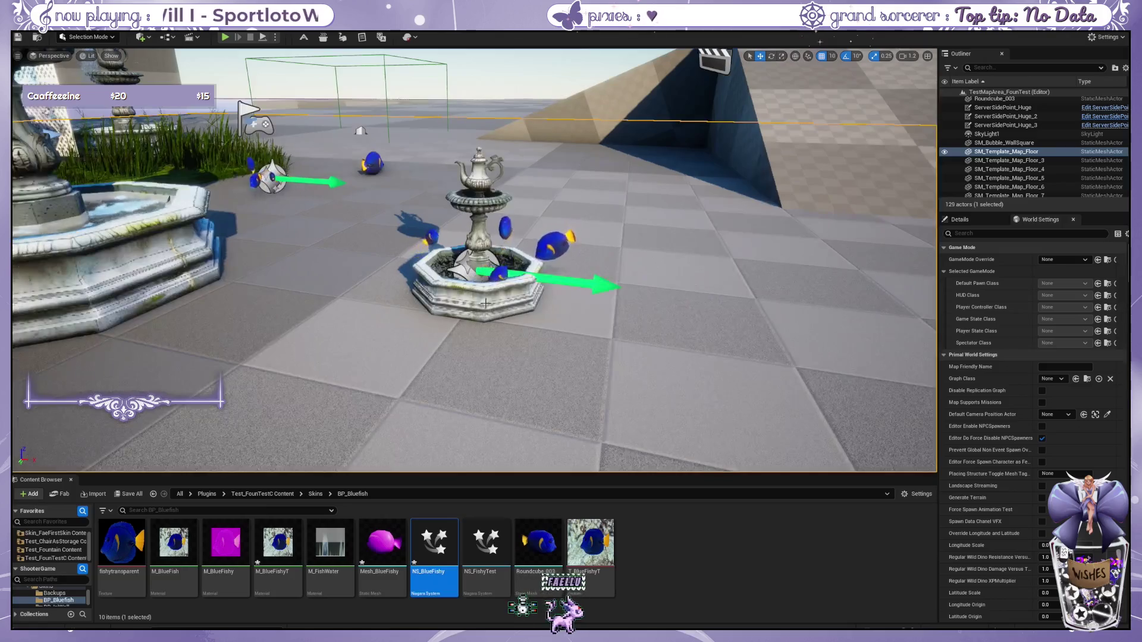
mouse_move(515, 299)
mouse_down()
mouse_move(624, 300)
mouse_move(536, 303)
mouse_up()
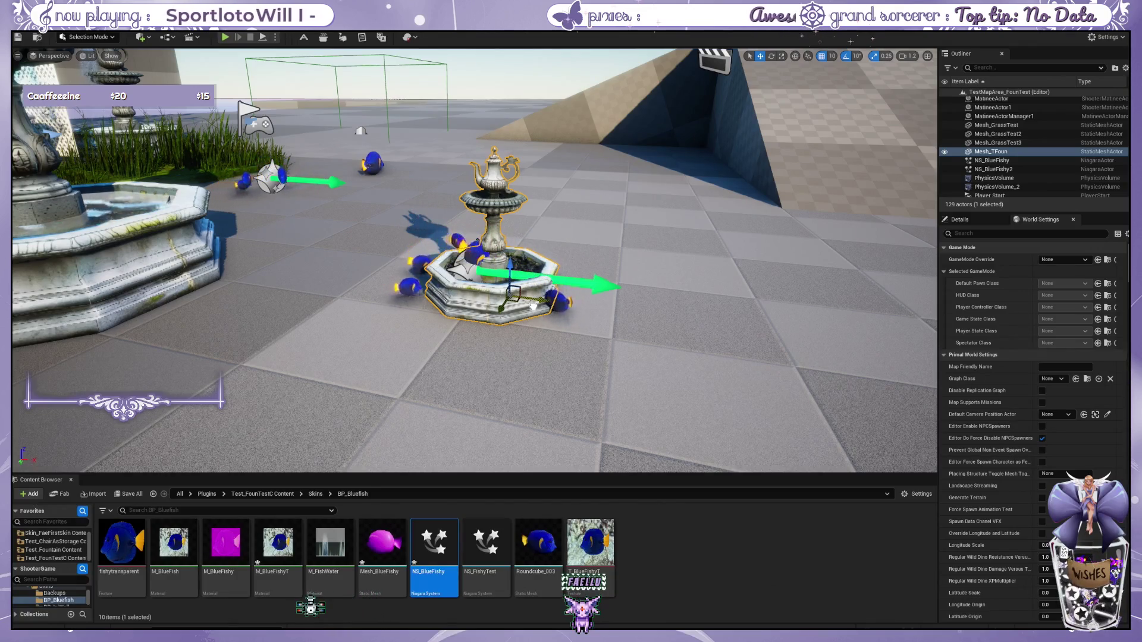
click(316, 495)
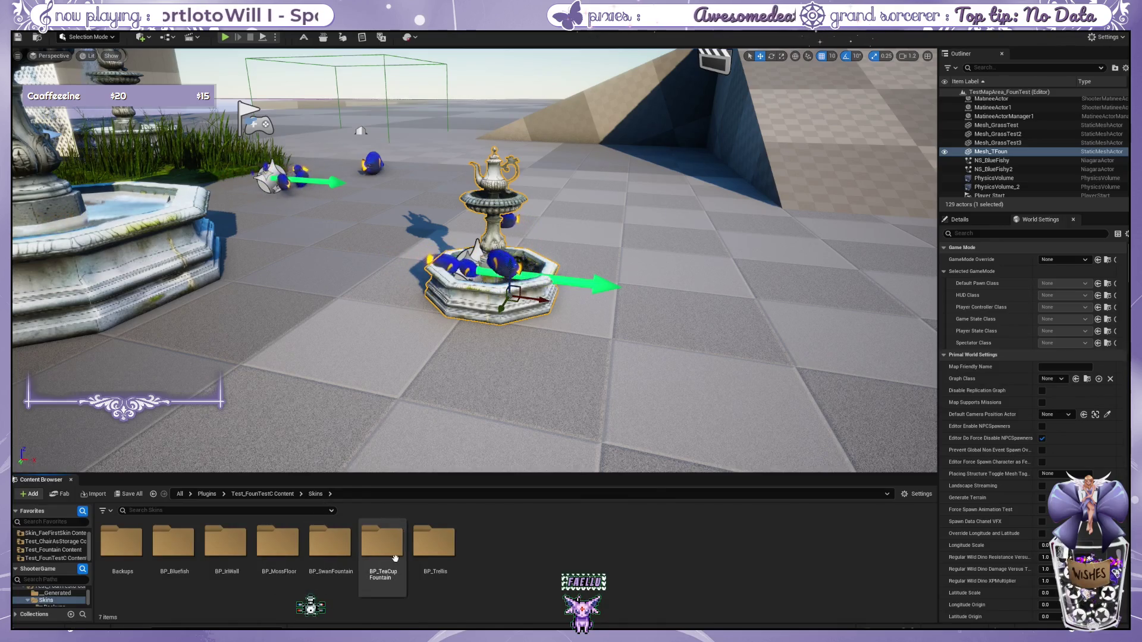
double_click(386, 544)
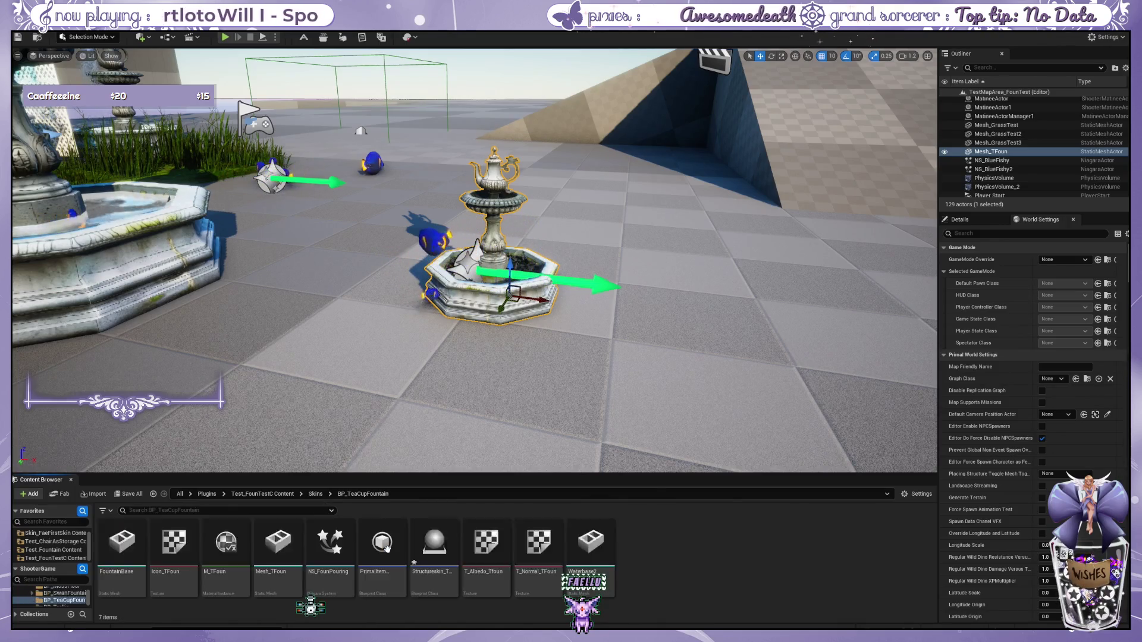
Step: Select Mesh_TFoun and orbit and zoom around the teacup fountain with its blue fish
click(266, 546)
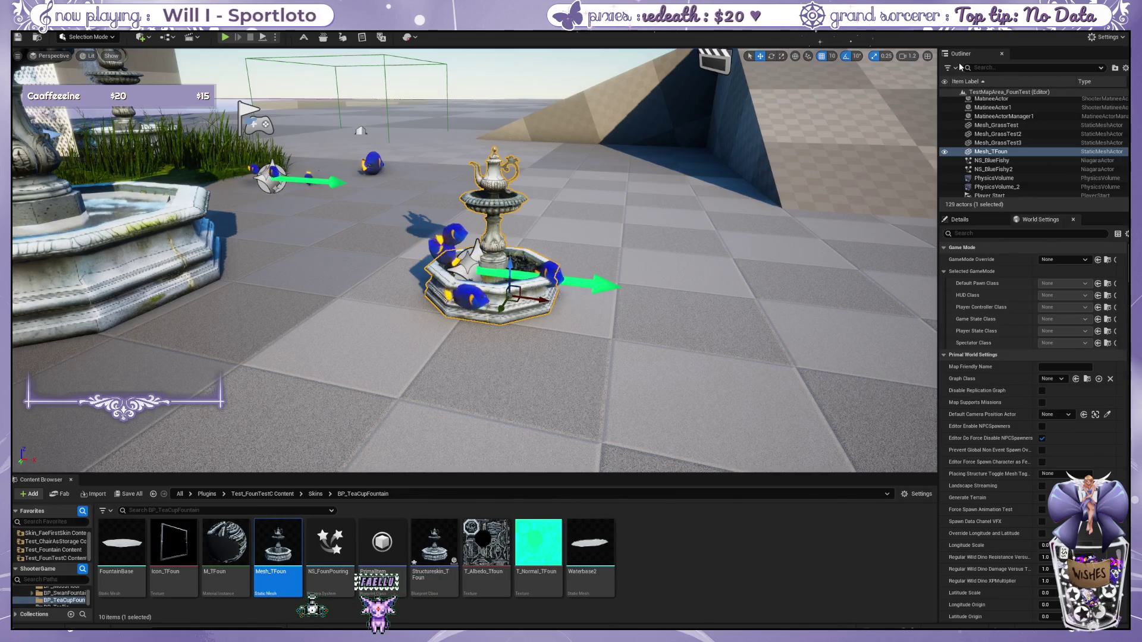
drag(650, 171, 524, 224)
scroll(523, 224, up, 3)
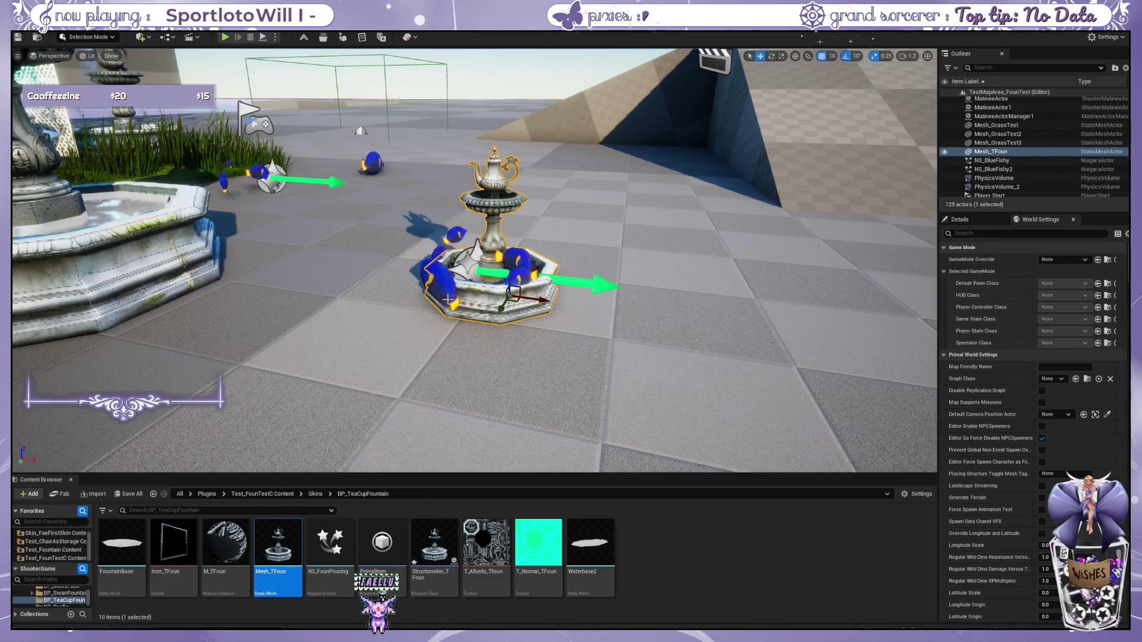
scroll(447, 299, up, 5)
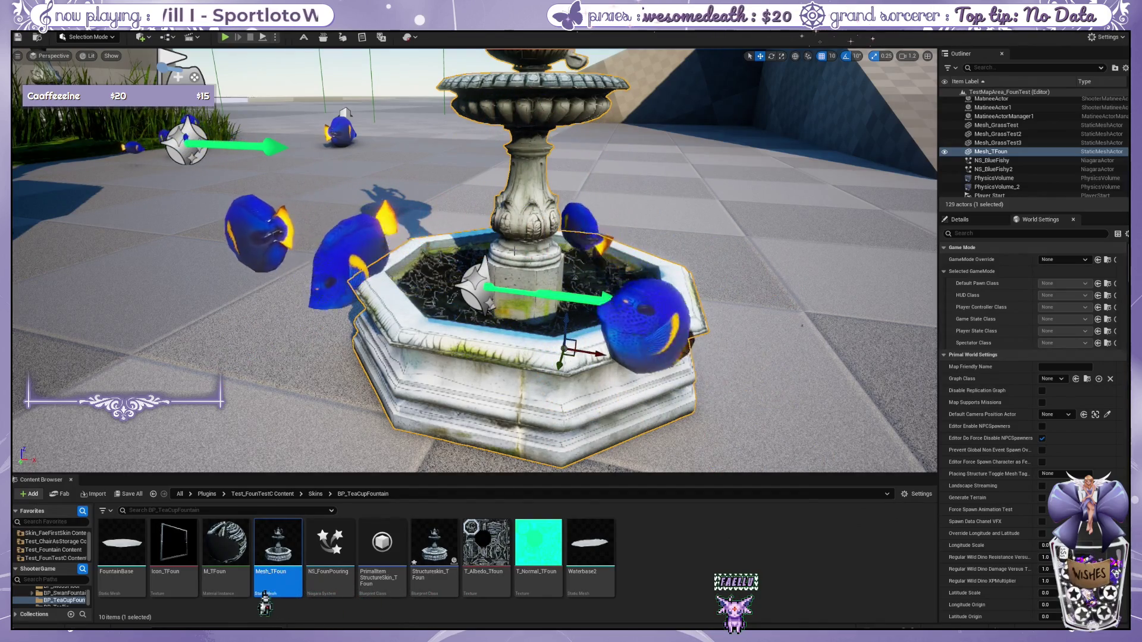
scroll(476, 262, down, 5)
mouse_move(452, 285)
mouse_down()
mouse_move(416, 292)
mouse_move(441, 298)
mouse_move(347, 458)
mouse_up()
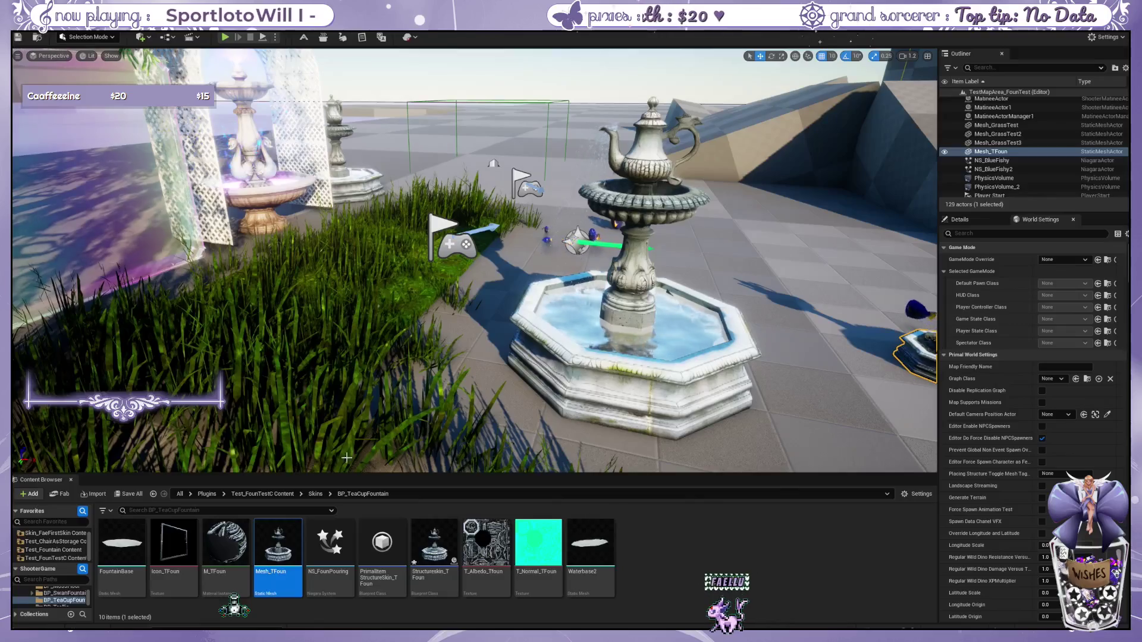
click(445, 539)
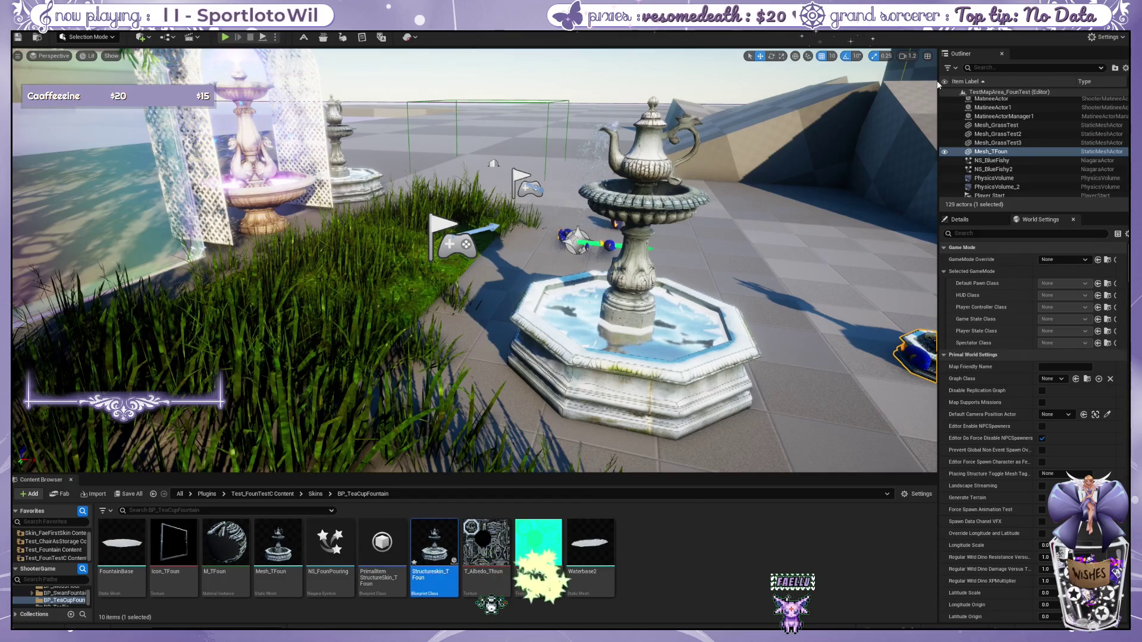
Step: Start a play-in-editor session of the level
click(236, 51)
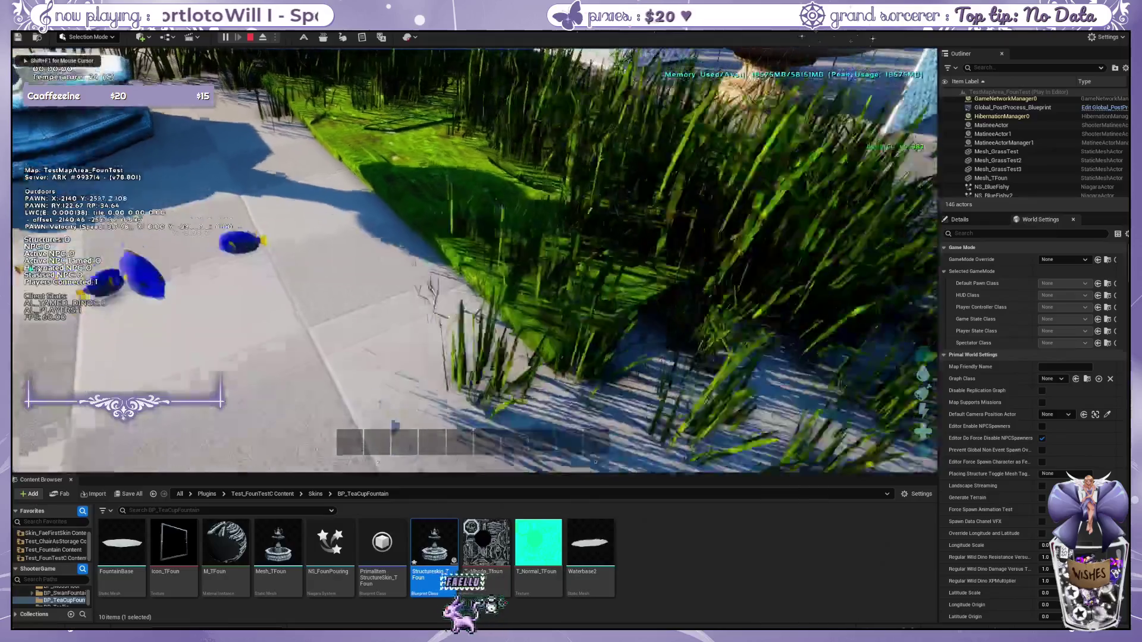
Step: Equip the Teacup Fountain cosmetic from the custom cosmetics folder and place a small decor box
key(i)
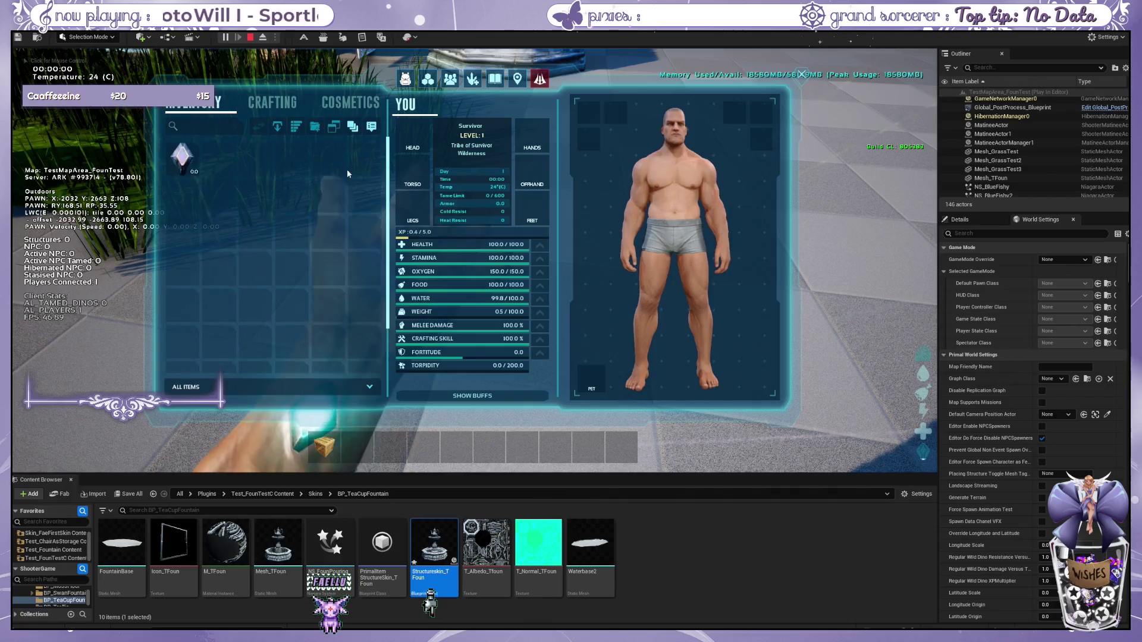
click(357, 104)
click(585, 264)
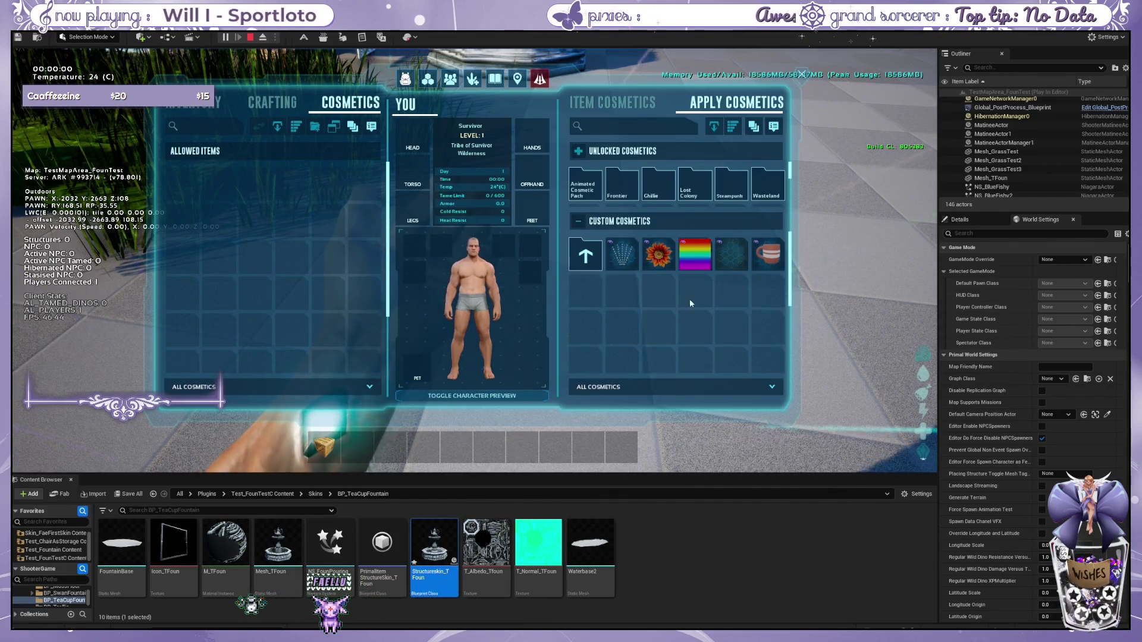
key(i)
key(1)
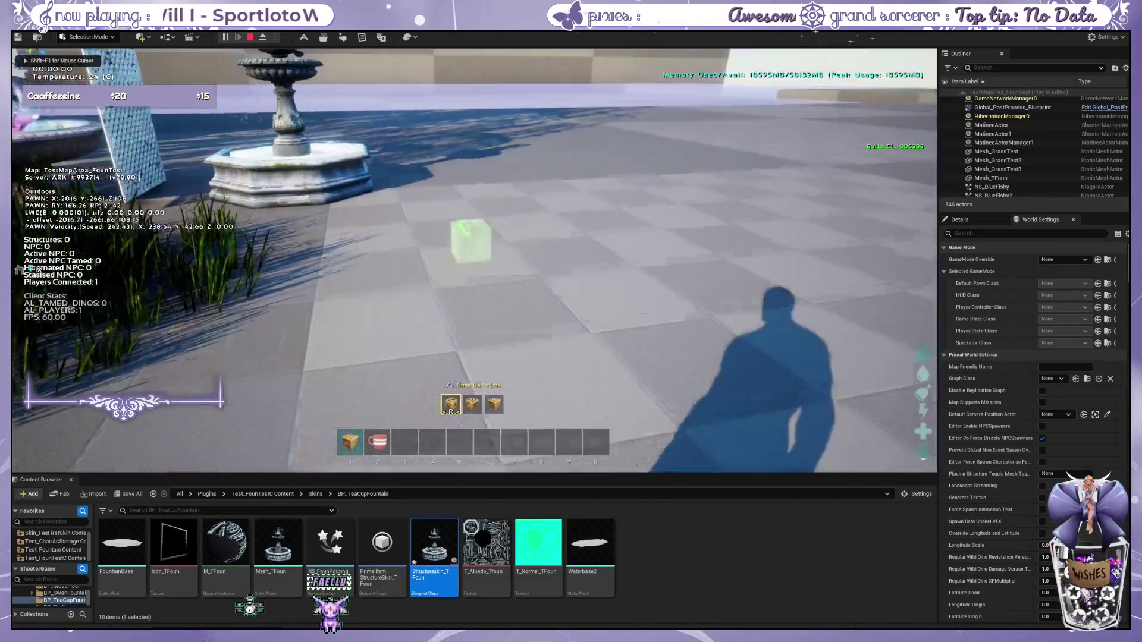
click(474, 244)
Step: Preview the Teacup Fountain decor box, back up to view its basin, and try its action wheel
key(2)
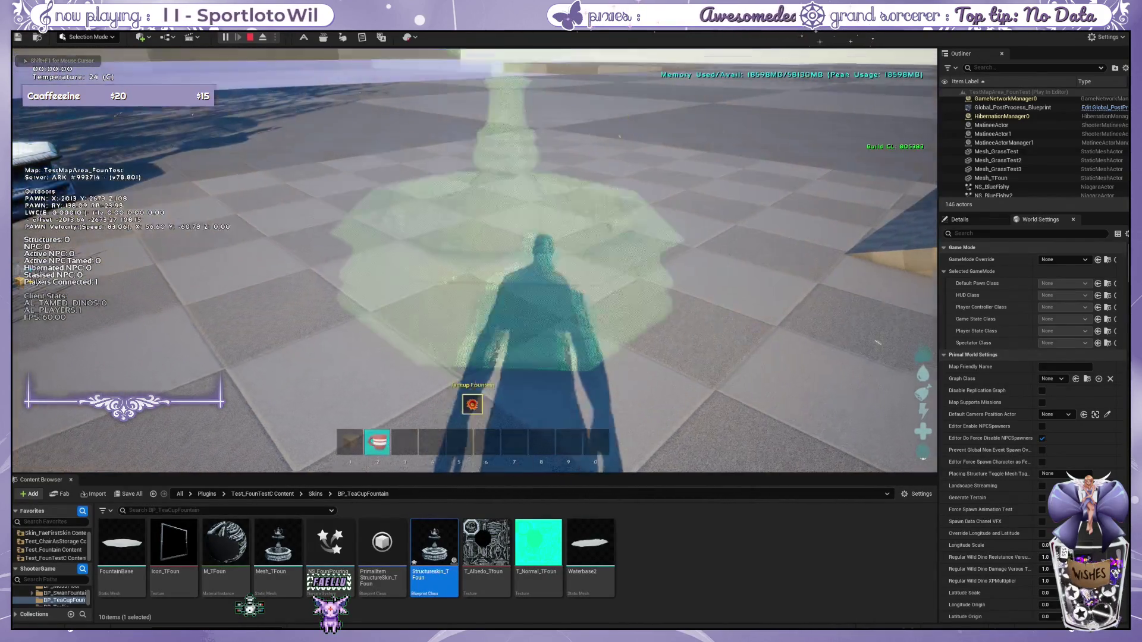
key(w)
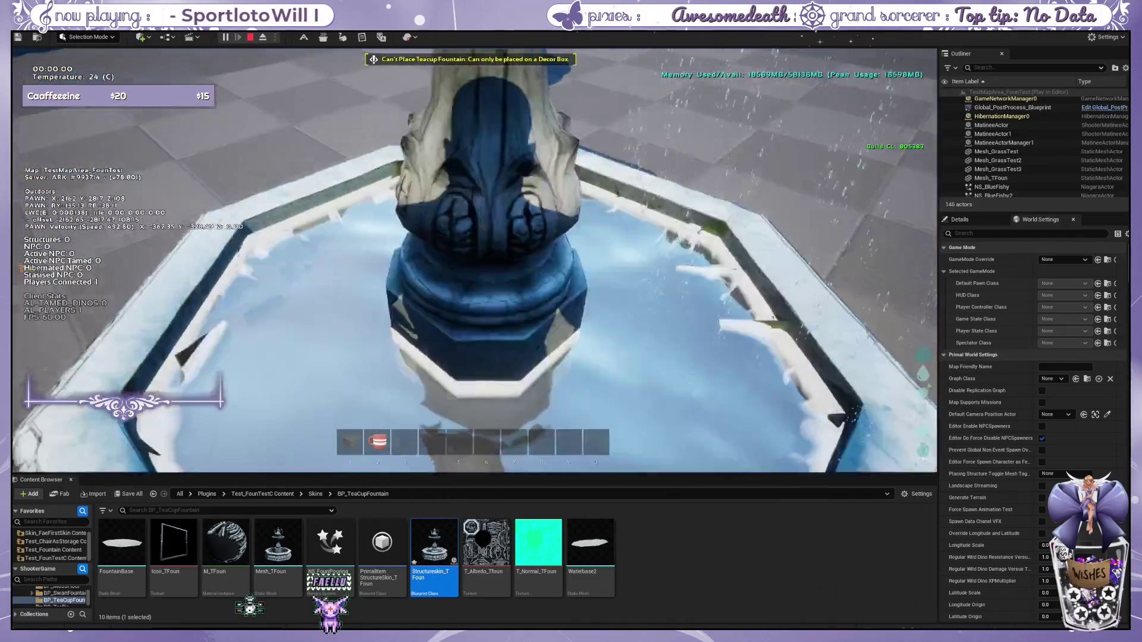
key(s)
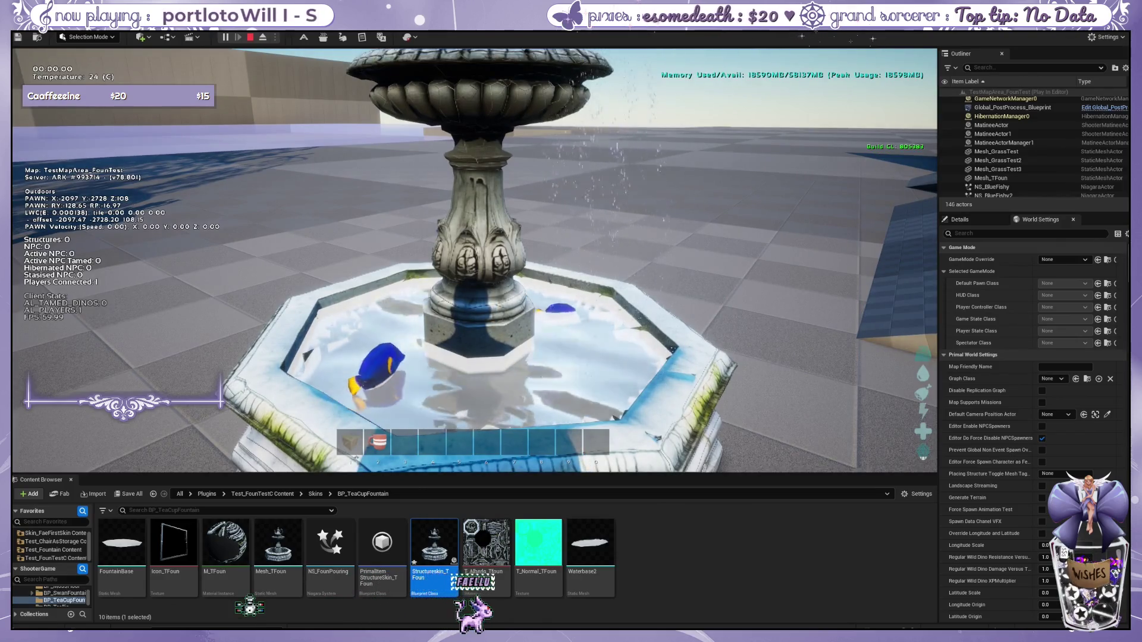
key(s)
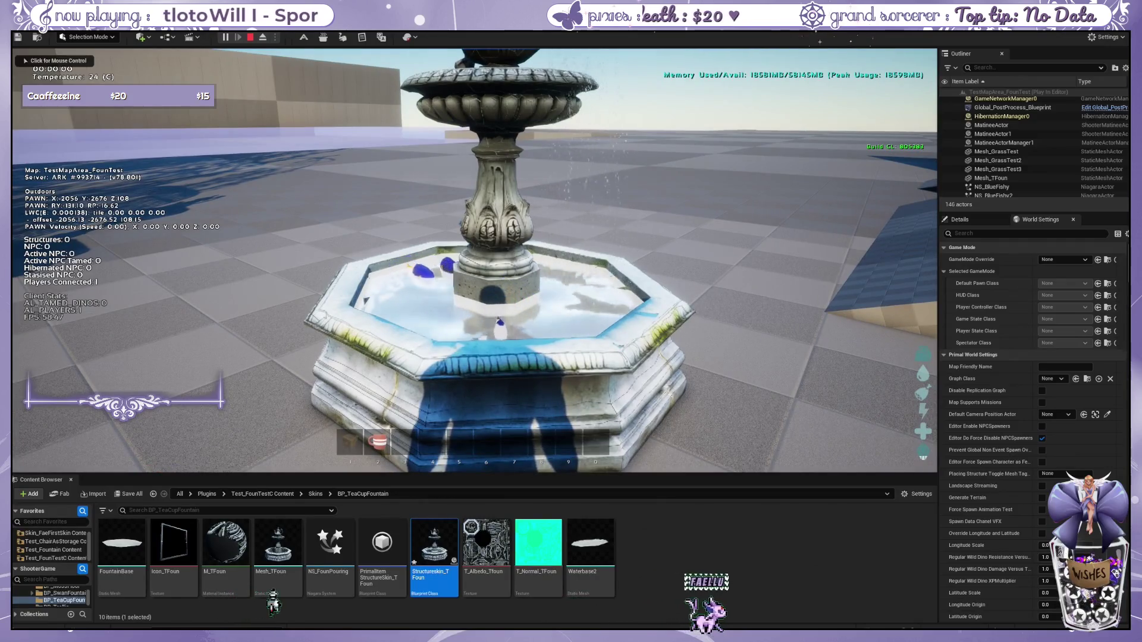
key(shift+F1)
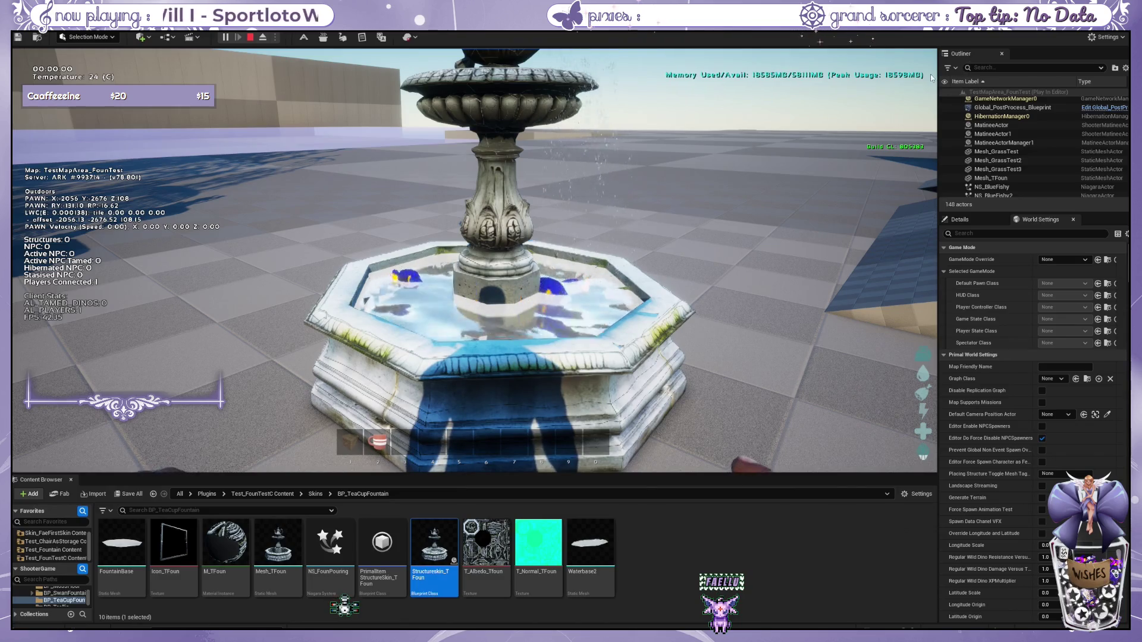
key(e)
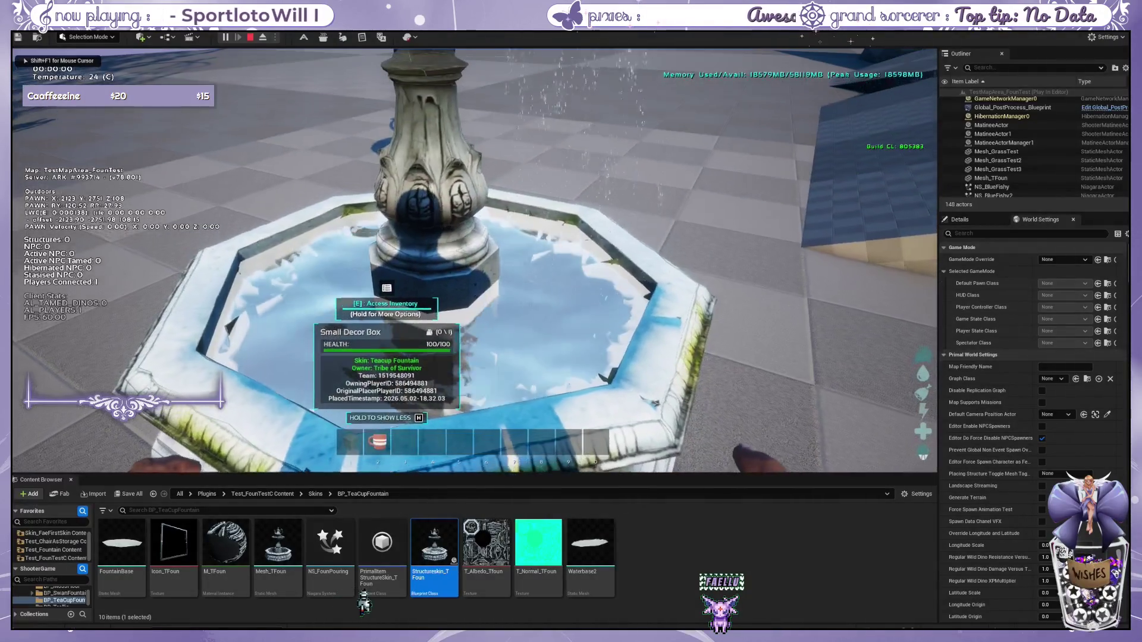
key(a)
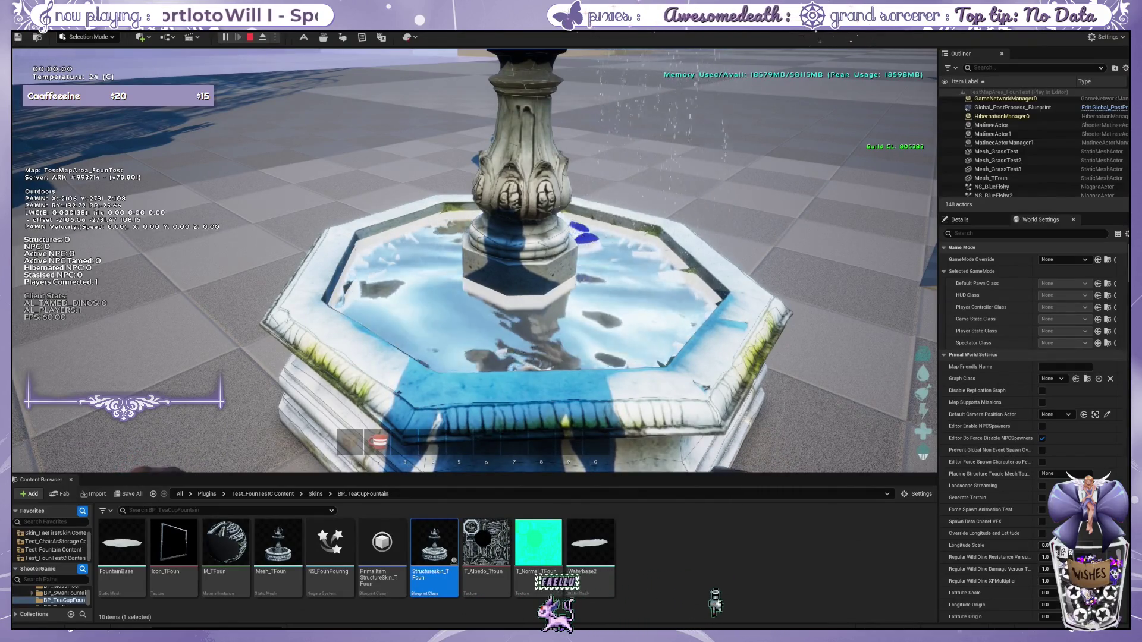
mouse_move(475, 256)
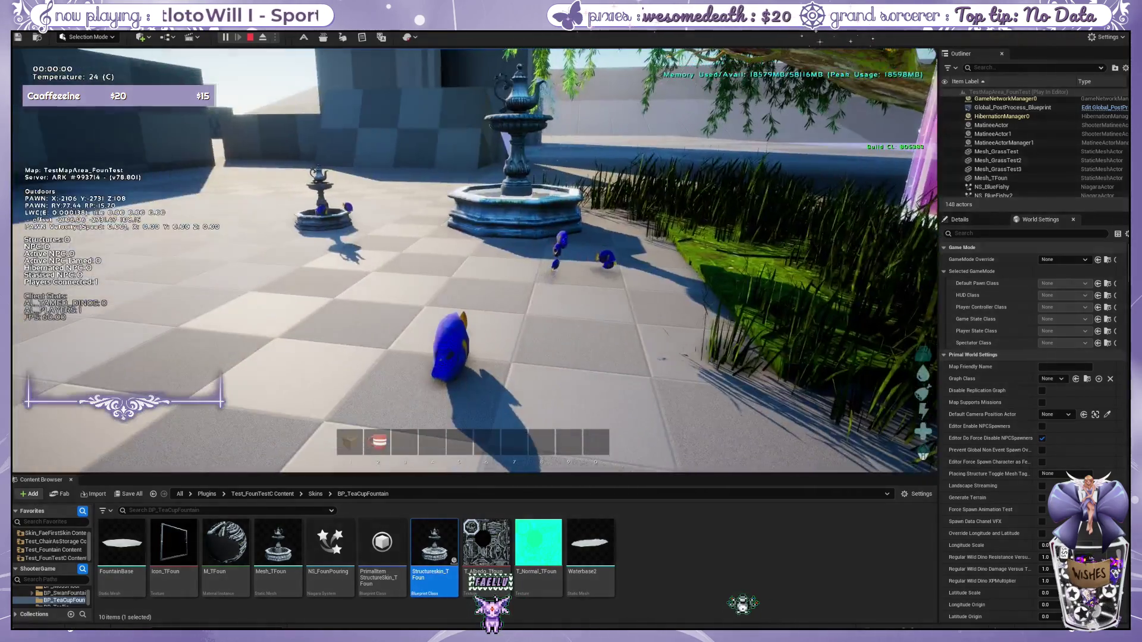
key(w)
mouse_move(475, 297)
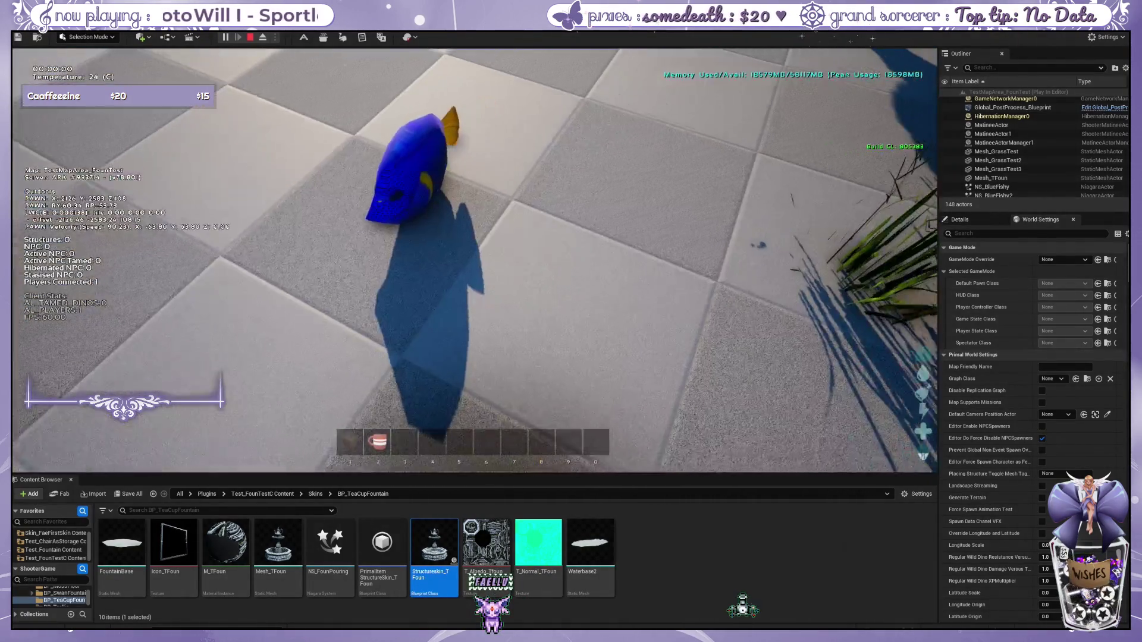
key(w)
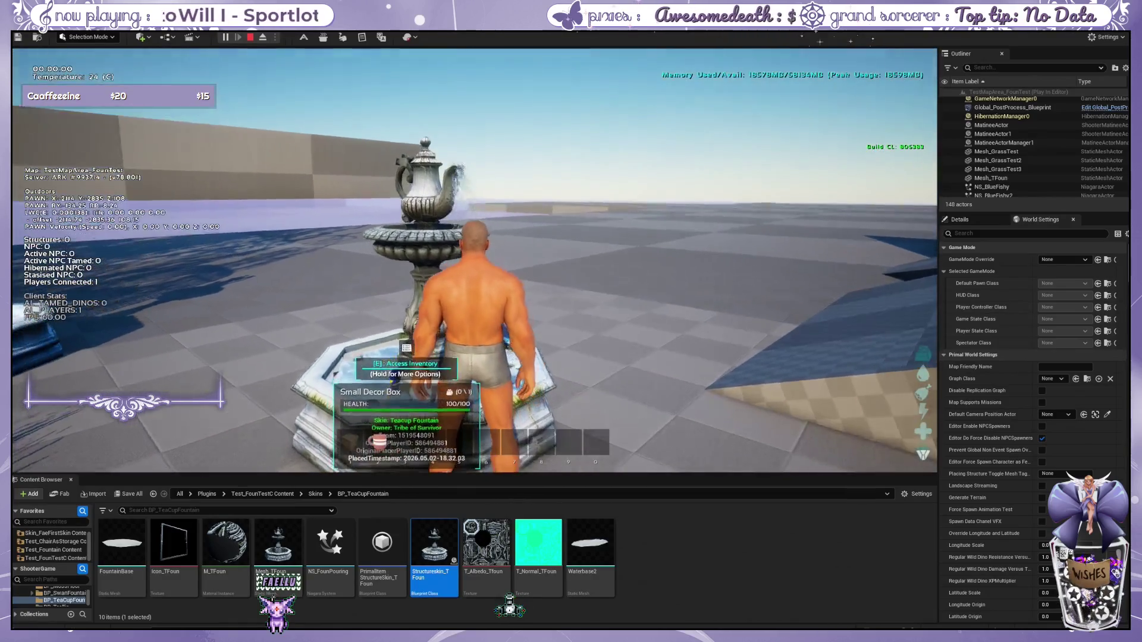
key(s)
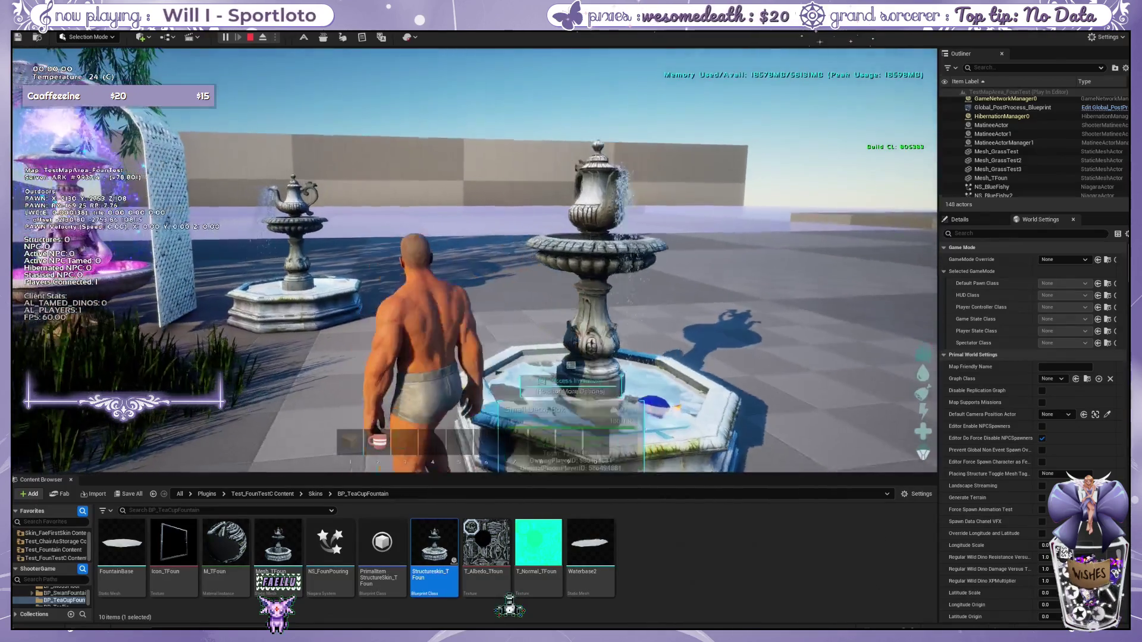
key(w)
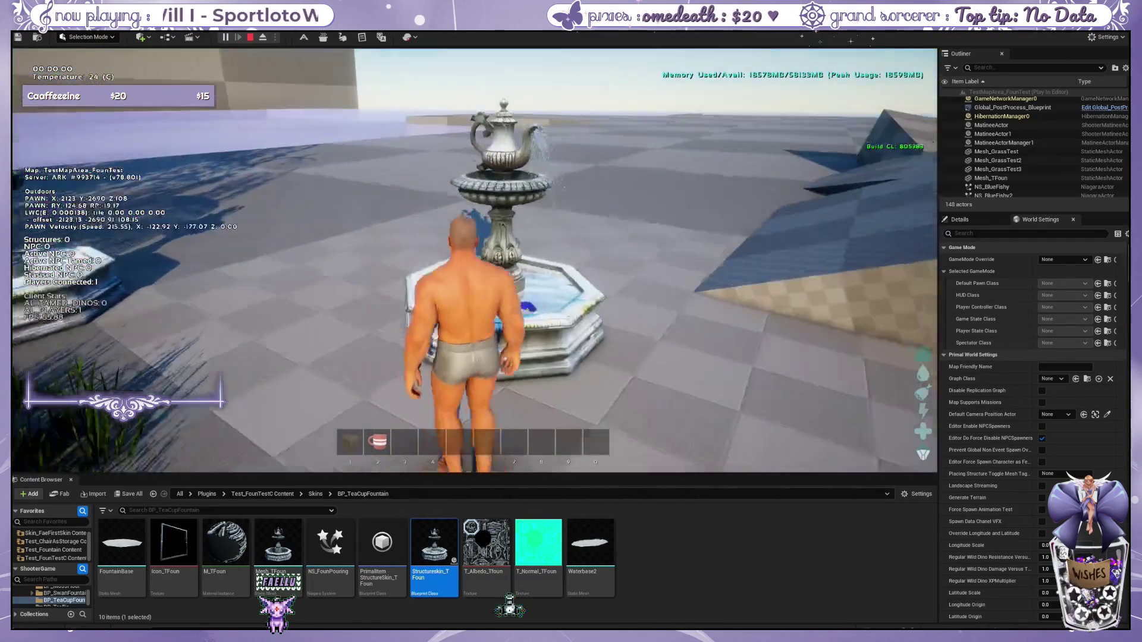
key(w)
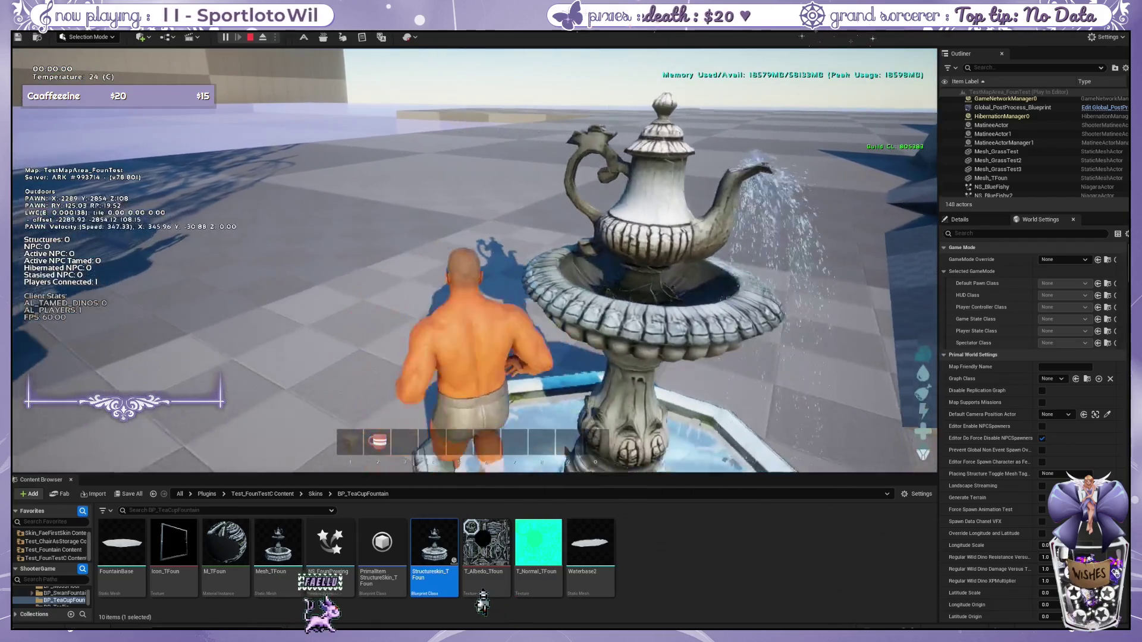
key(s)
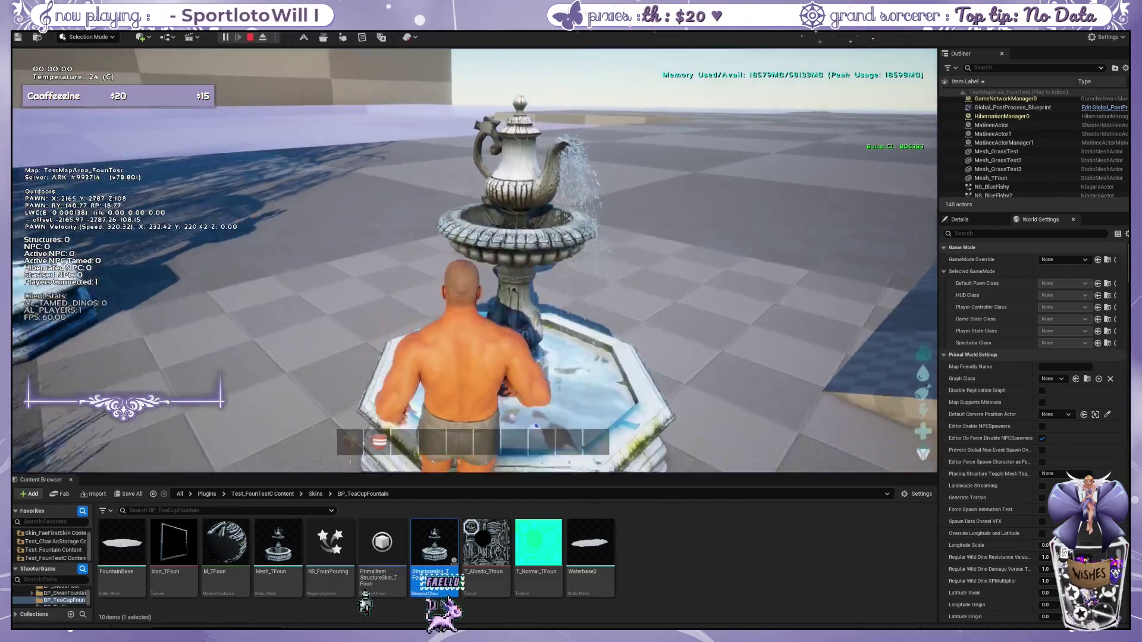
key(w)
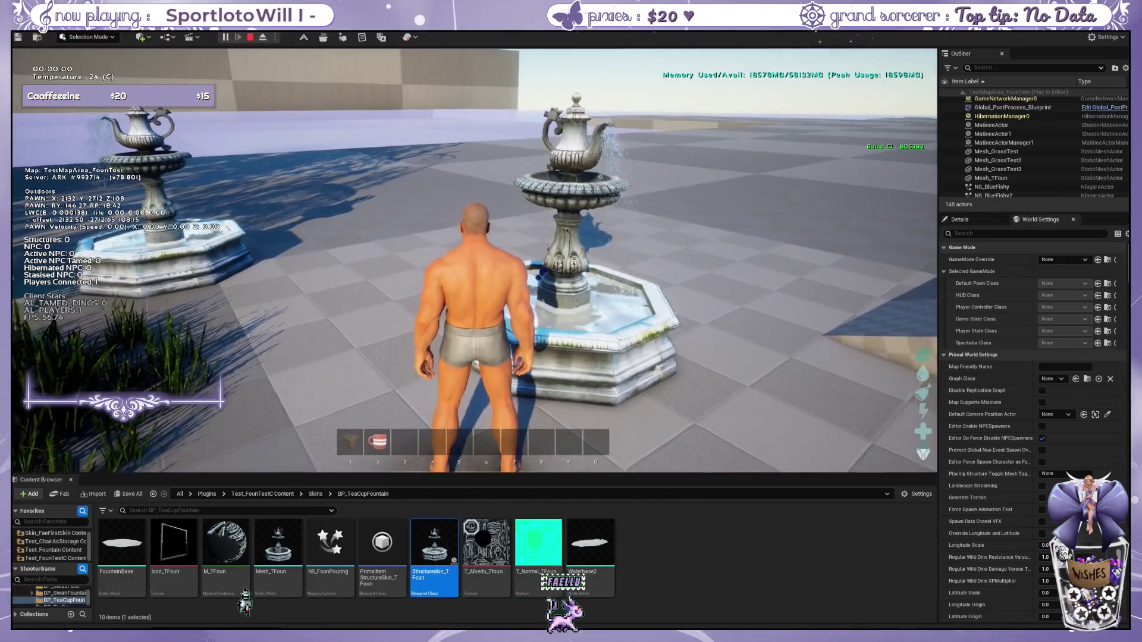
key(a)
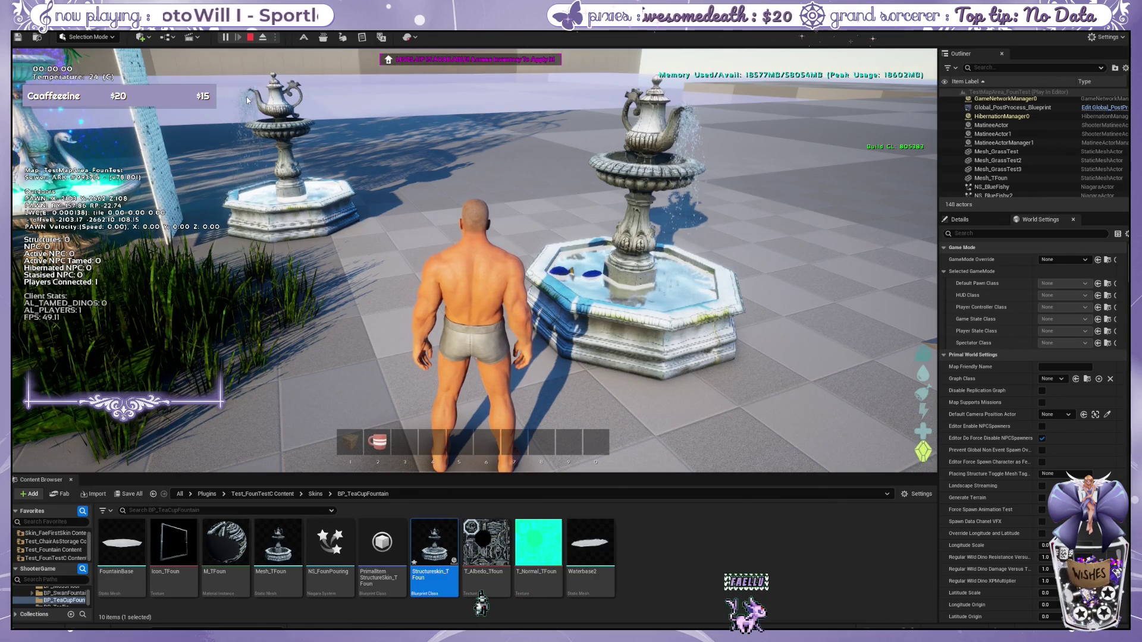
Step: Switch the existing decor box's fountain variant on from its action wheel
click(500, 265)
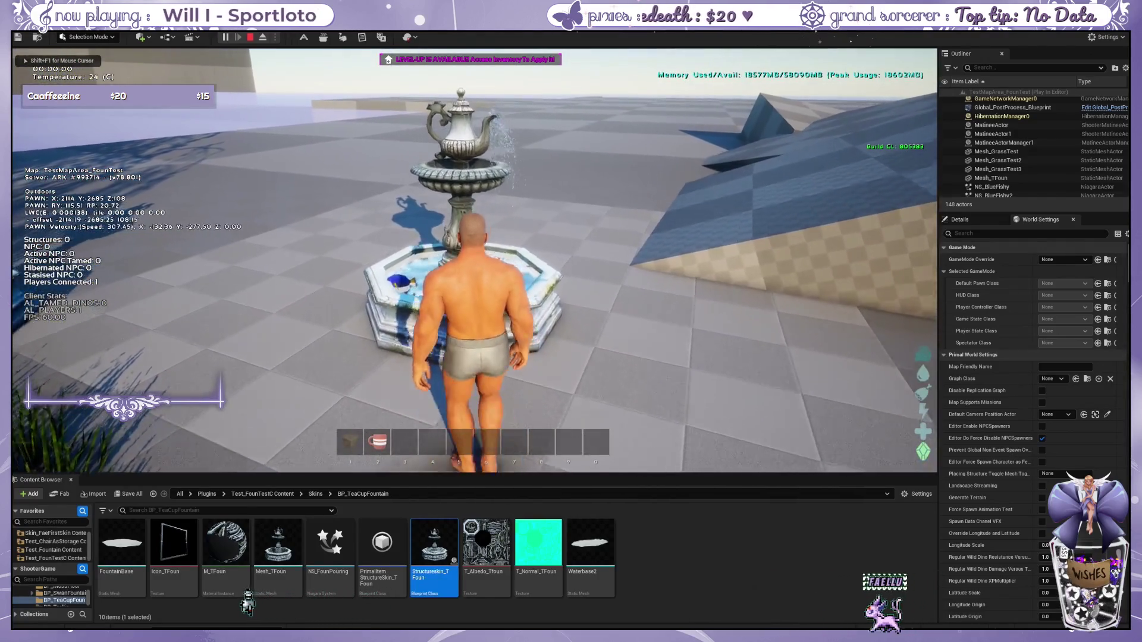
key(e)
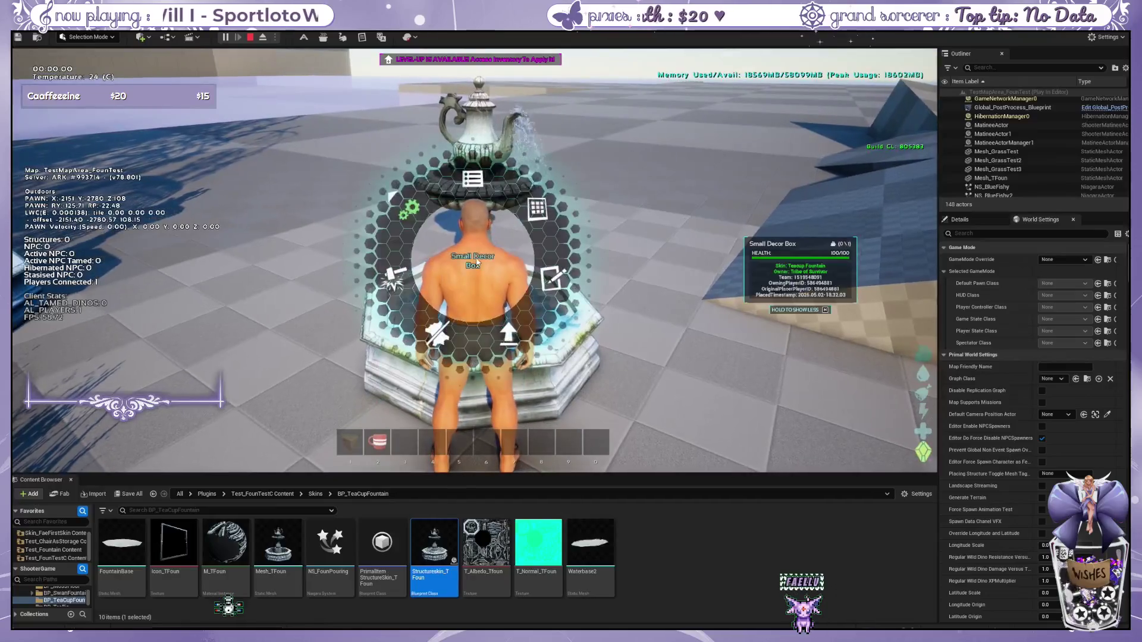
click(429, 321)
key(w)
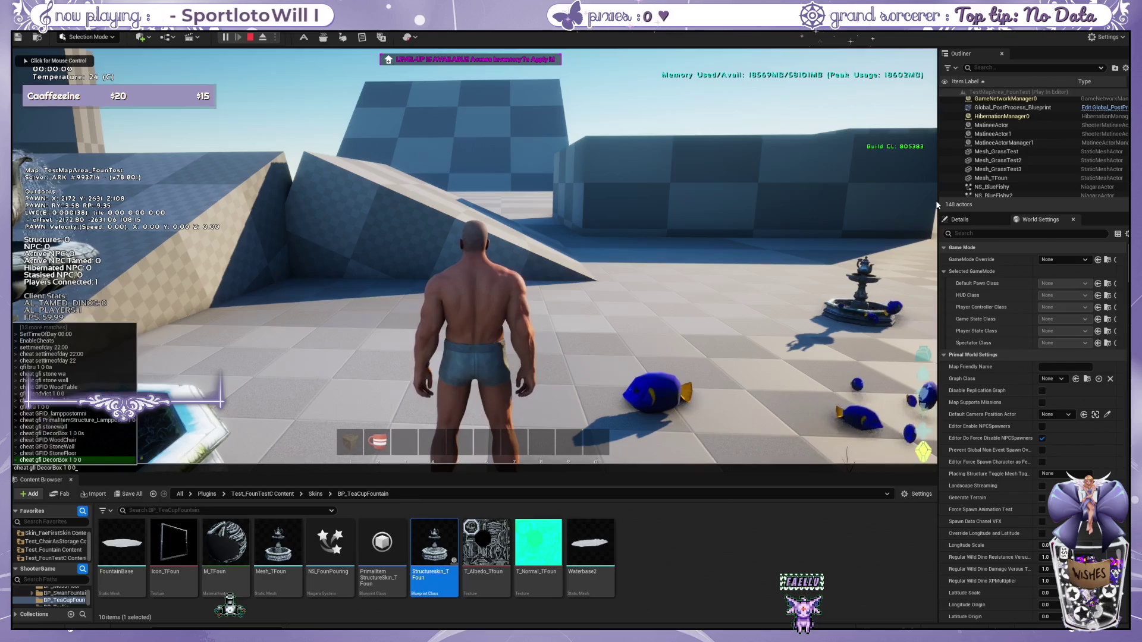
Step: Walk the character past the running fountains to a patch of open ground
key(1)
key(w)
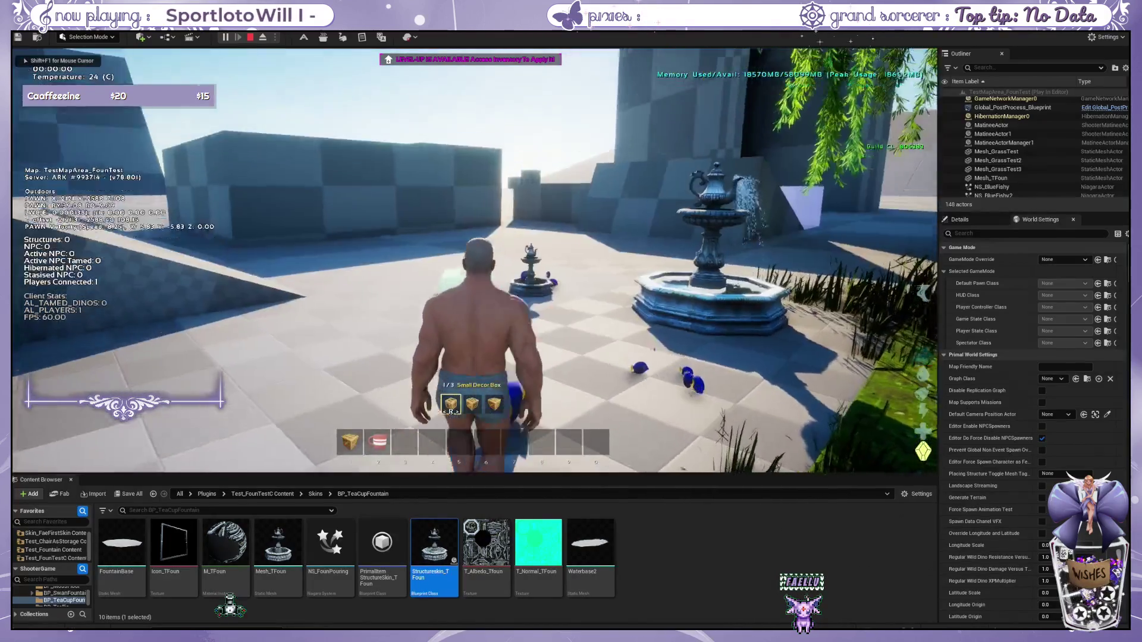
key(w)
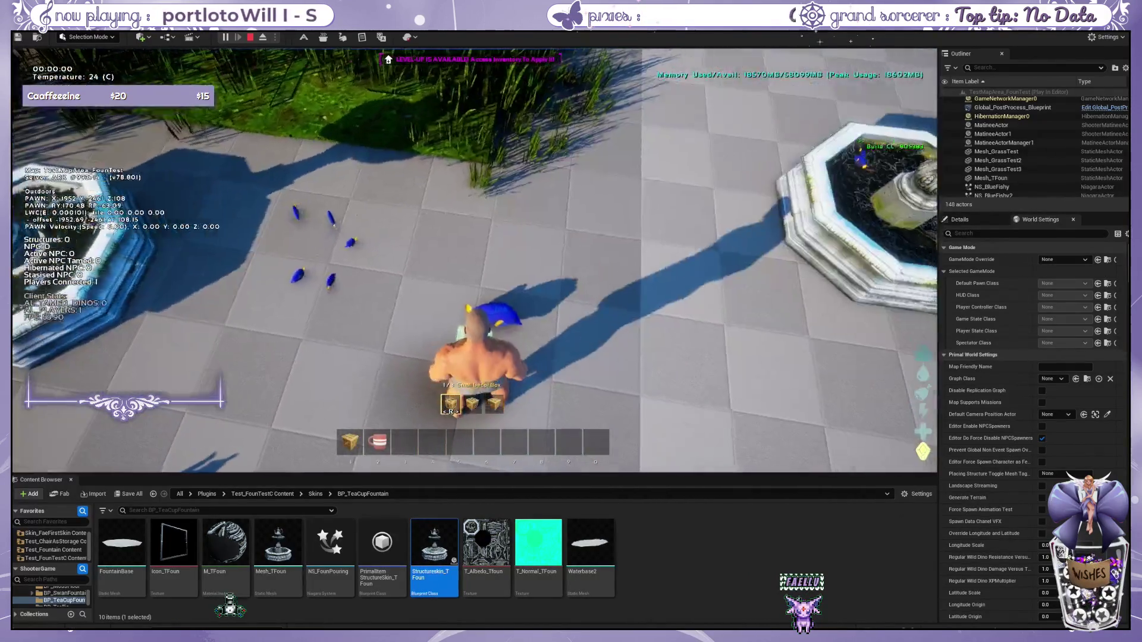
key(w)
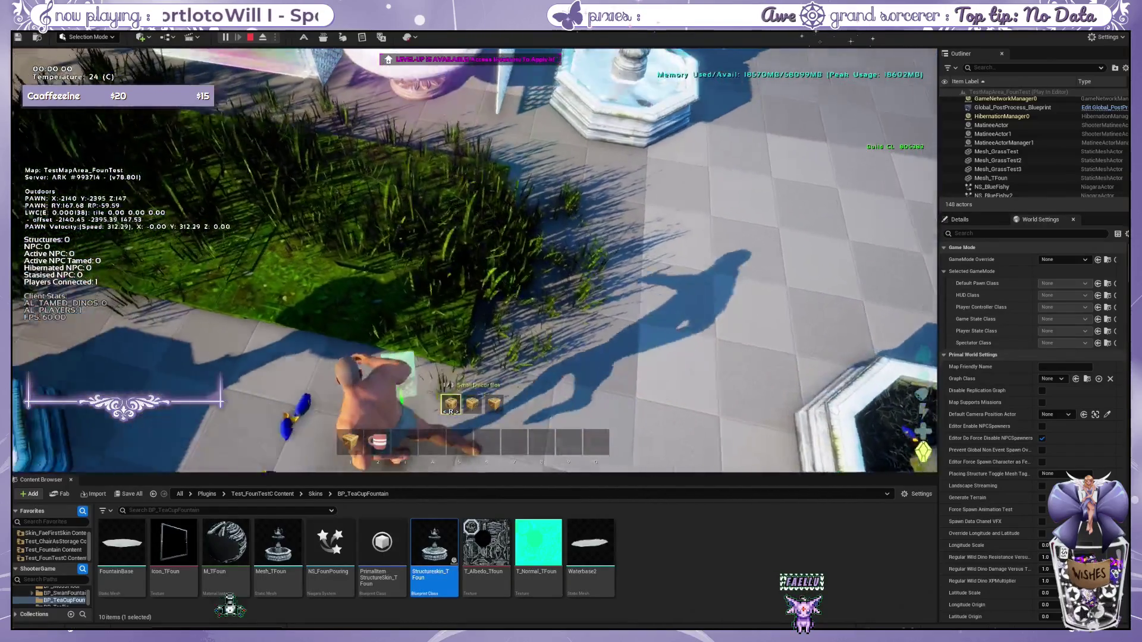
key(w)
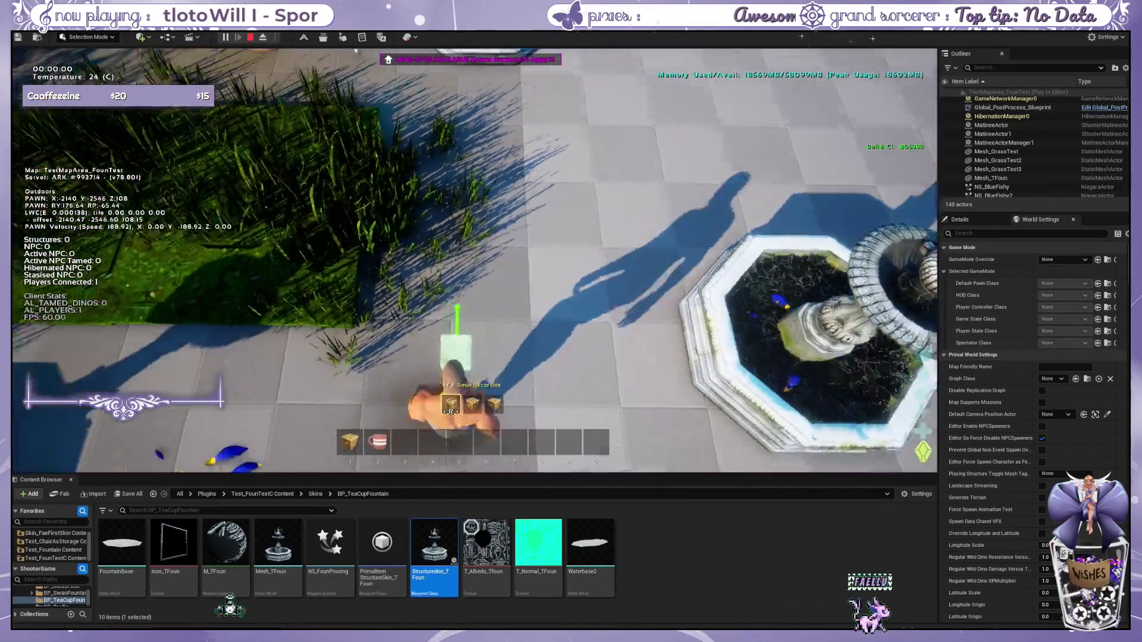
key(w)
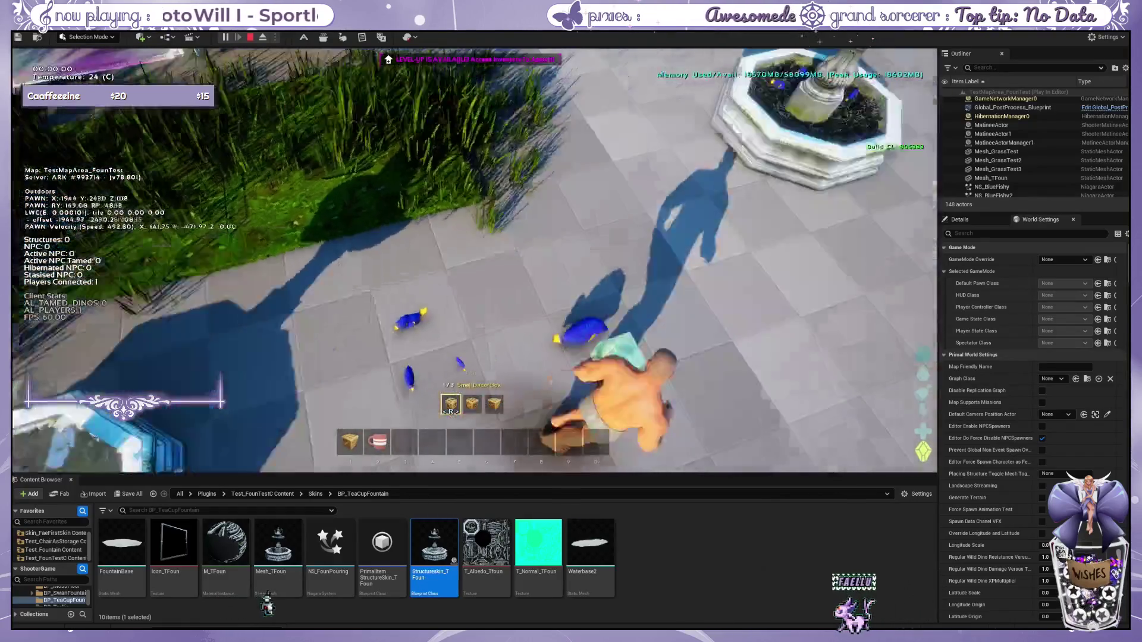
key(w)
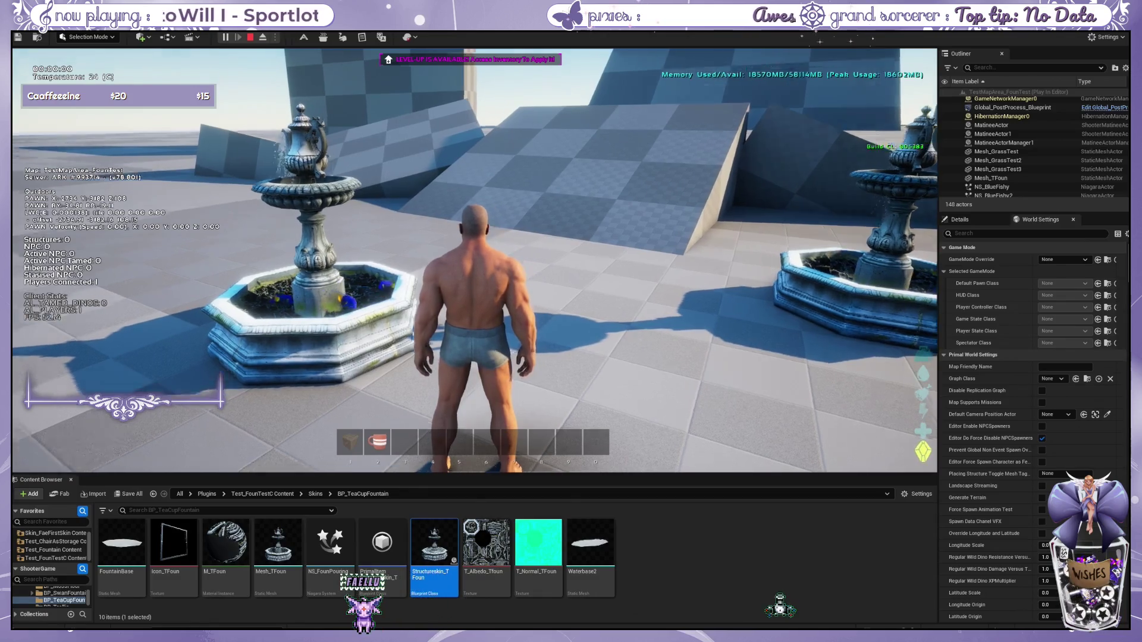
key(w)
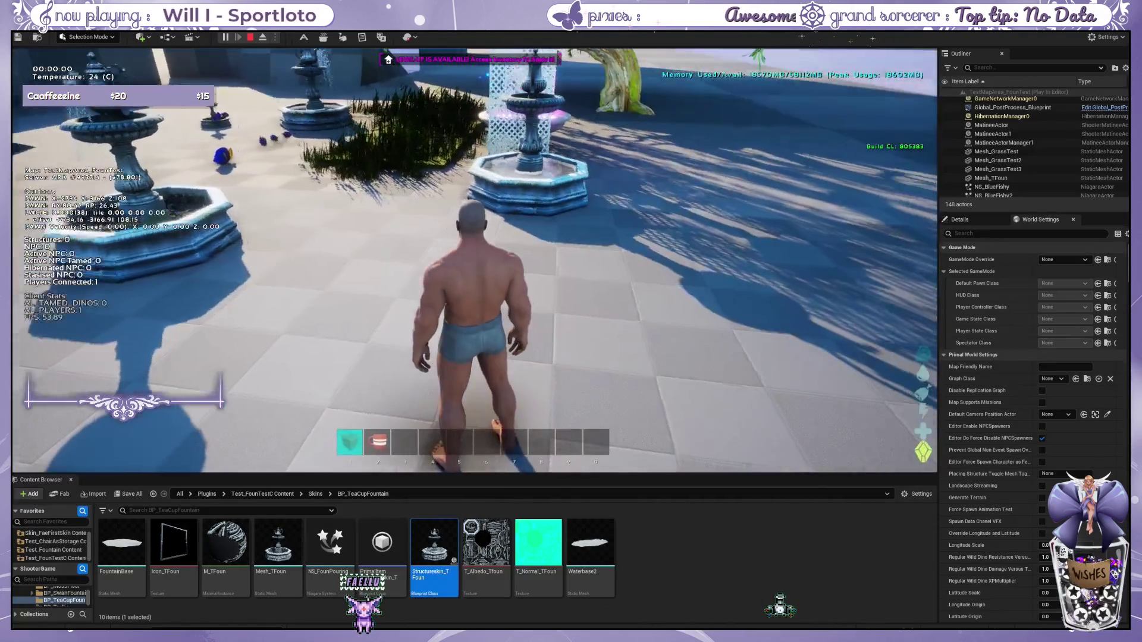
Step: Place a Small Decor Box on the ground and apply the Teacup Fountain skin to it
key(1)
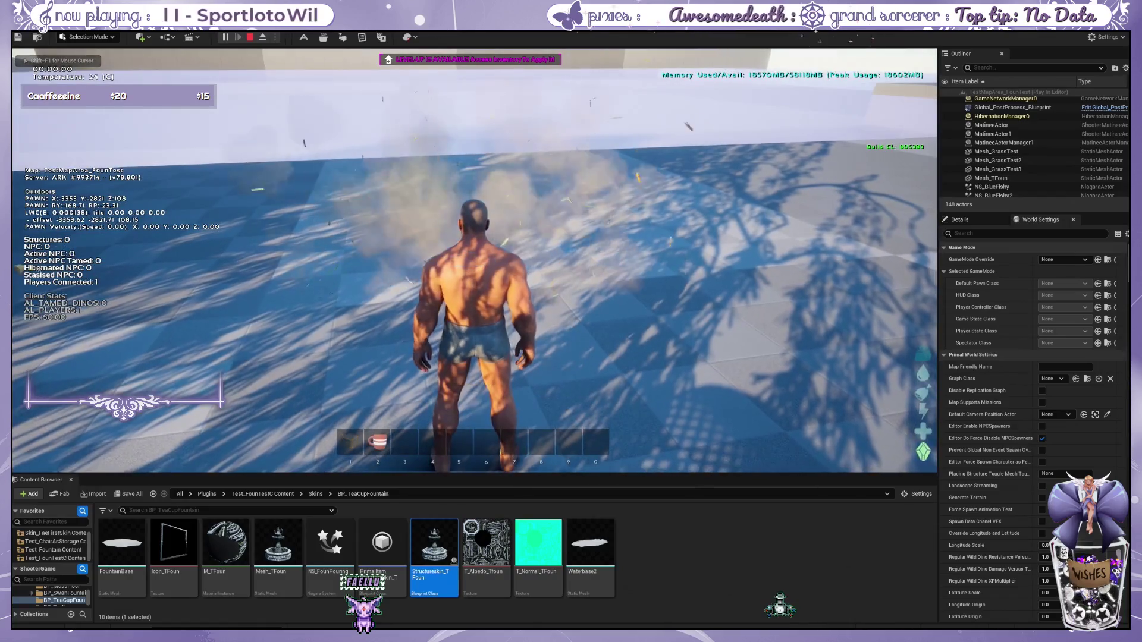
click(506, 244)
key(2)
click(475, 260)
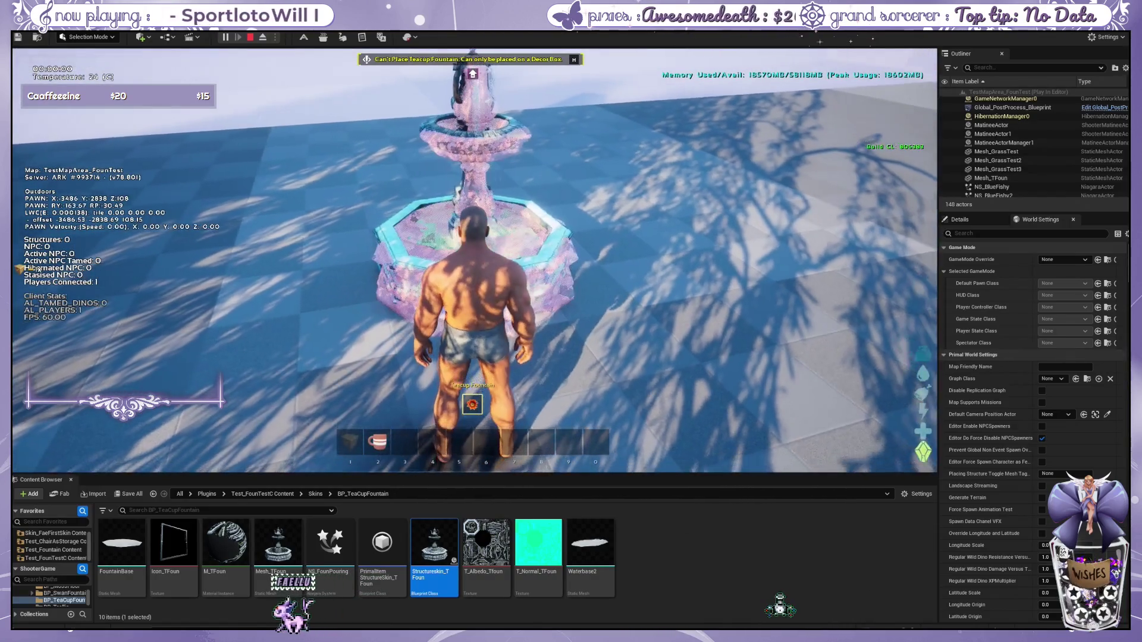
key(s)
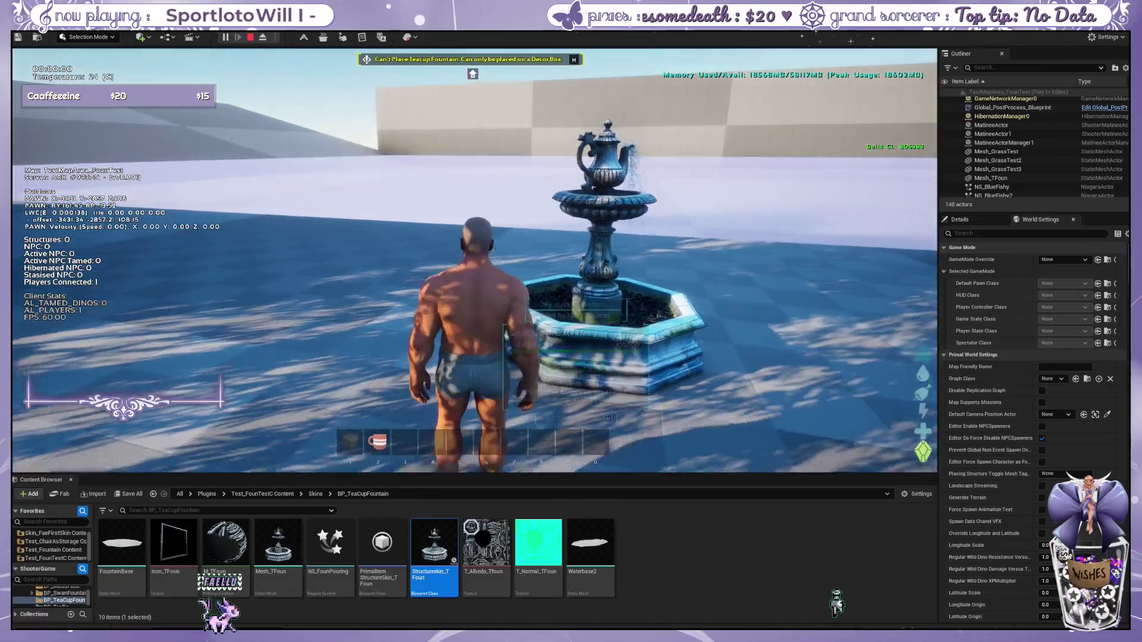
key(a)
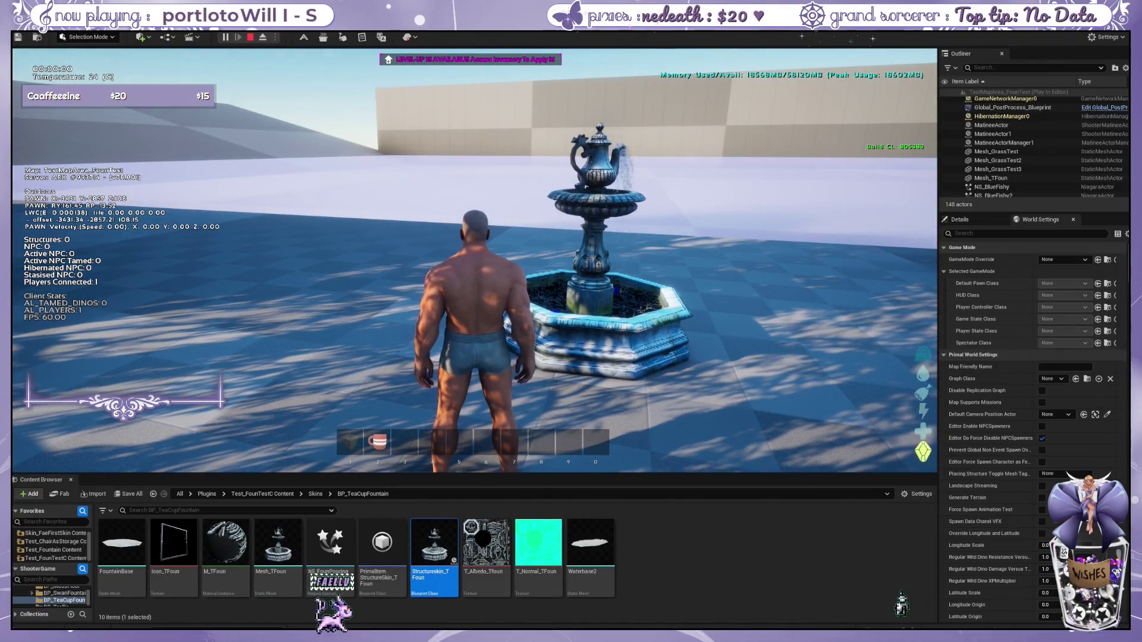
key(shift+F1)
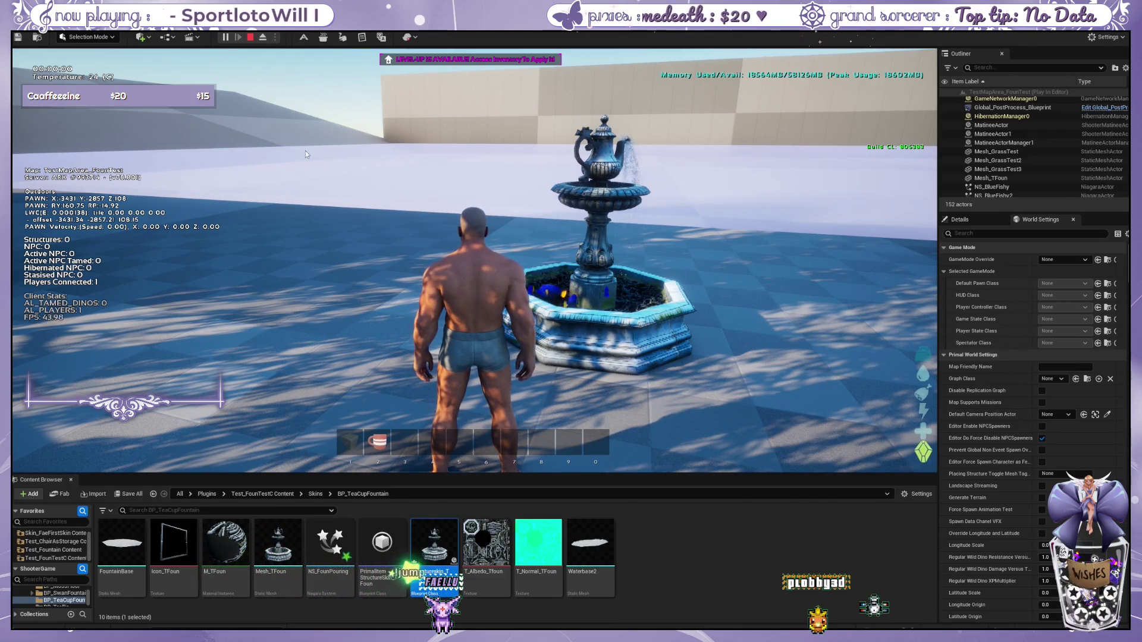
click(441, 177)
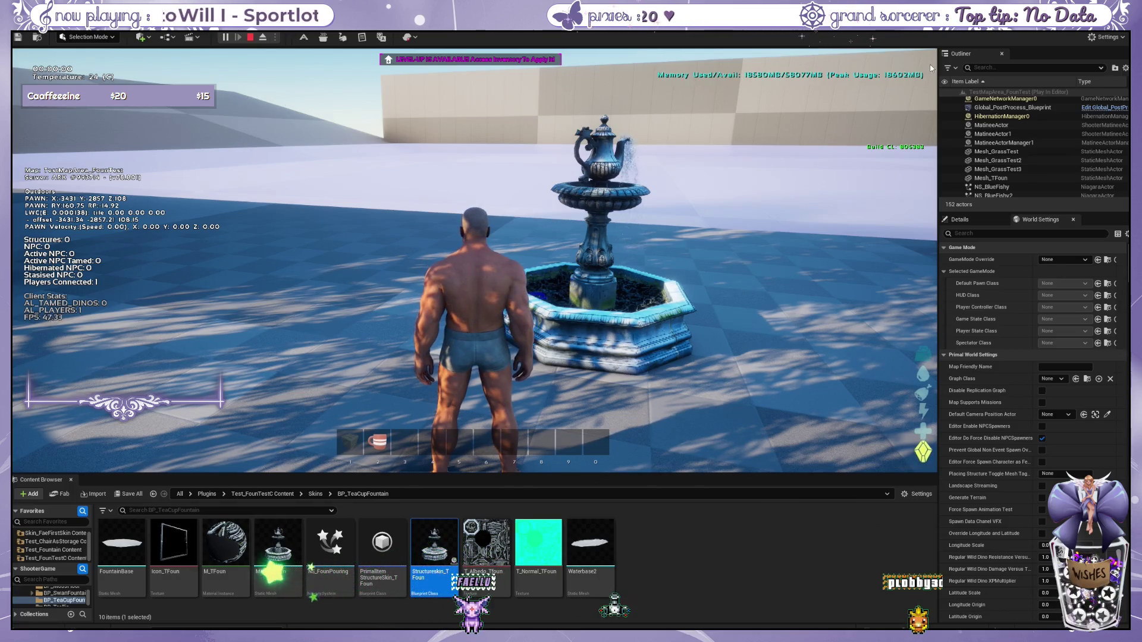
click(623, 276)
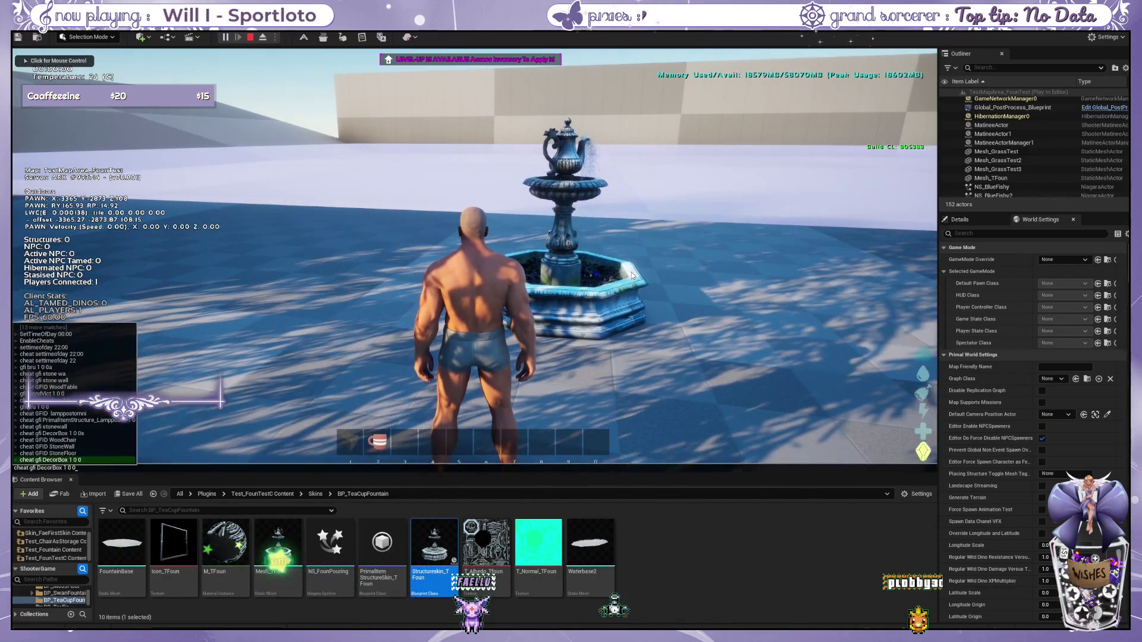
Step: Walk to the teacup fountain and apply the water-and-fish option from its Skin Settings
key(1)
key(w)
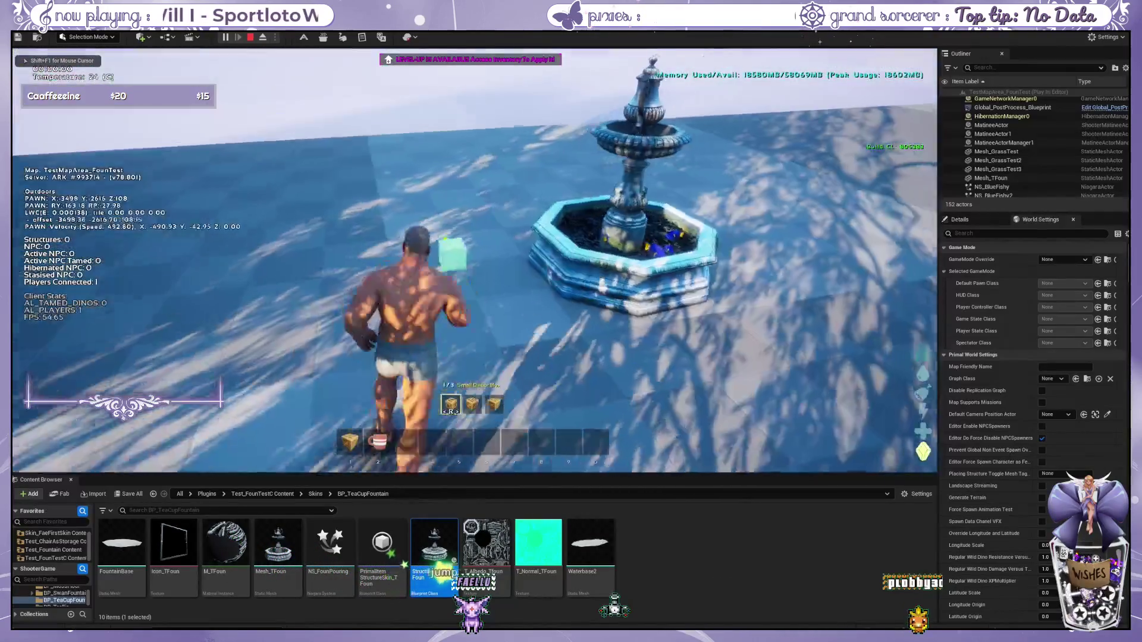
key(e)
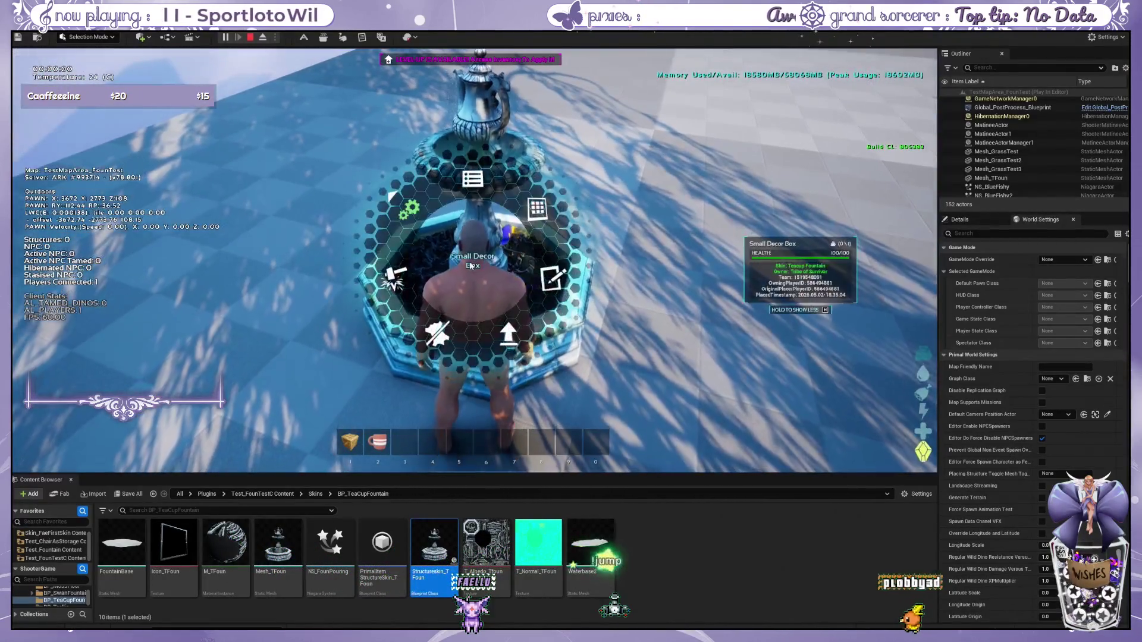
scroll(475, 260, up, 5)
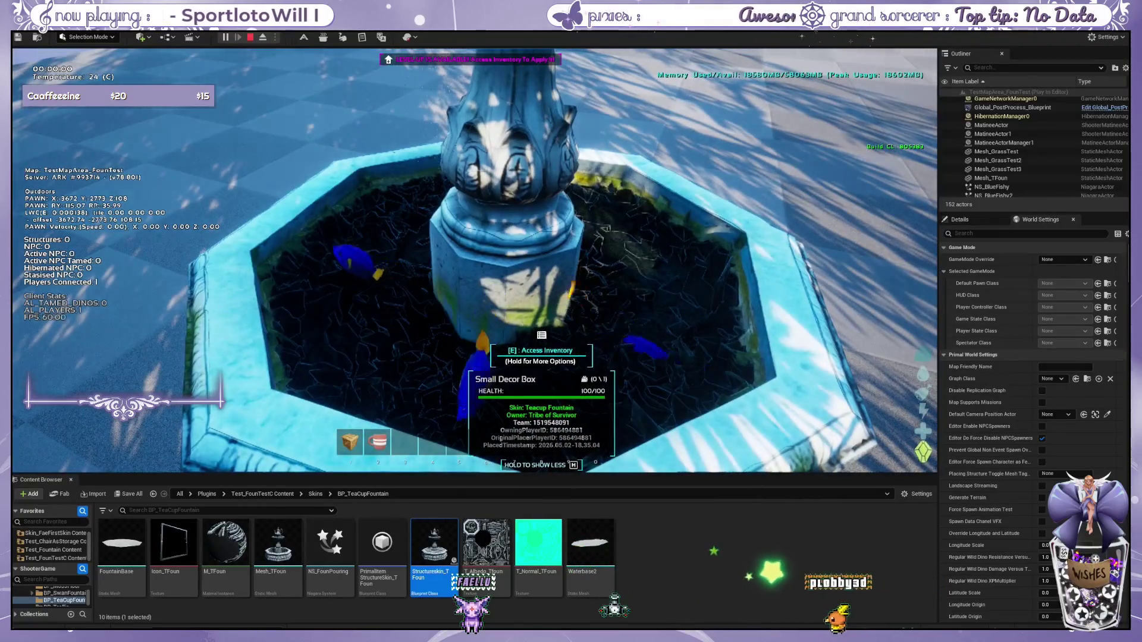
scroll(474, 260, down, 5)
key(e)
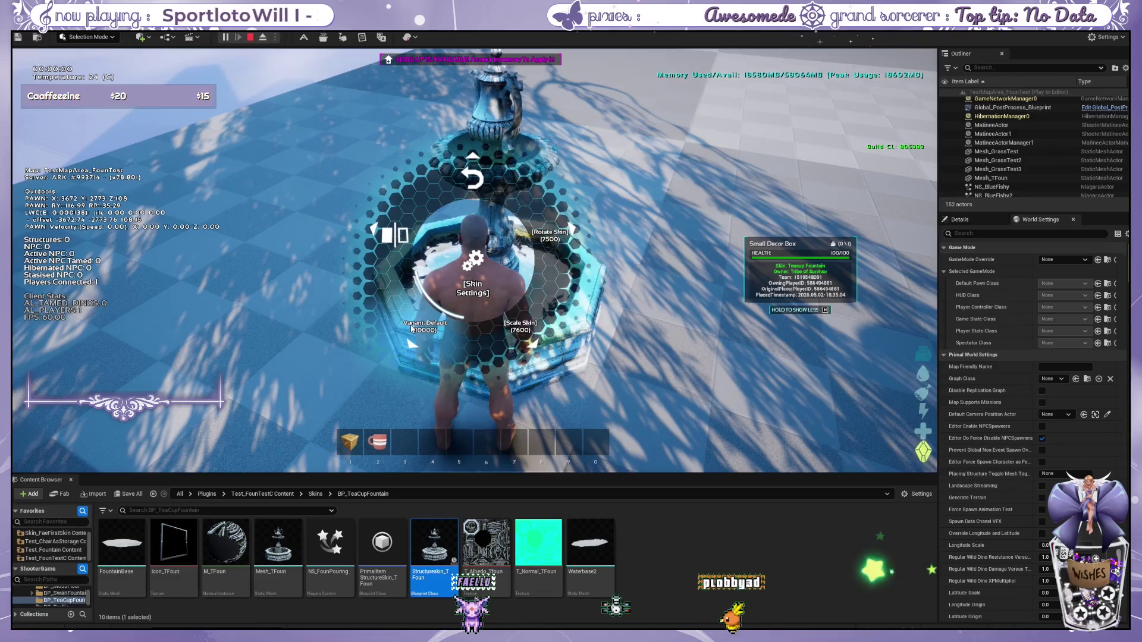
click(412, 329)
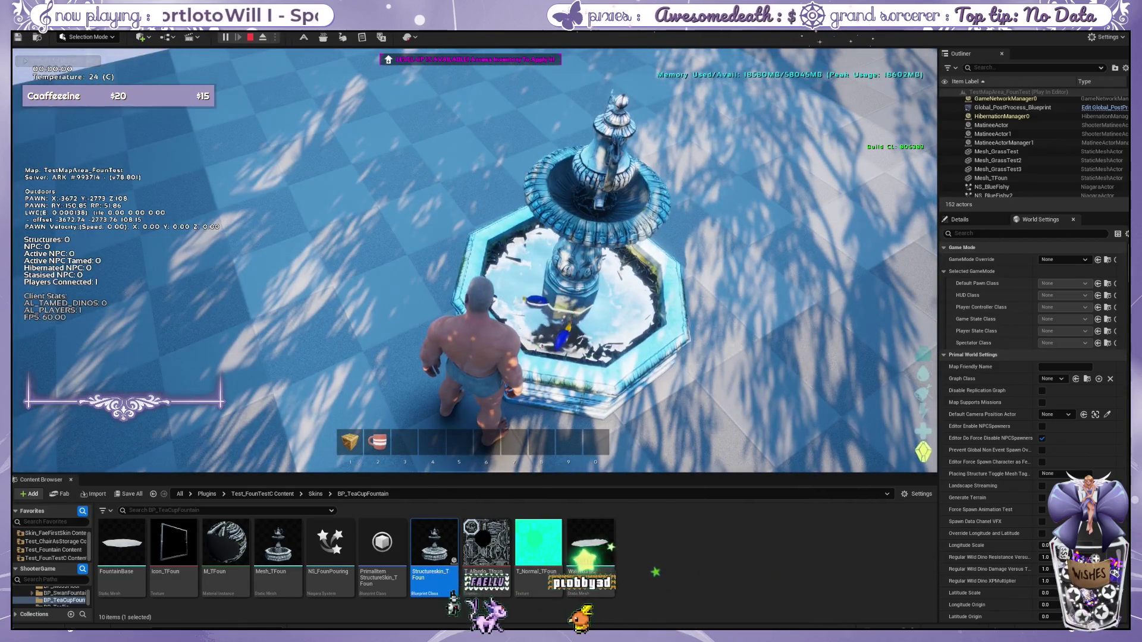
Step: Back away to centre the fountain, then select the fountain skin blueprint asset
scroll(474, 260, up, 5)
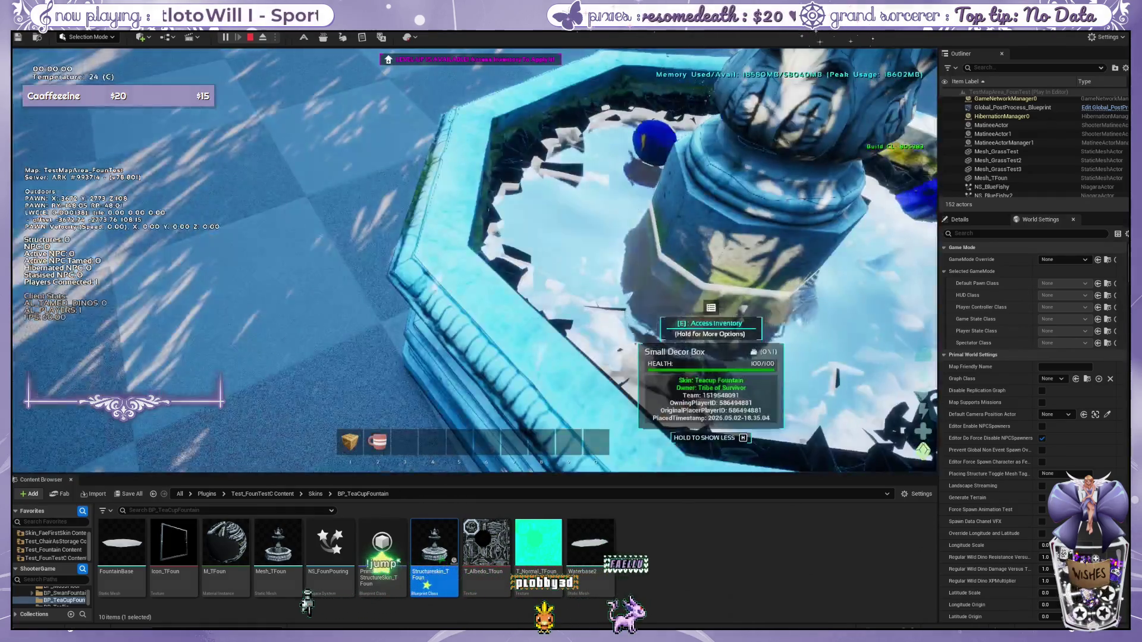
key(s)
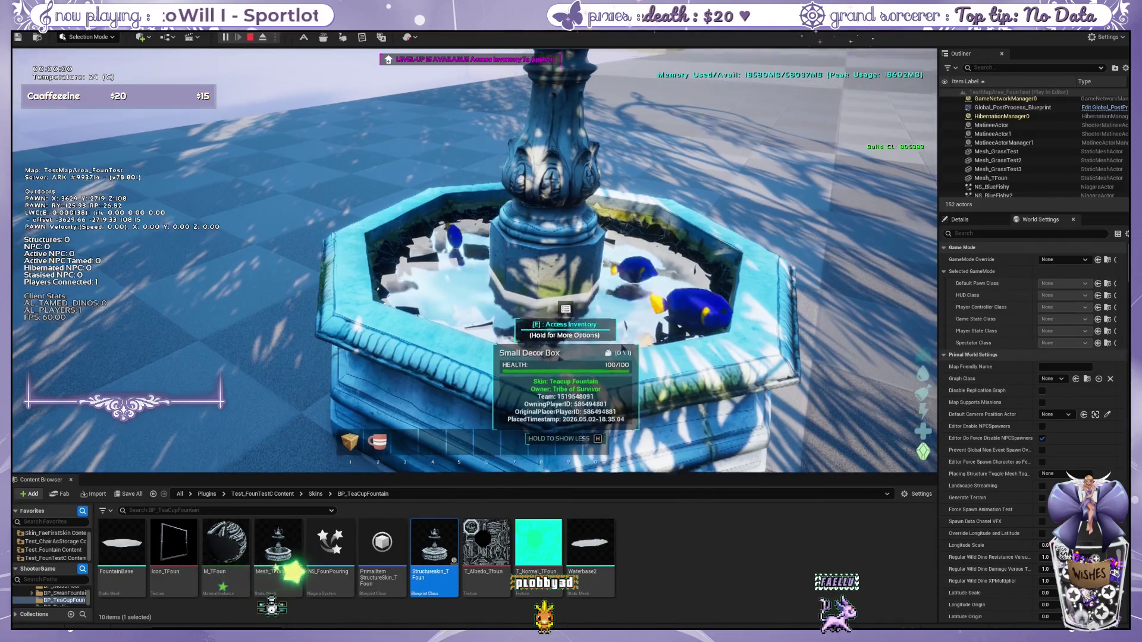
key(shift+F1)
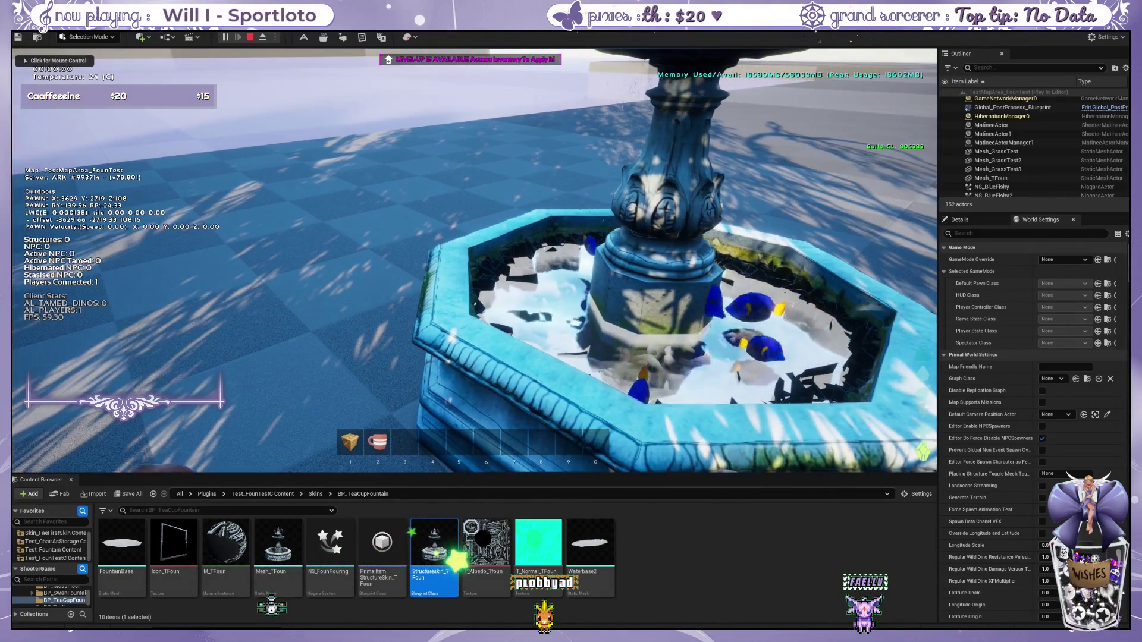
click(434, 551)
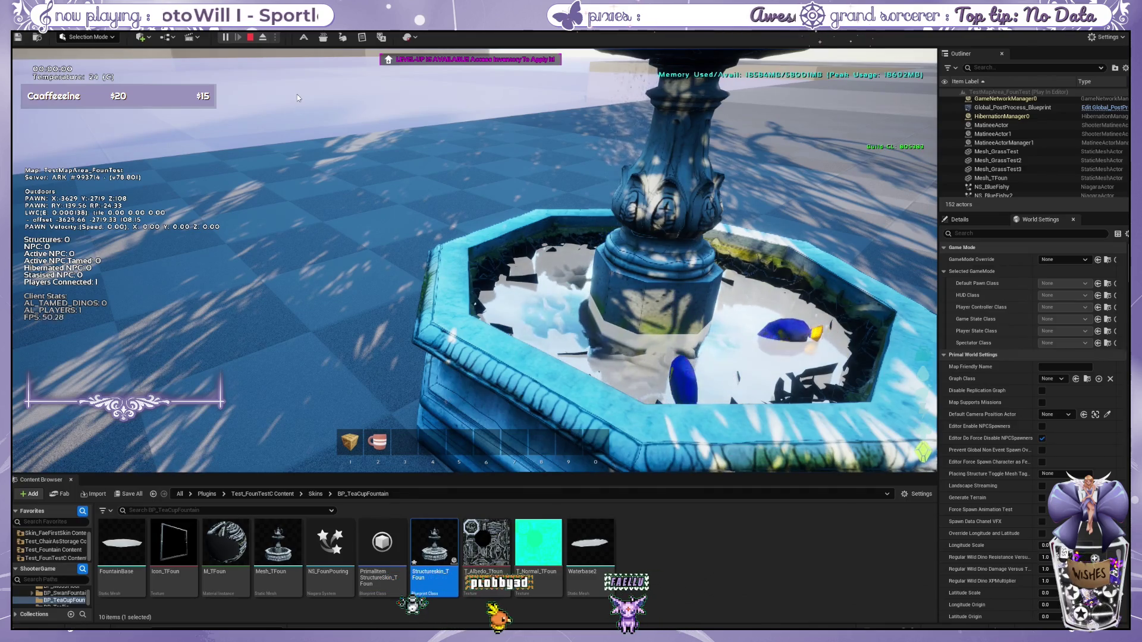
click(247, 98)
key(w)
key(e)
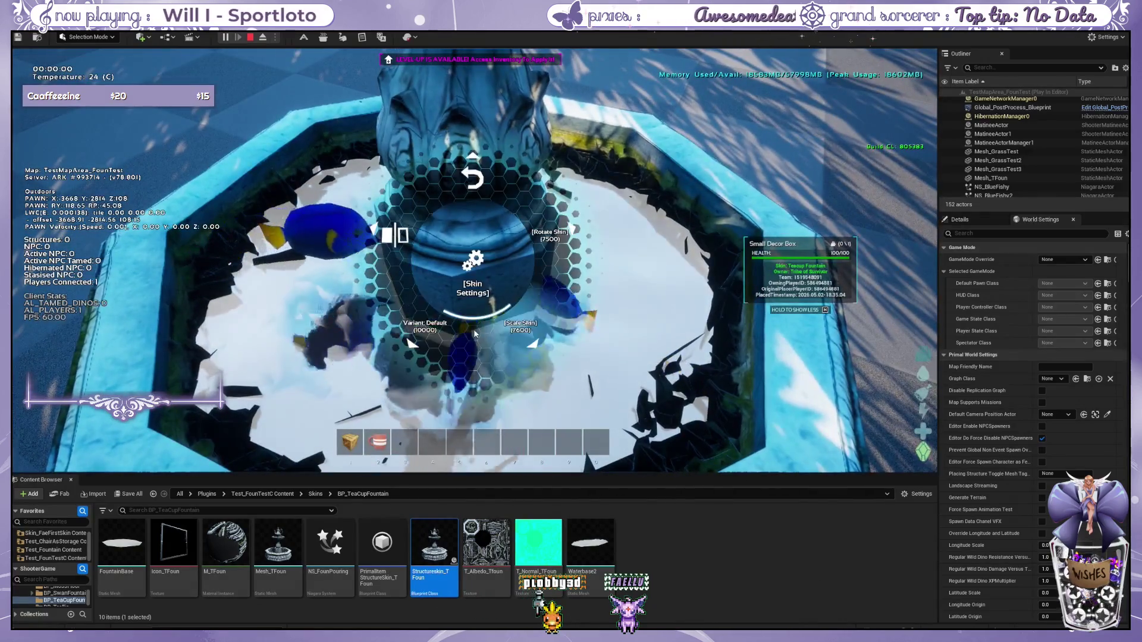
key(s)
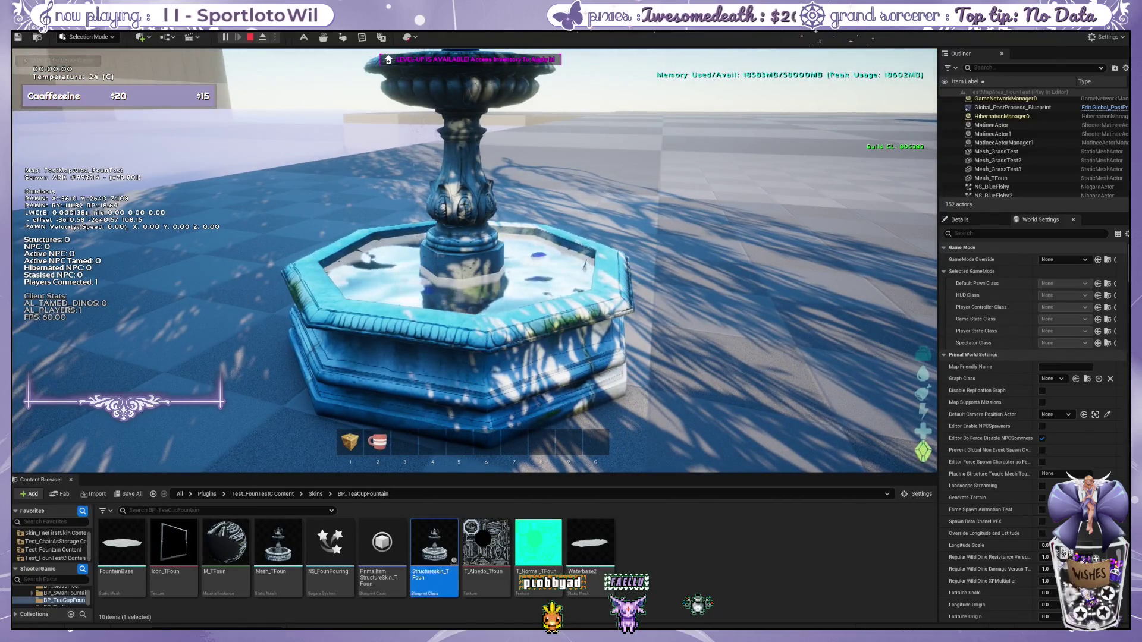
key(w)
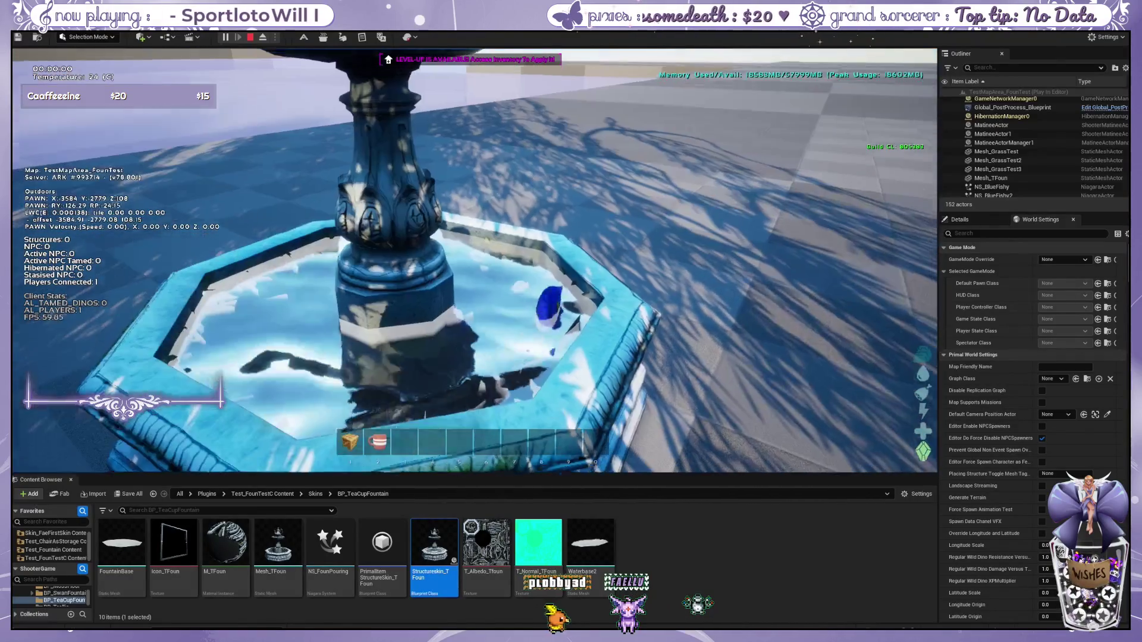
key(s)
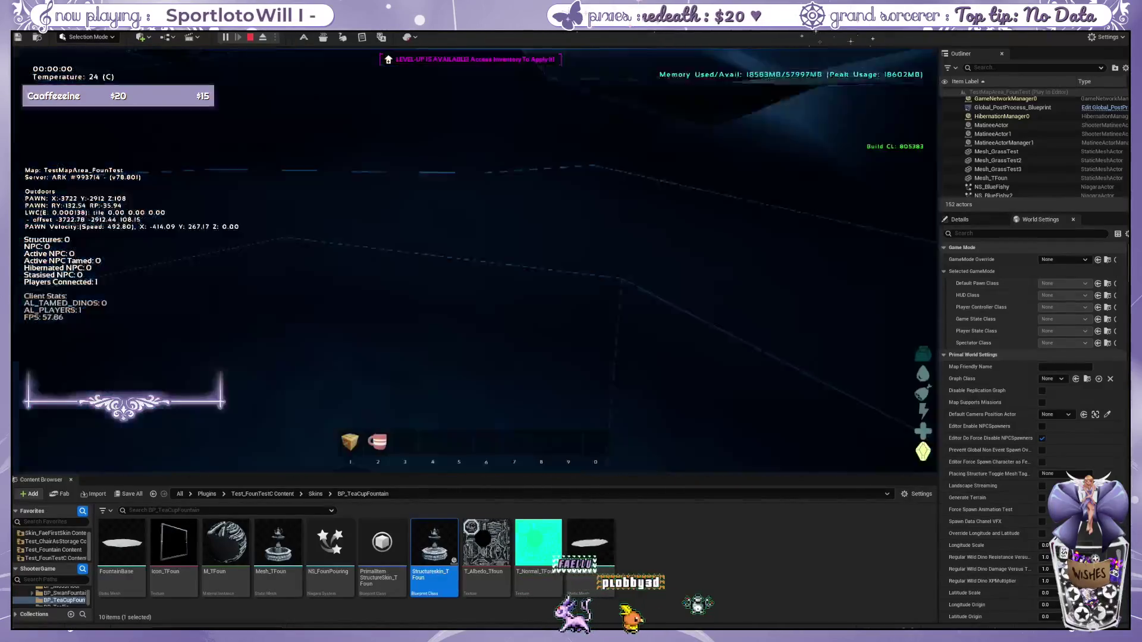
key(s)
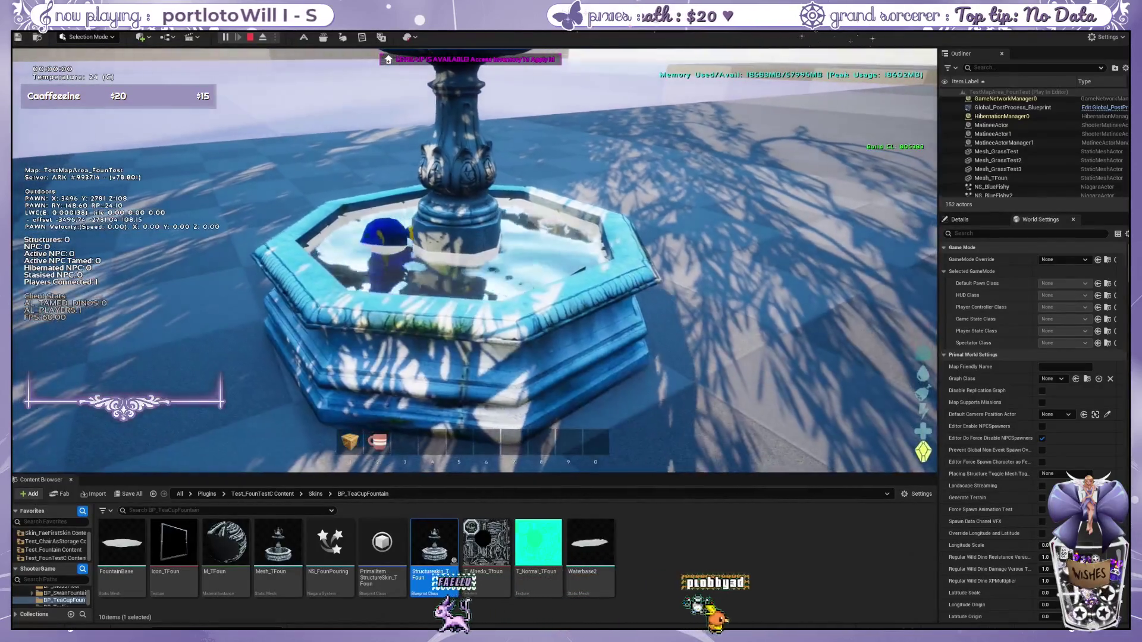
key(shift+F1)
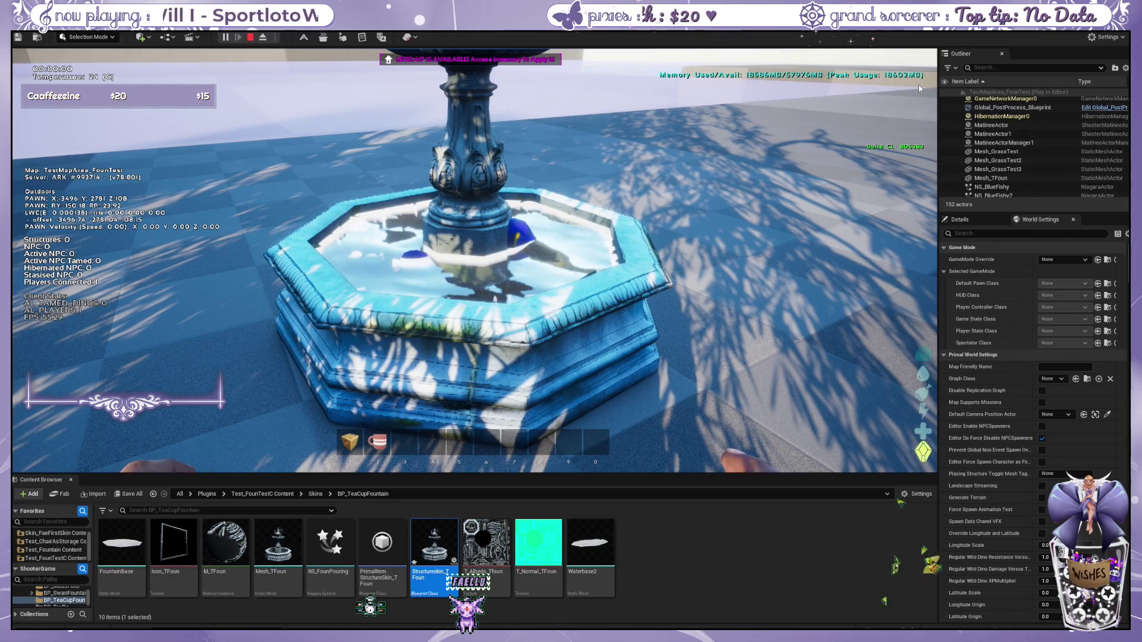
key(w)
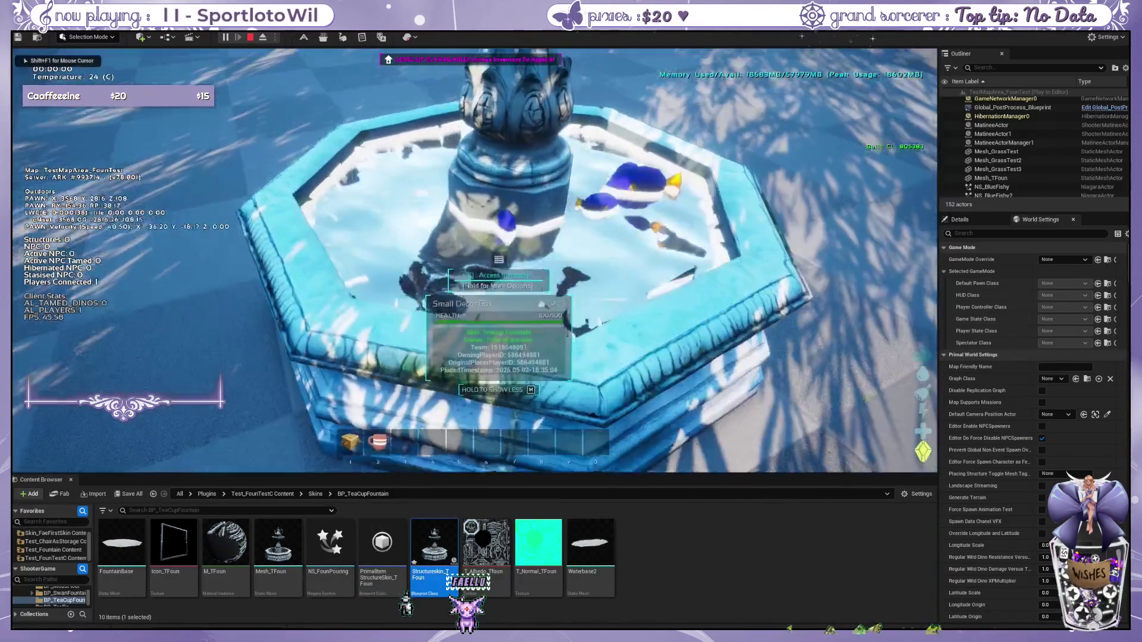
key(e)
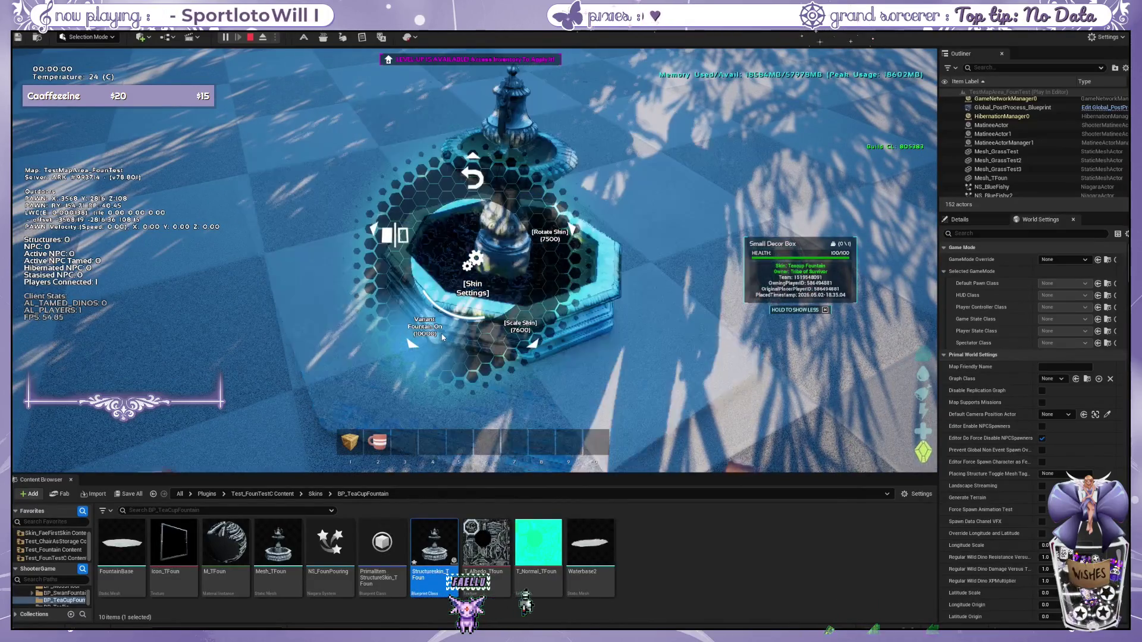
click(473, 357)
key(w)
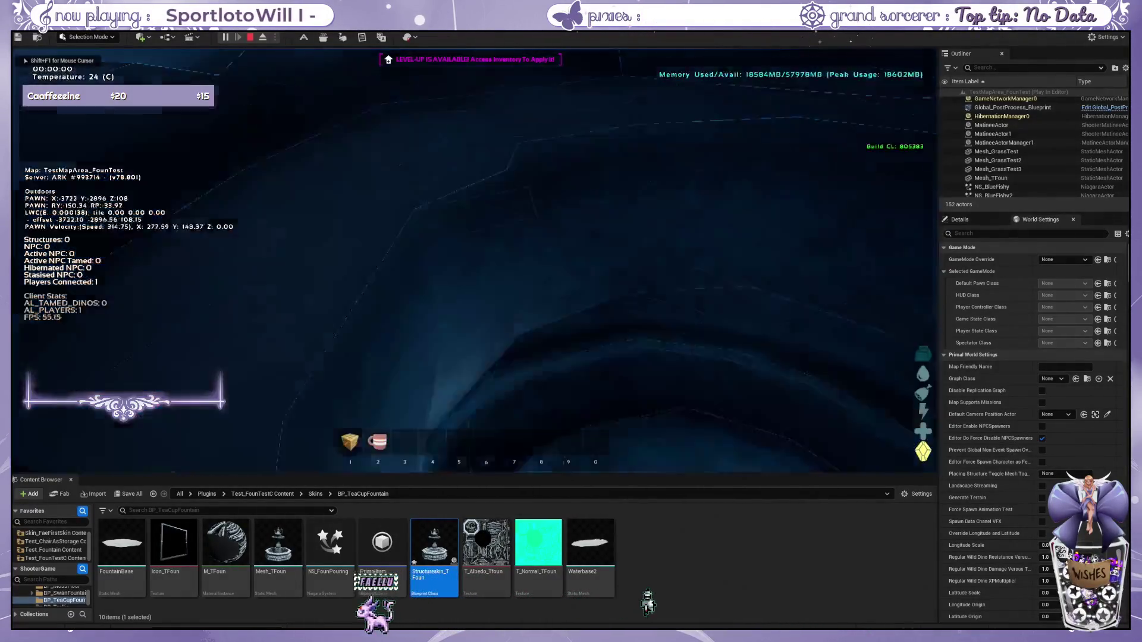
key(w)
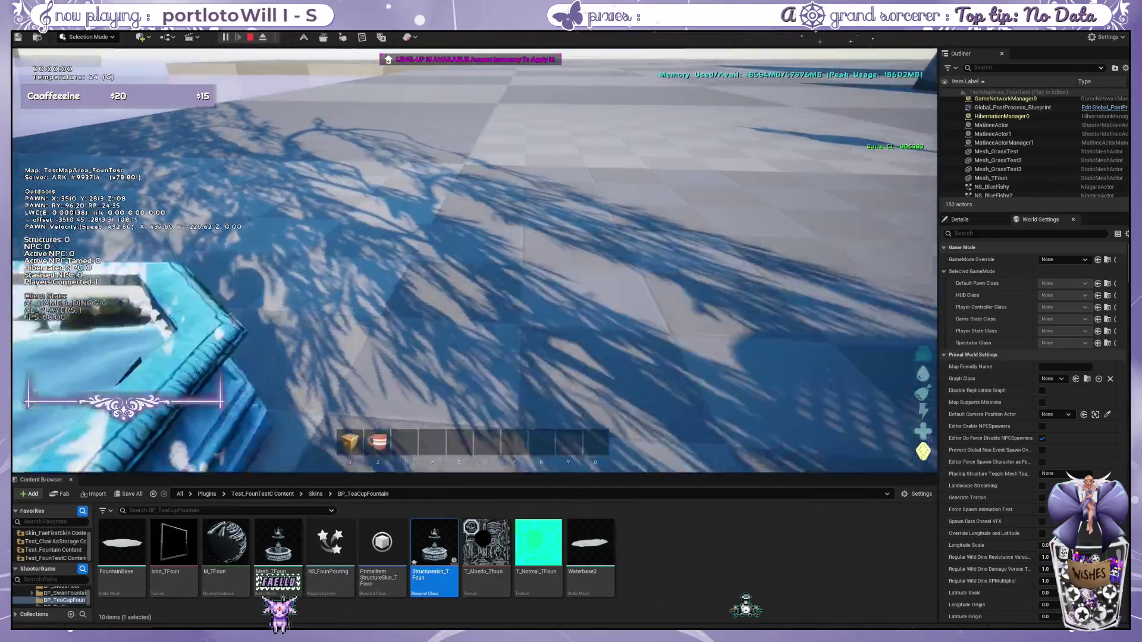
key(1)
key(r)
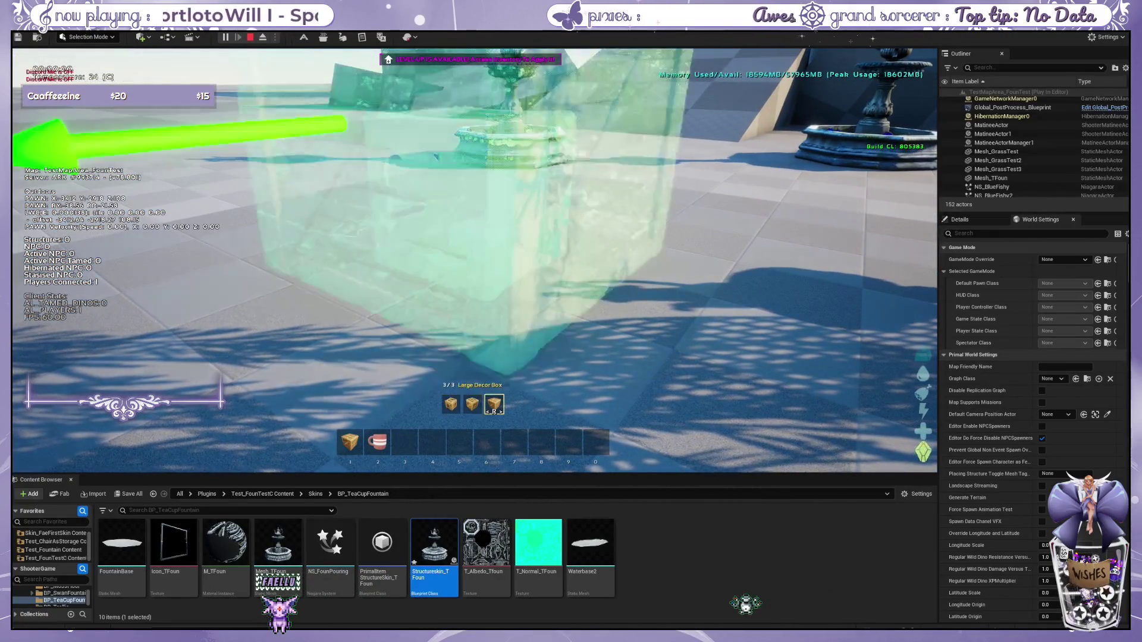
key(s)
key(1)
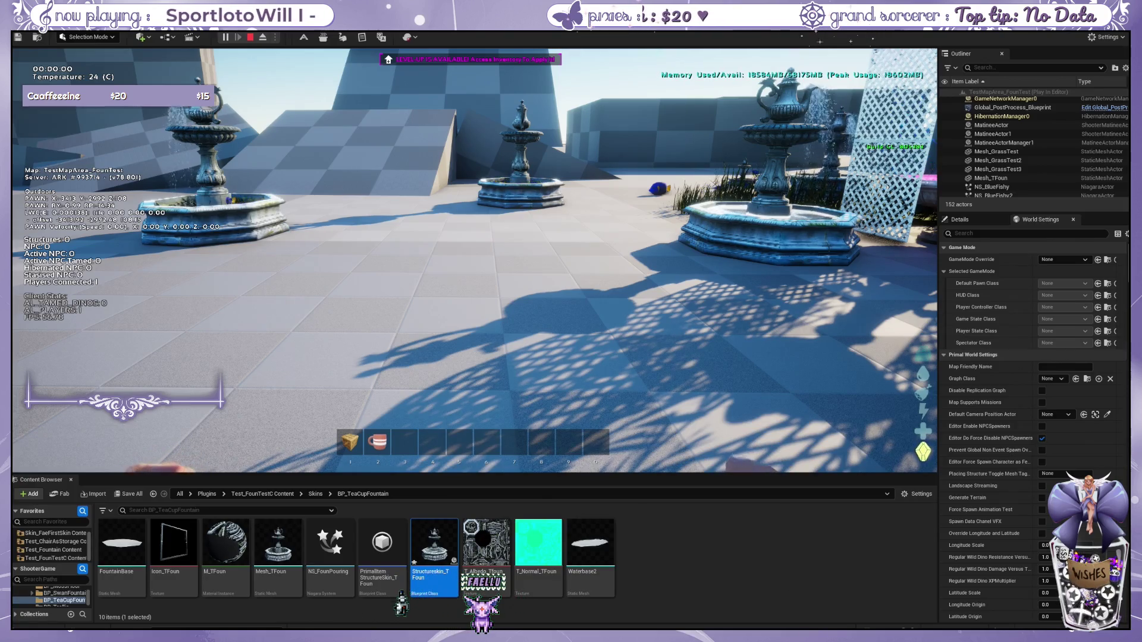
Step: Place a Medium Decor Box and put the Teacup Fountain on it
key(1)
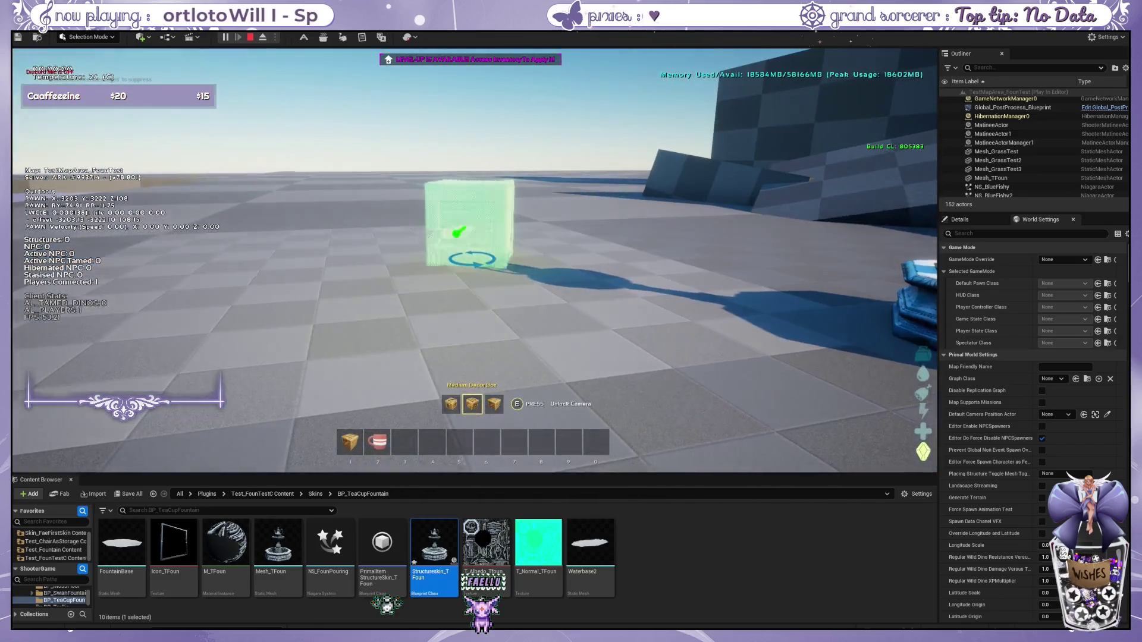
click(474, 260)
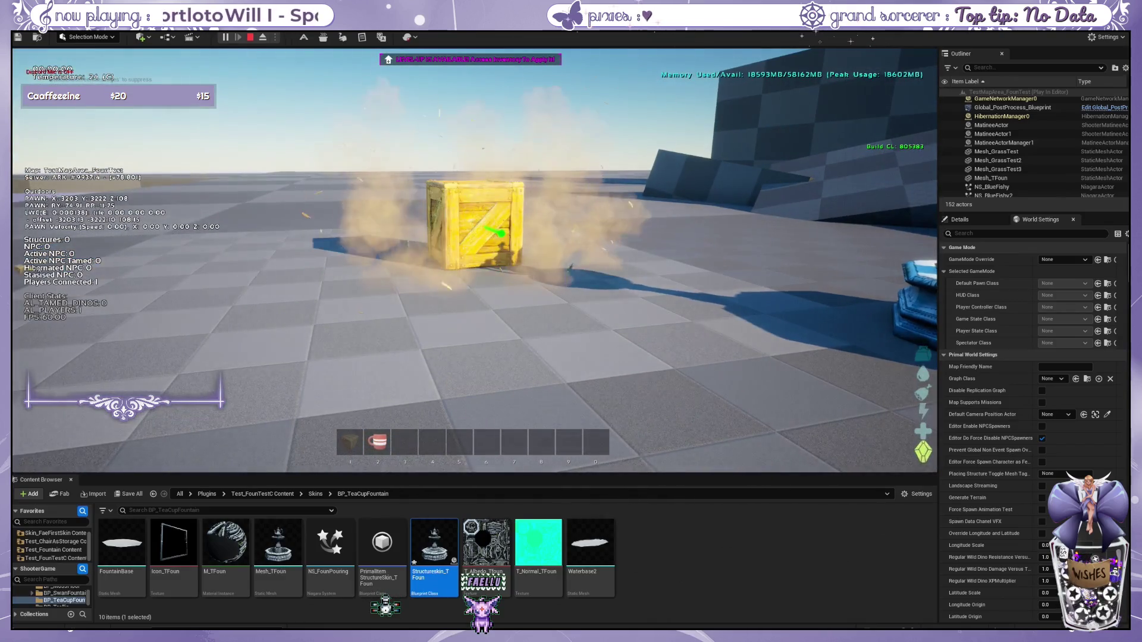
key(2)
click(475, 260)
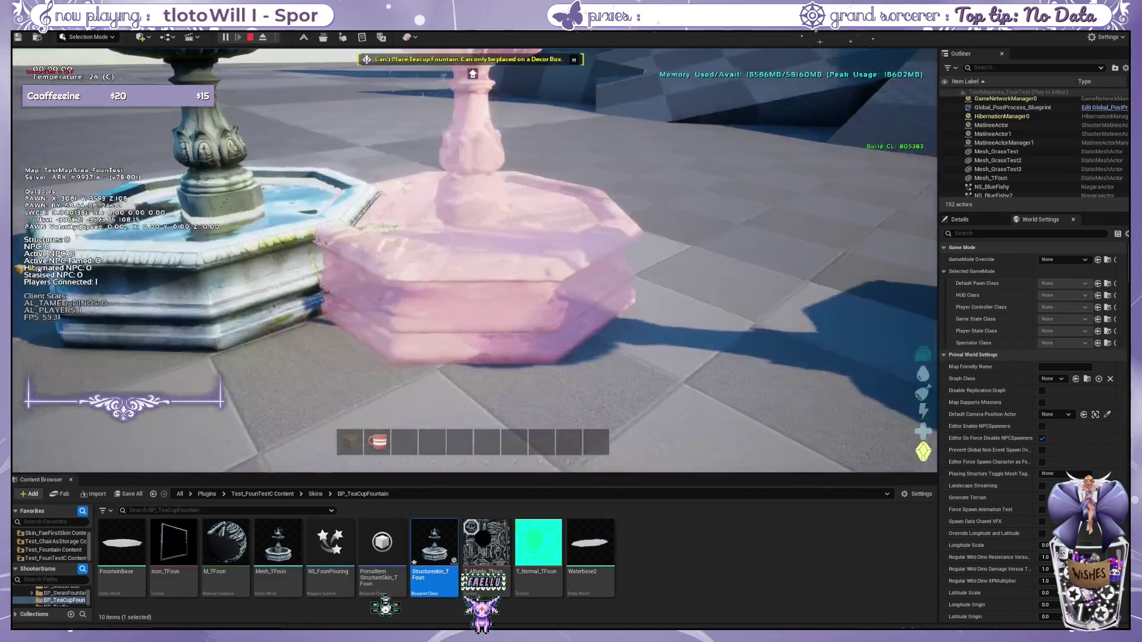
Step: Open the new fountain's skin options, then step back to view its basin
key(e)
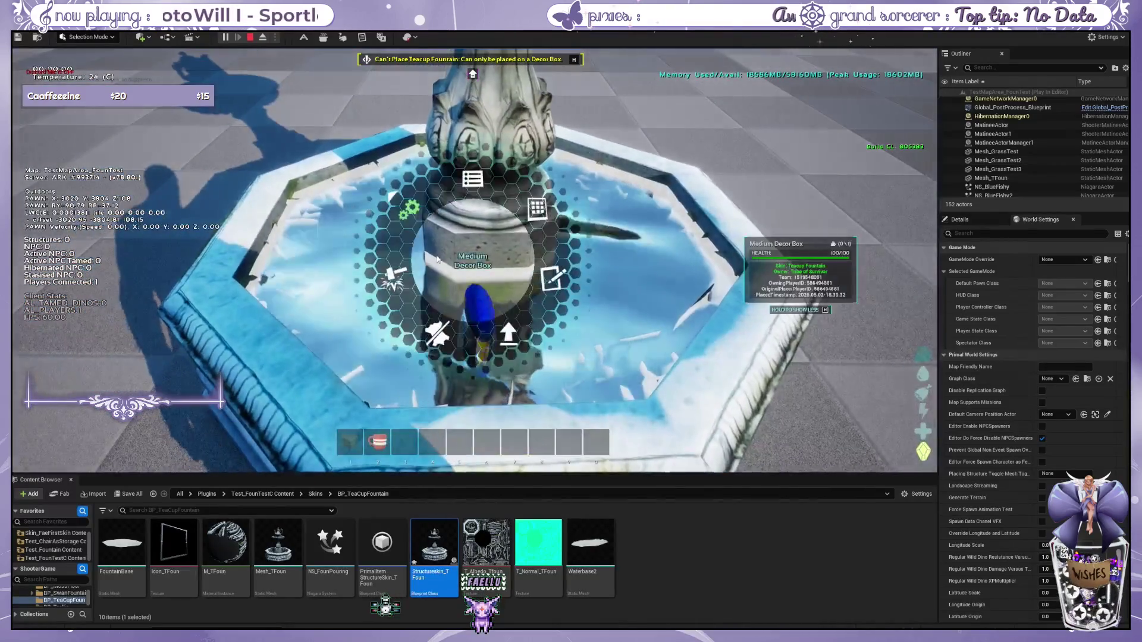
key(w)
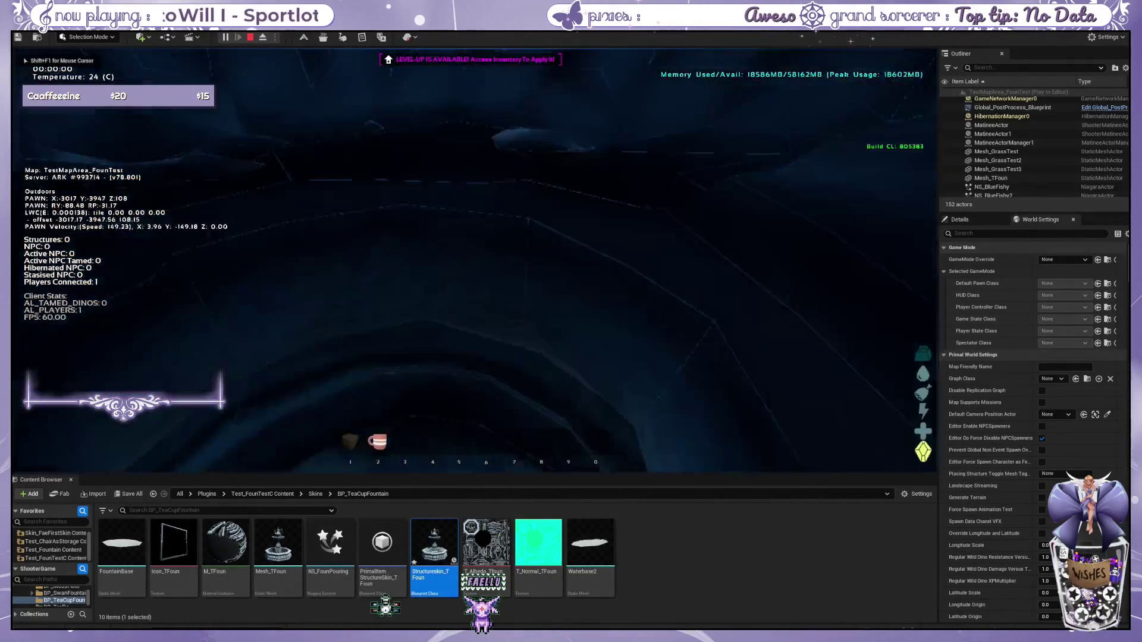
key(s)
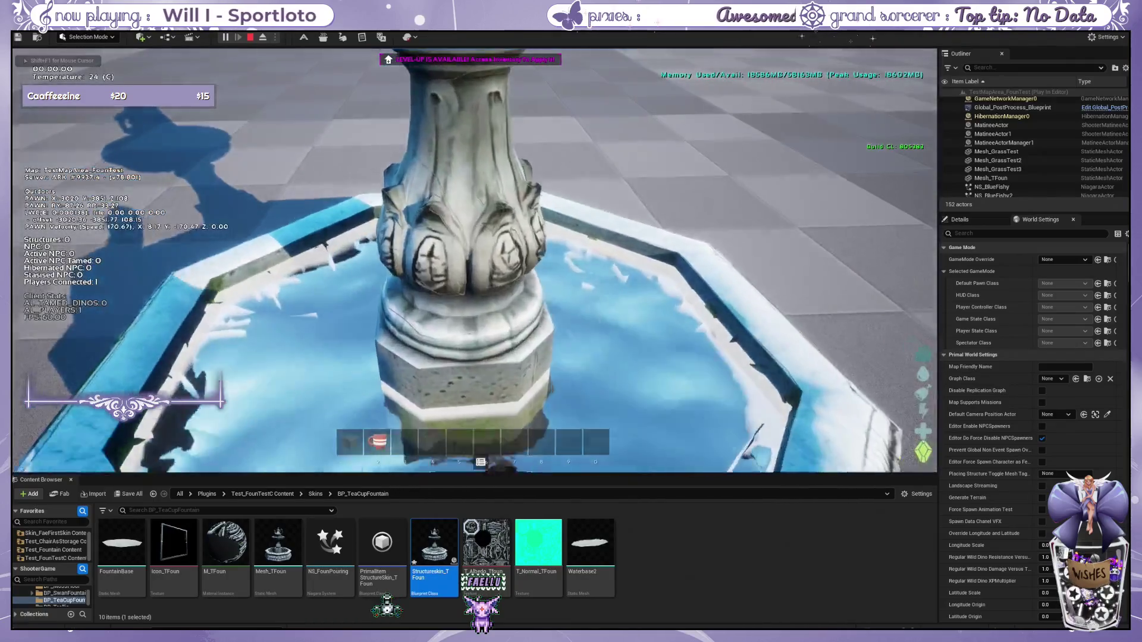
key(s)
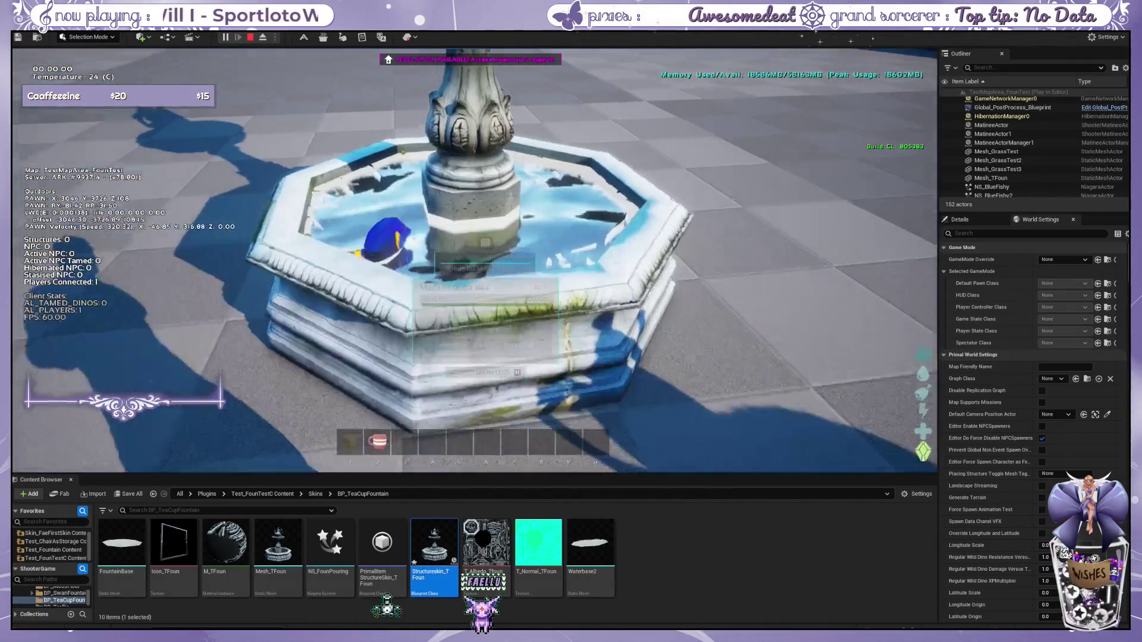
key(h)
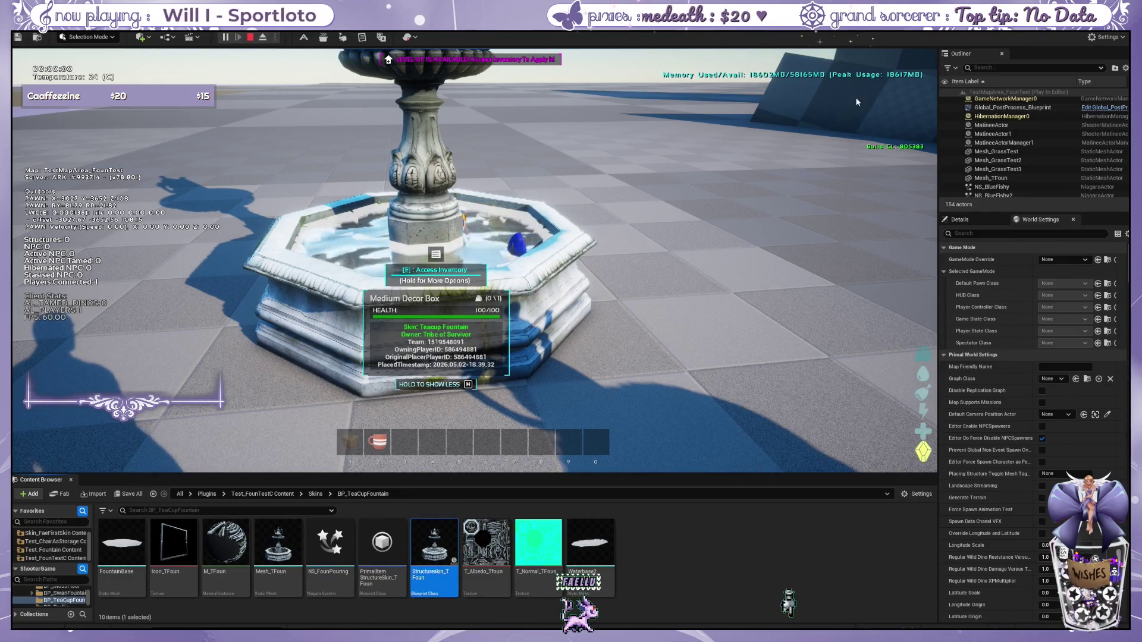
click(668, 131)
key(w)
key(e)
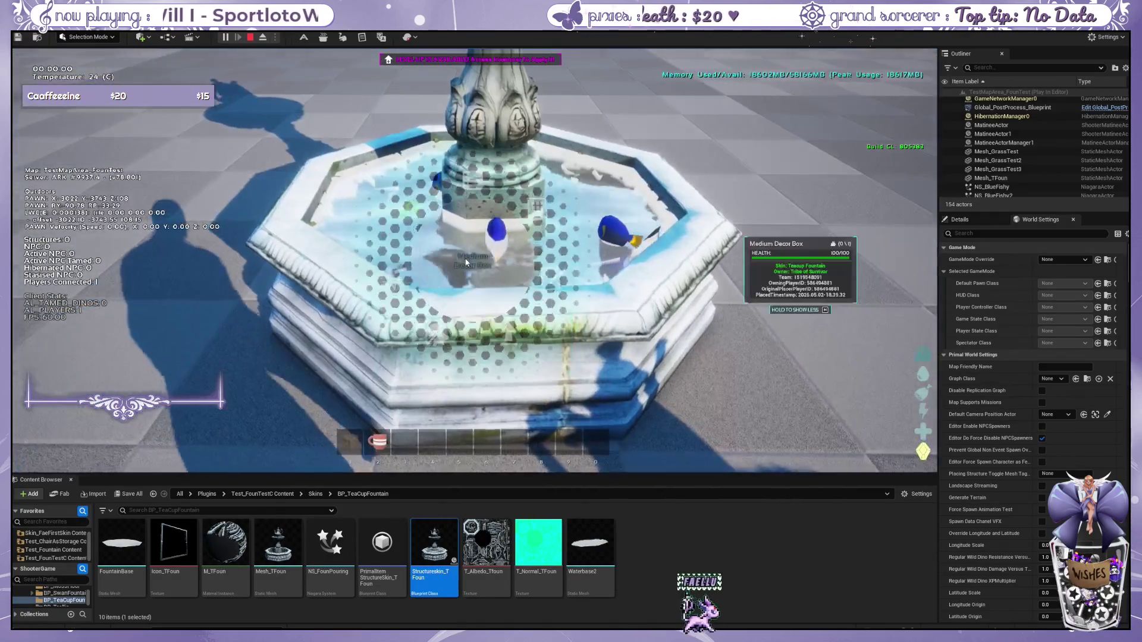
key(s)
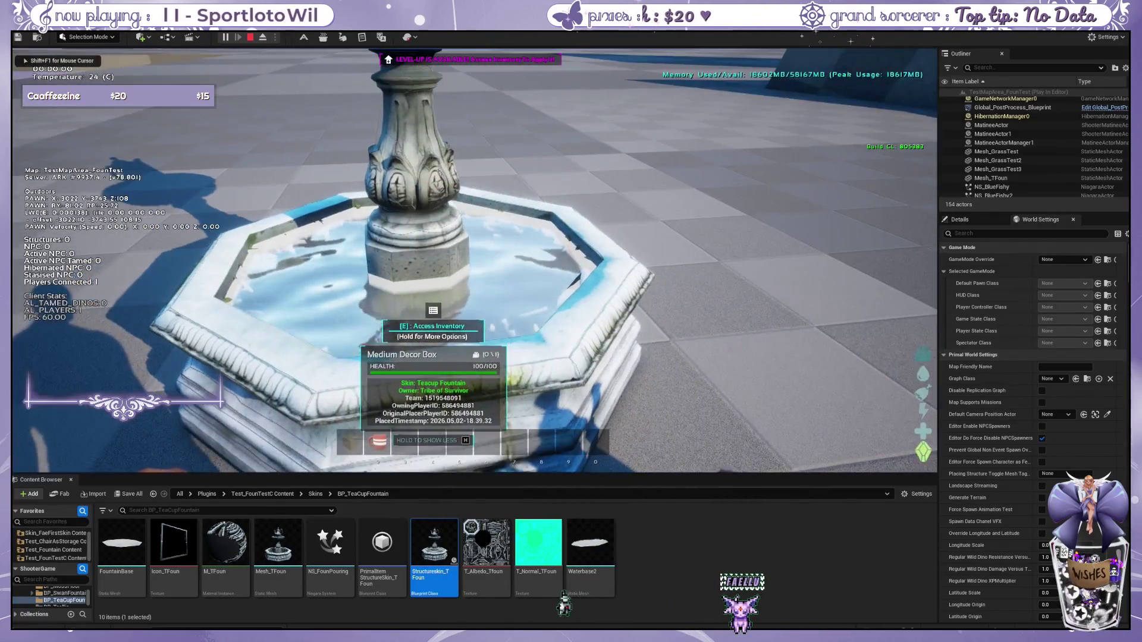
key(w)
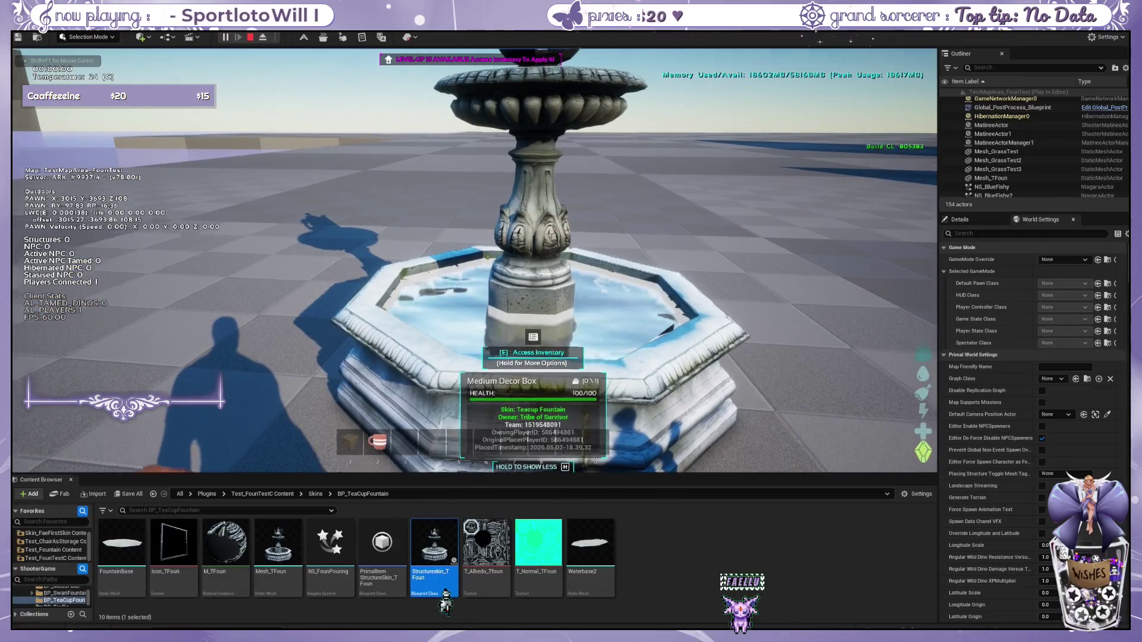
key(s)
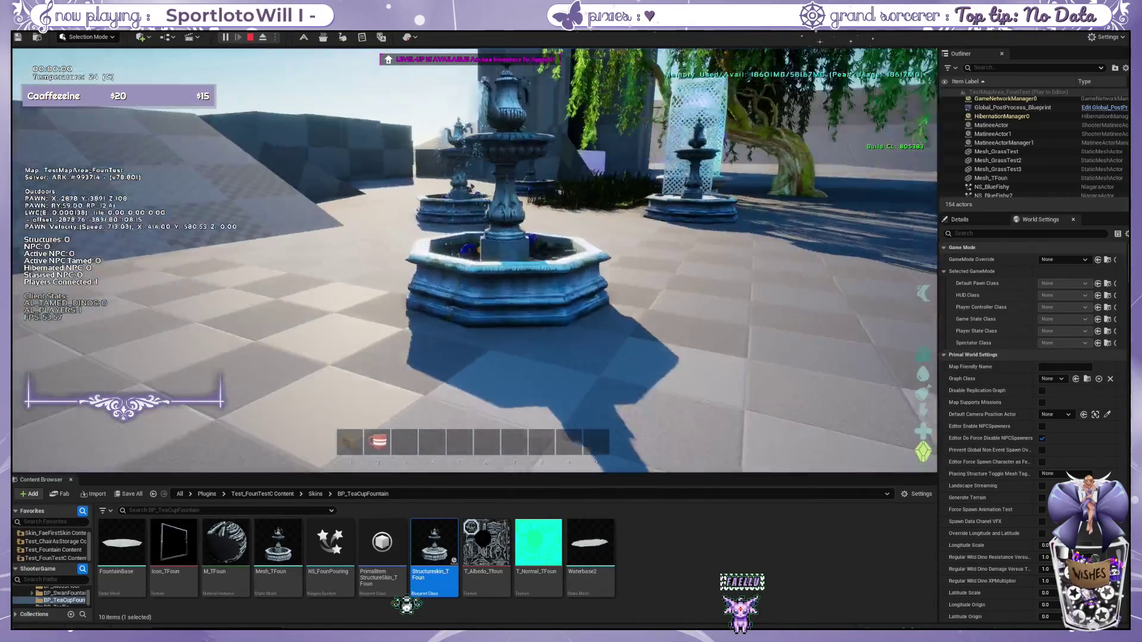
key(w)
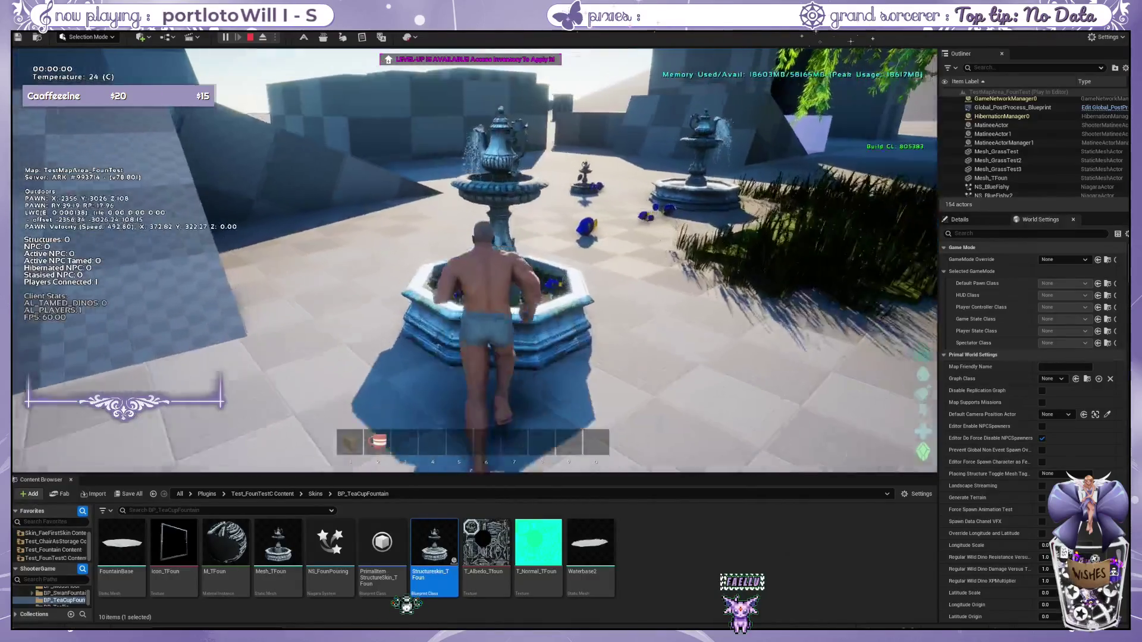
key(w)
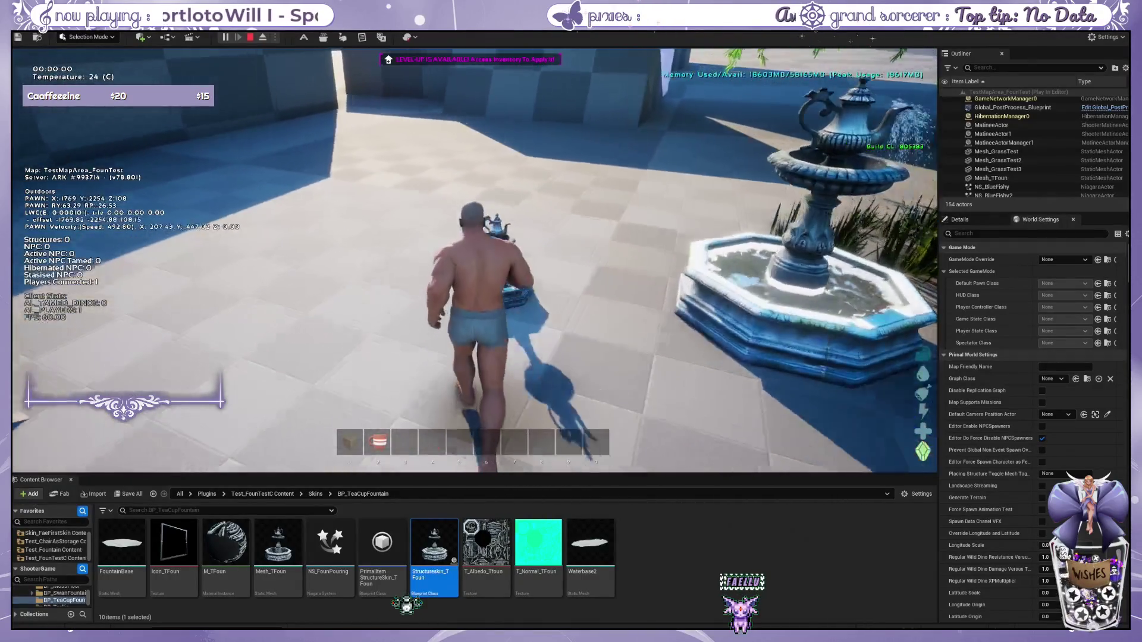
key(w)
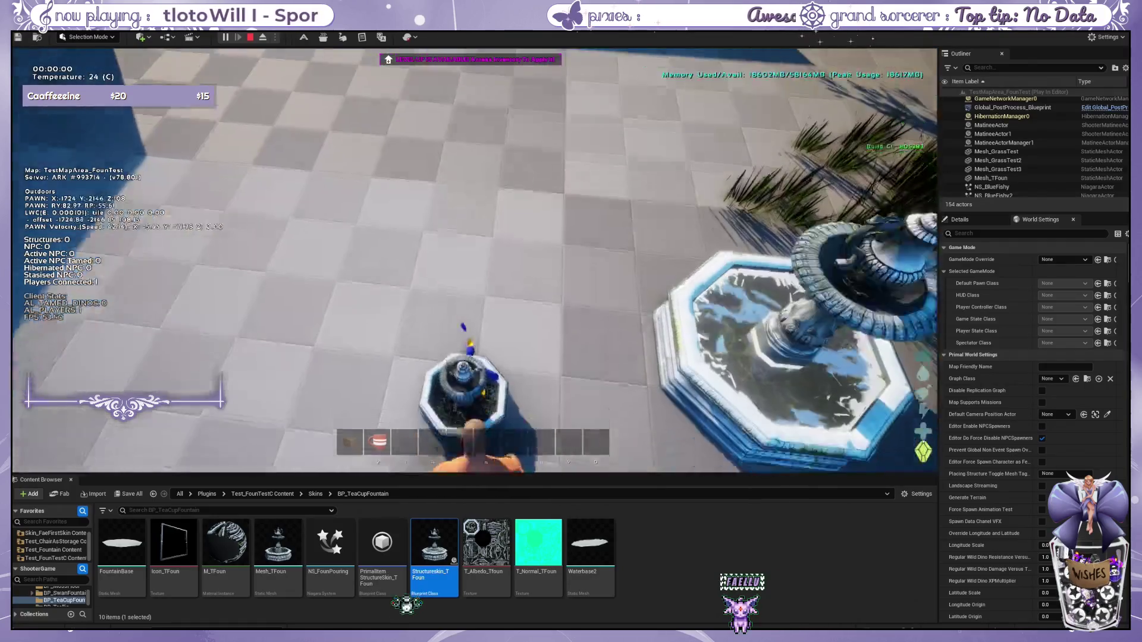
key(w)
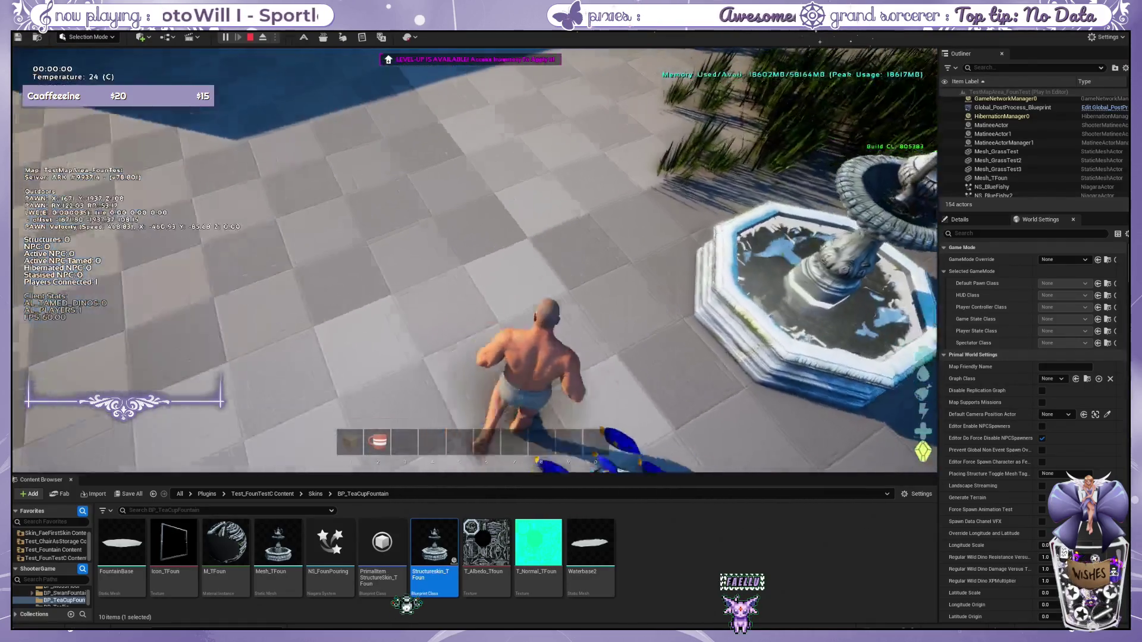
key(w)
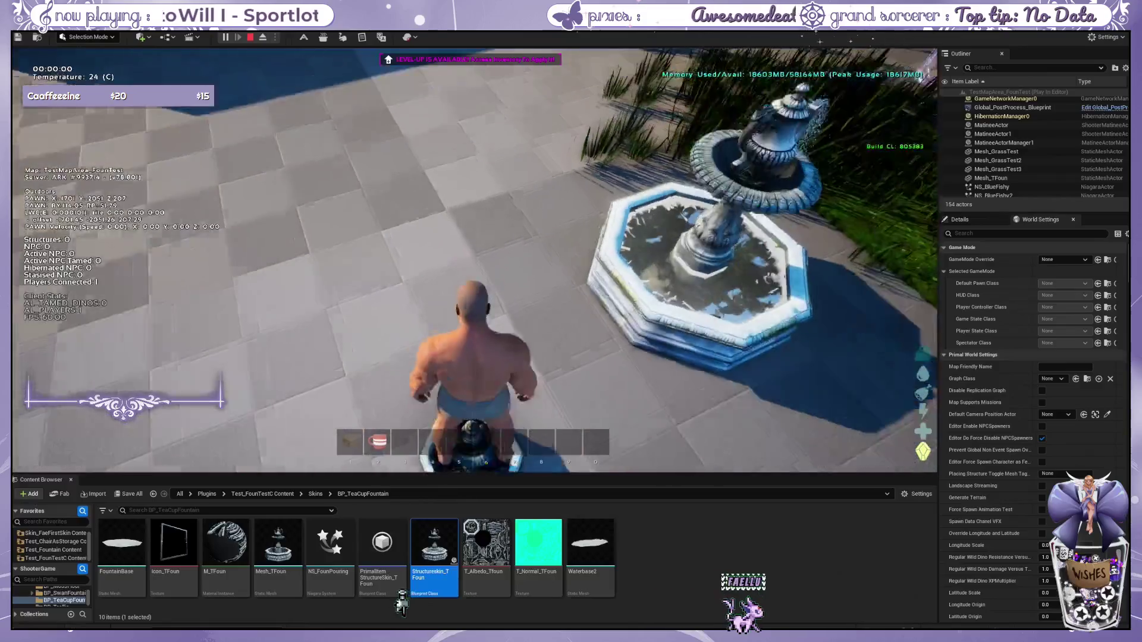
key(w)
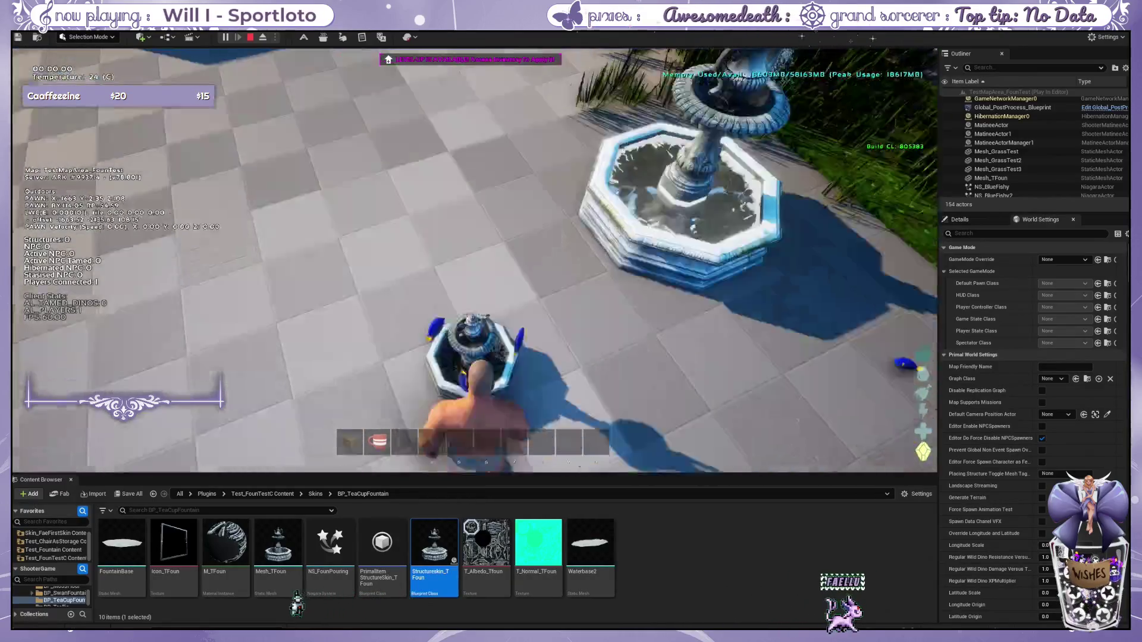
key(w)
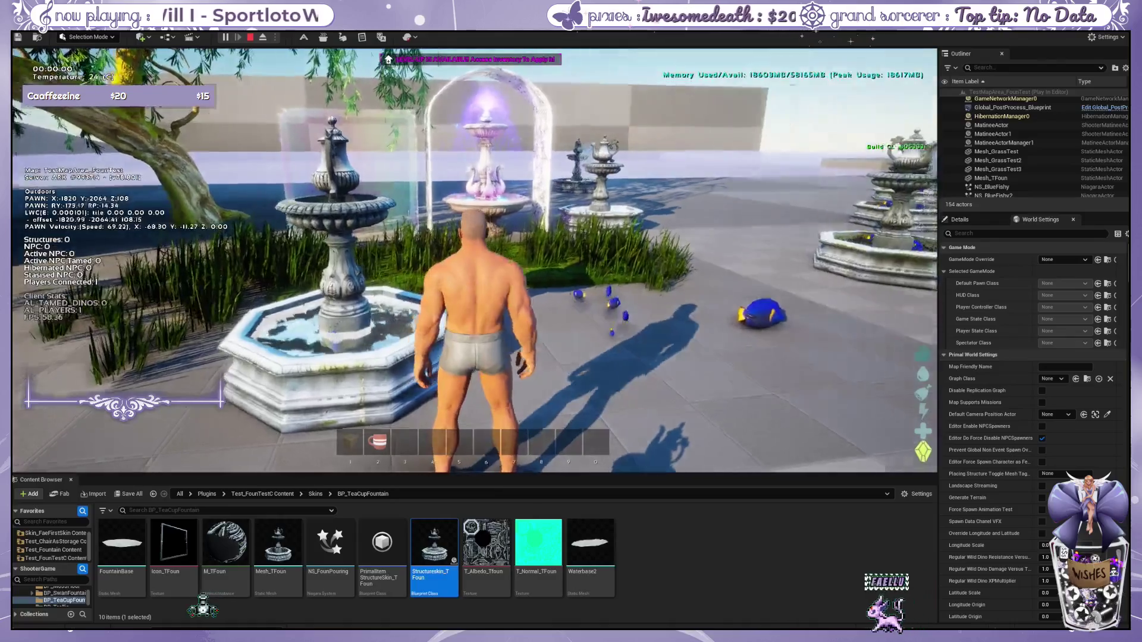
key(w)
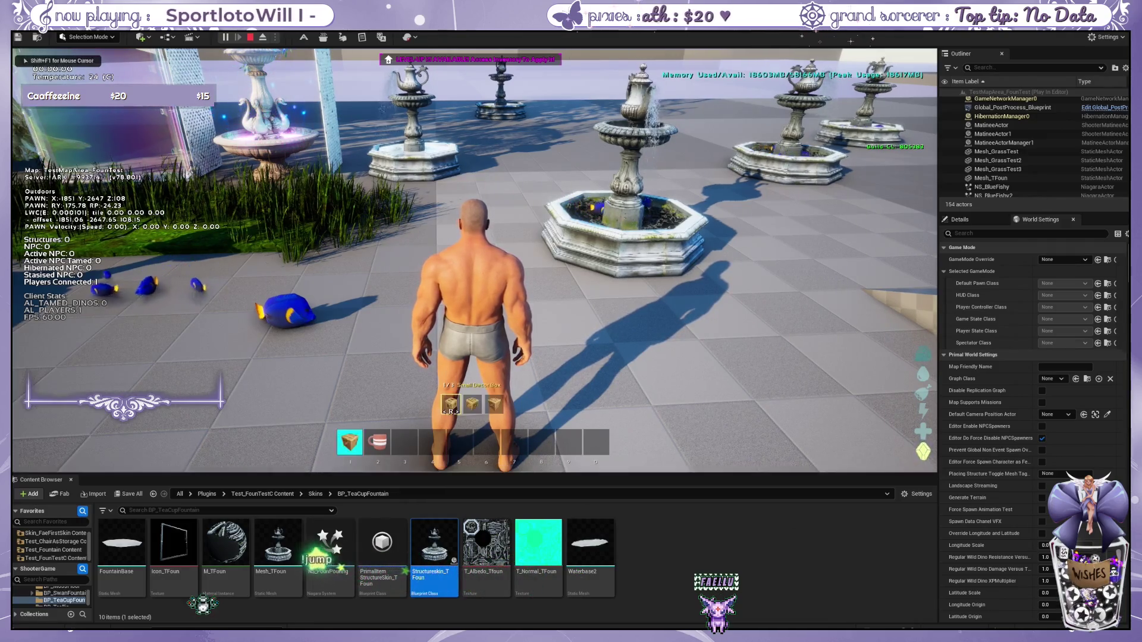
key(r)
key(r)
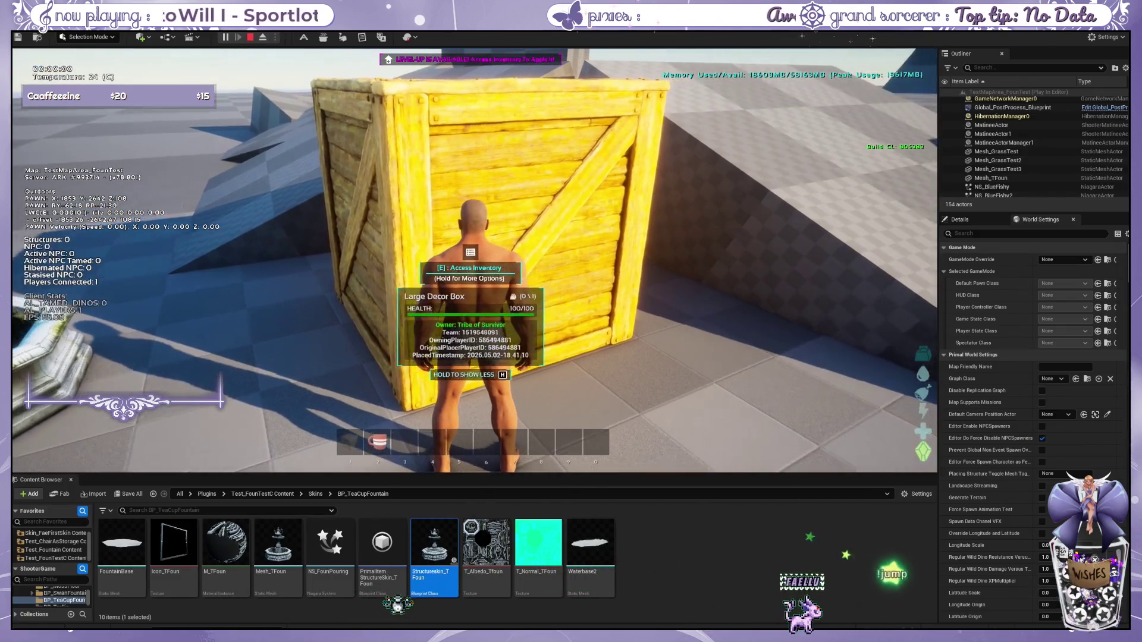
key(2)
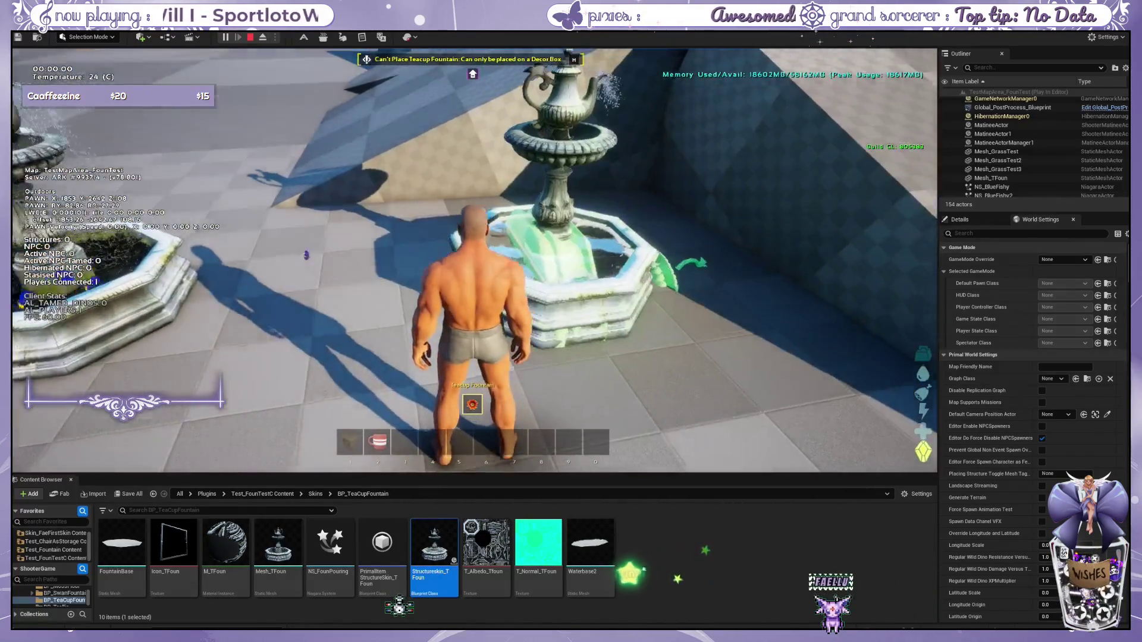
click(474, 261)
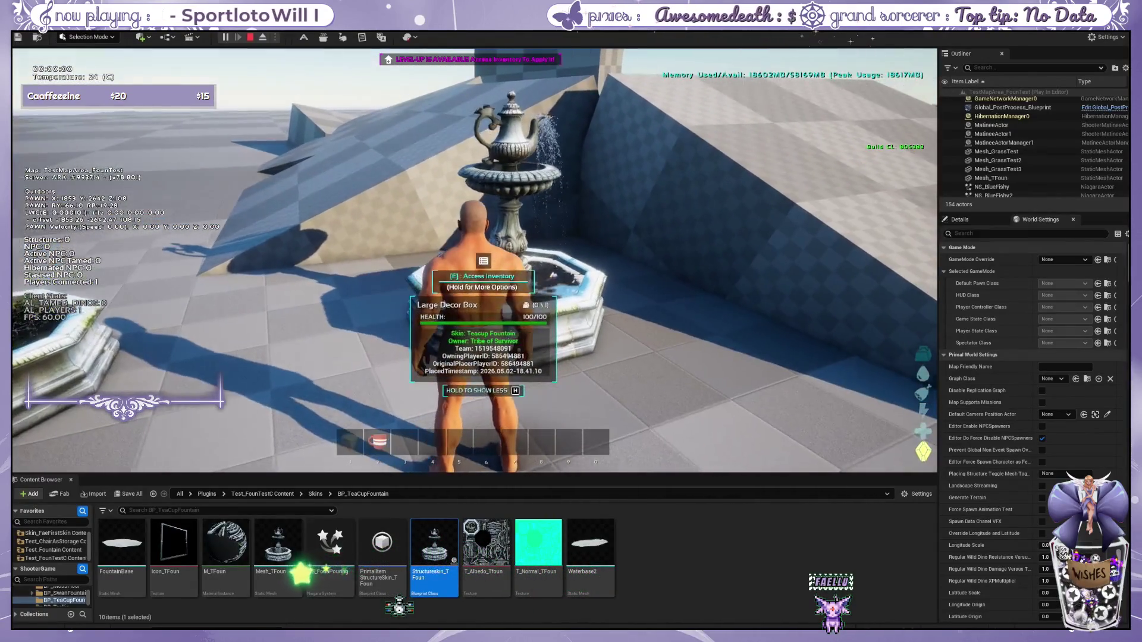
key(w)
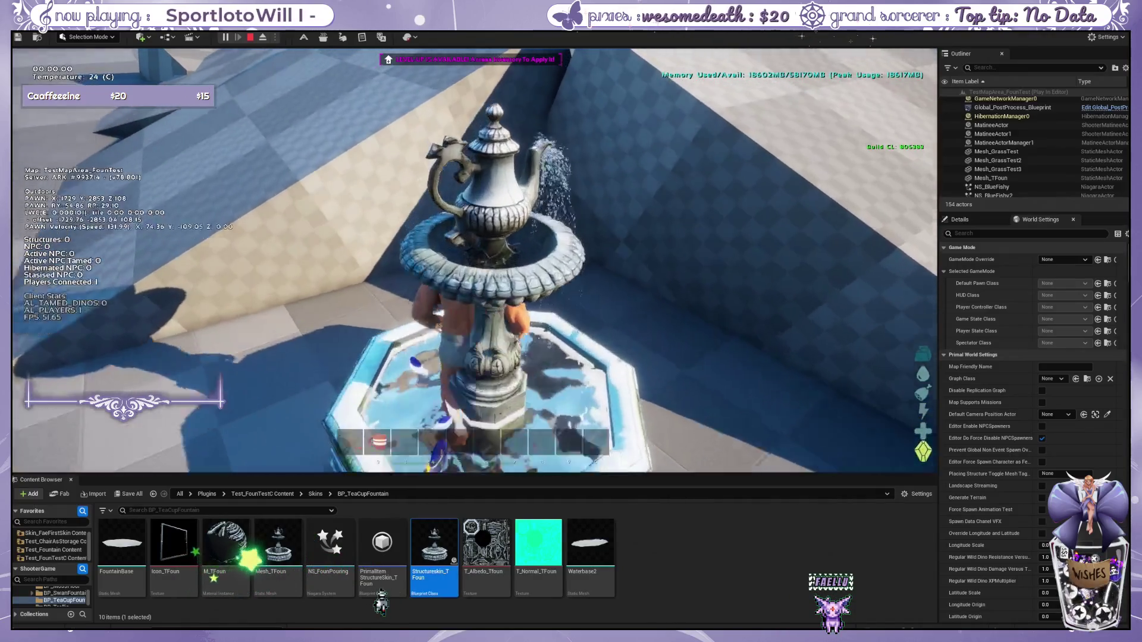
key(s)
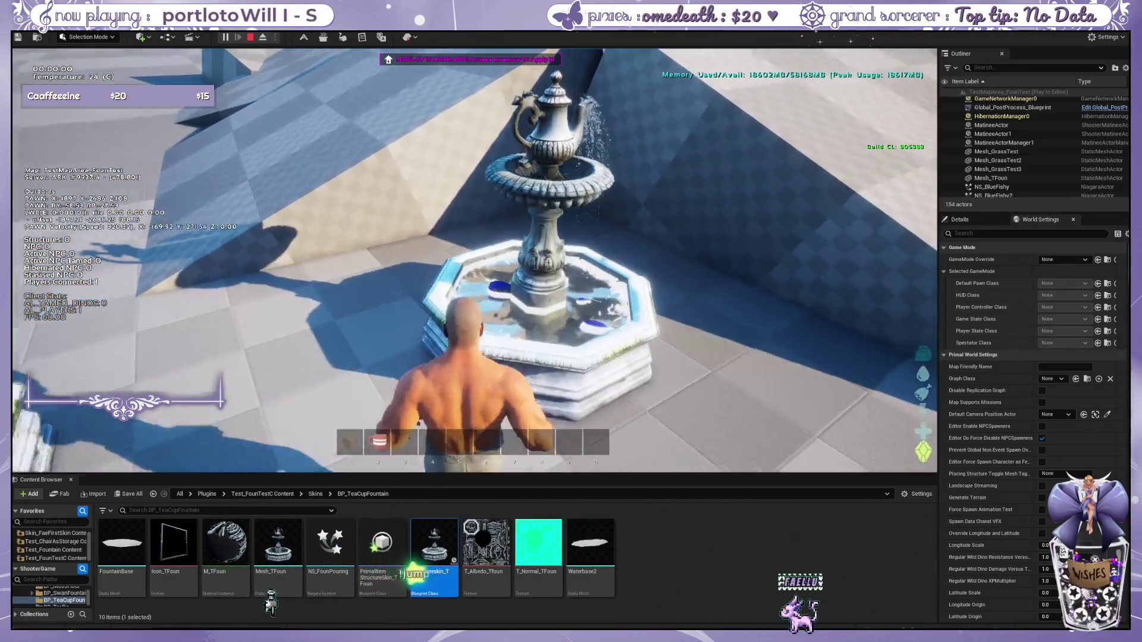
key(w)
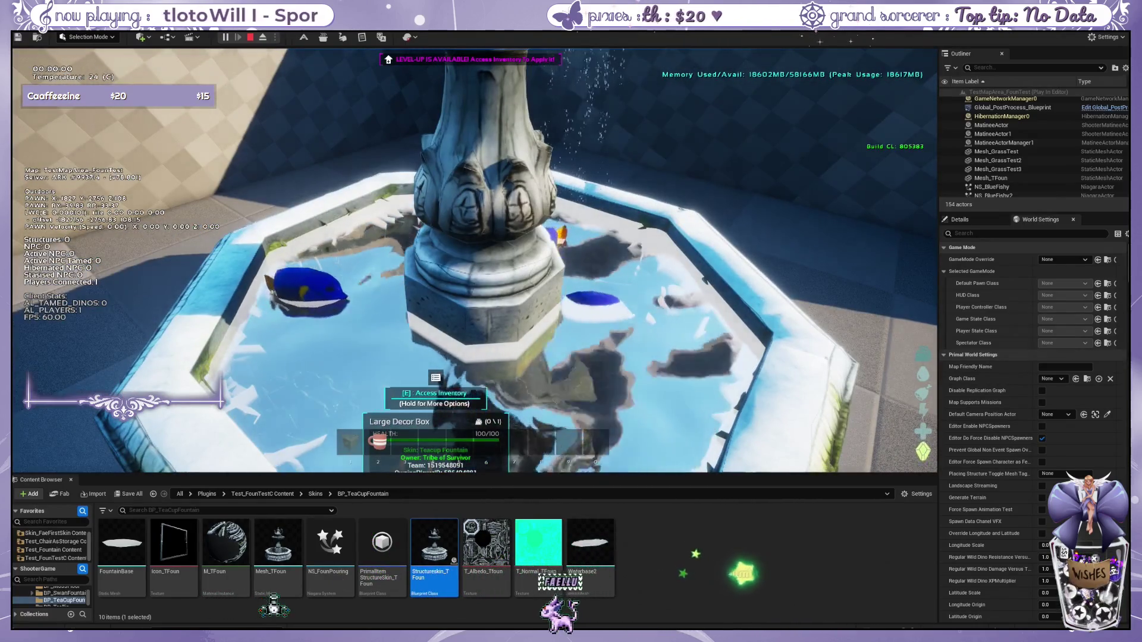
key(s)
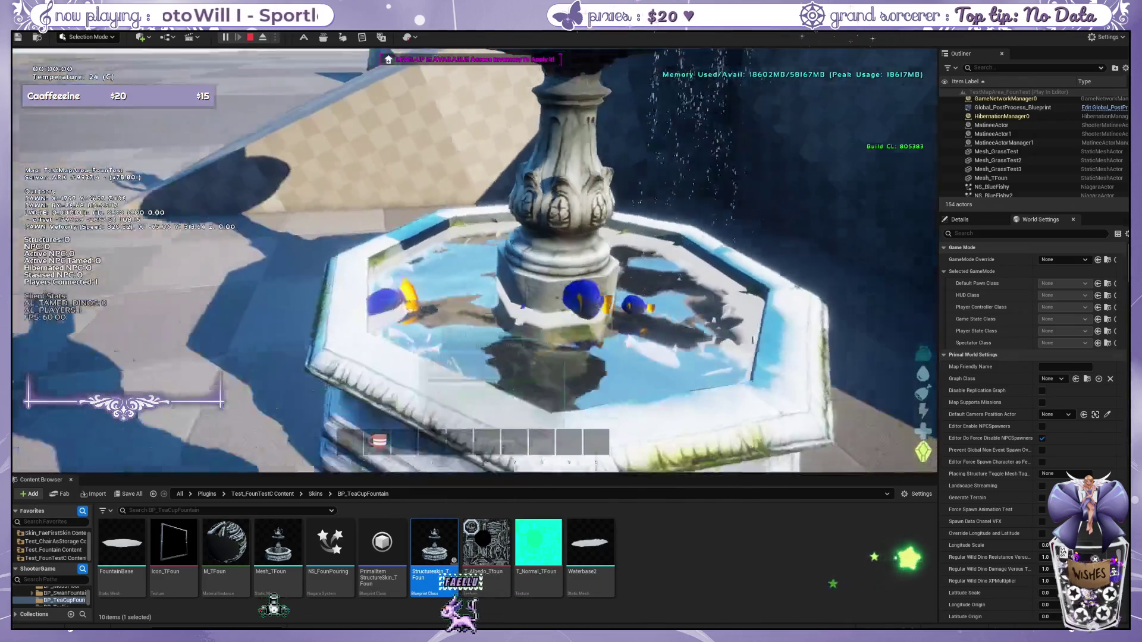
key(shift+F1)
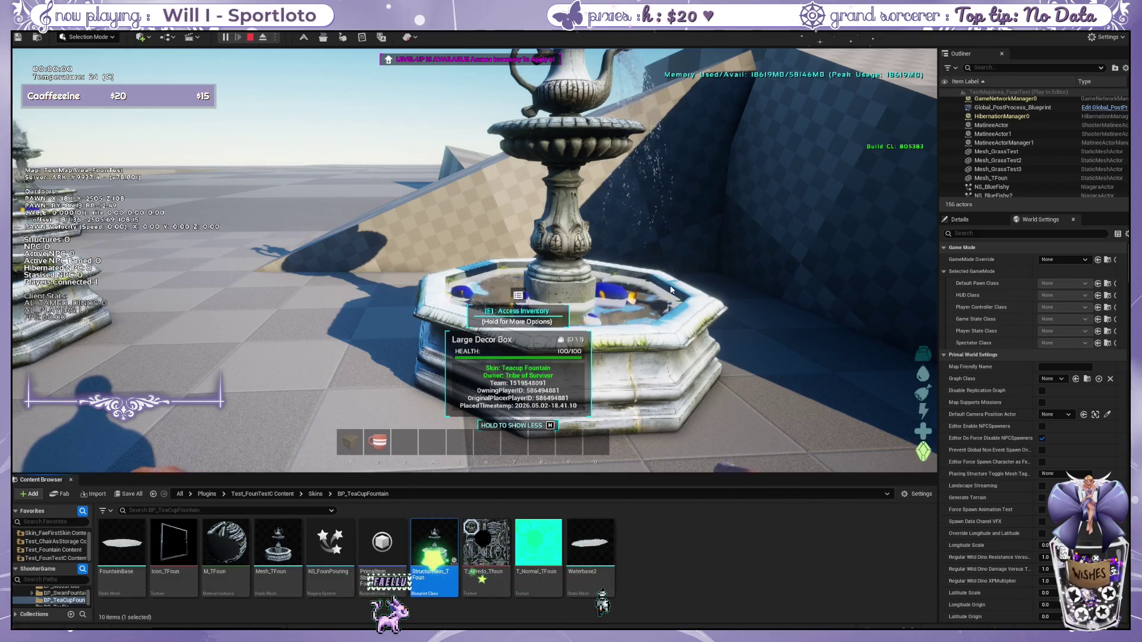
Step: Walk around the fountain plaza, then open the console and recall cheat GFID StoneFloor
click(930, 68)
mouse_move(571, 321)
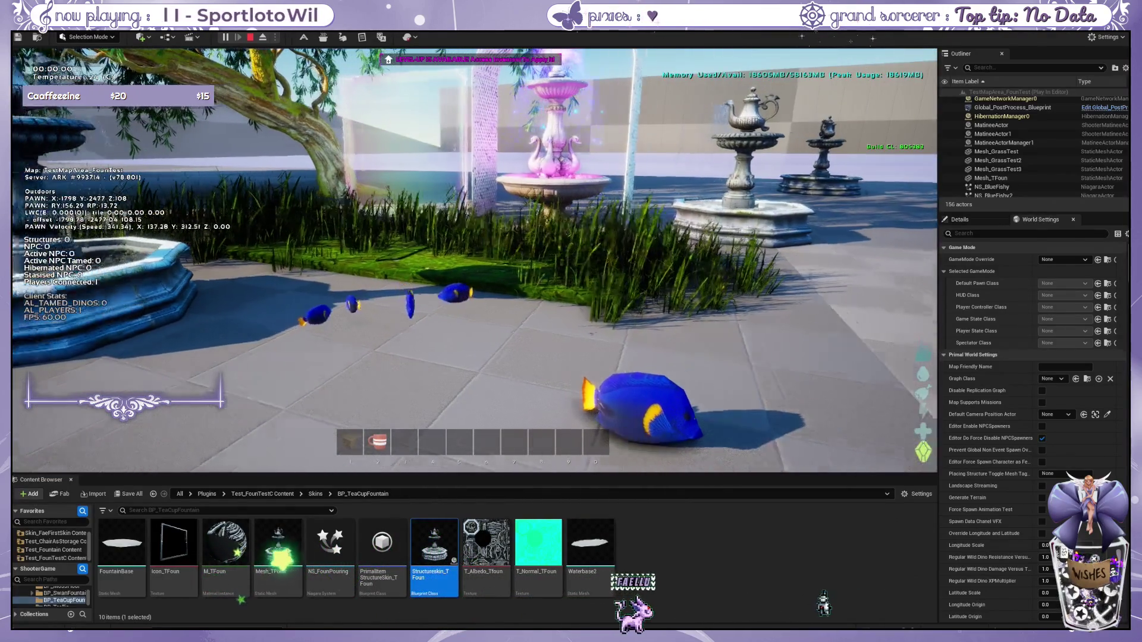
key(a)
key(w)
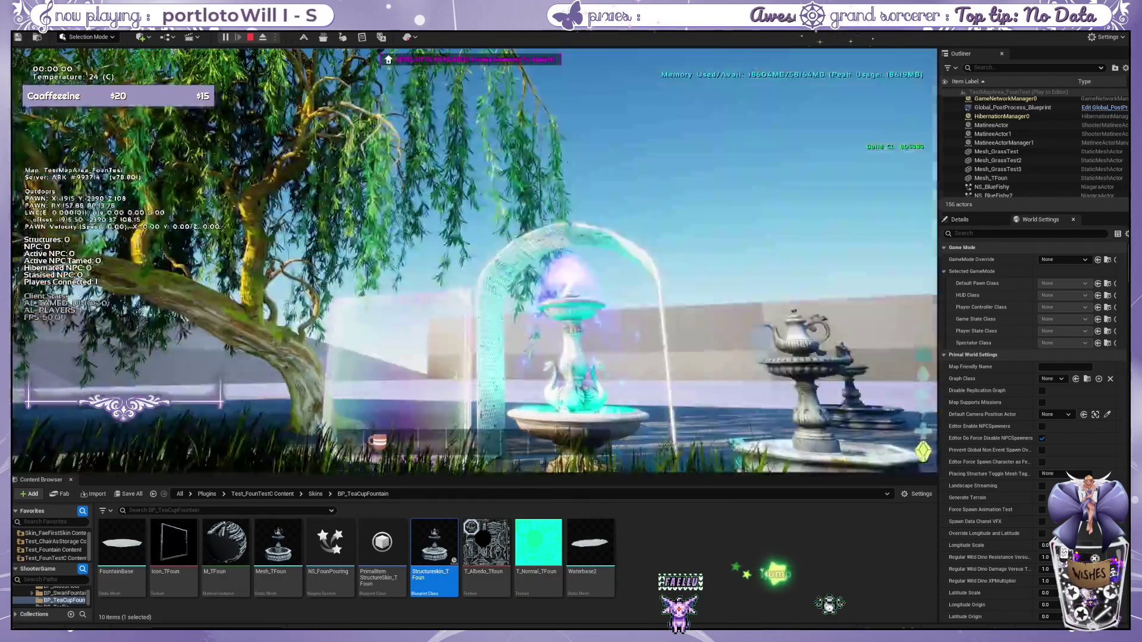
key(w)
key(w)
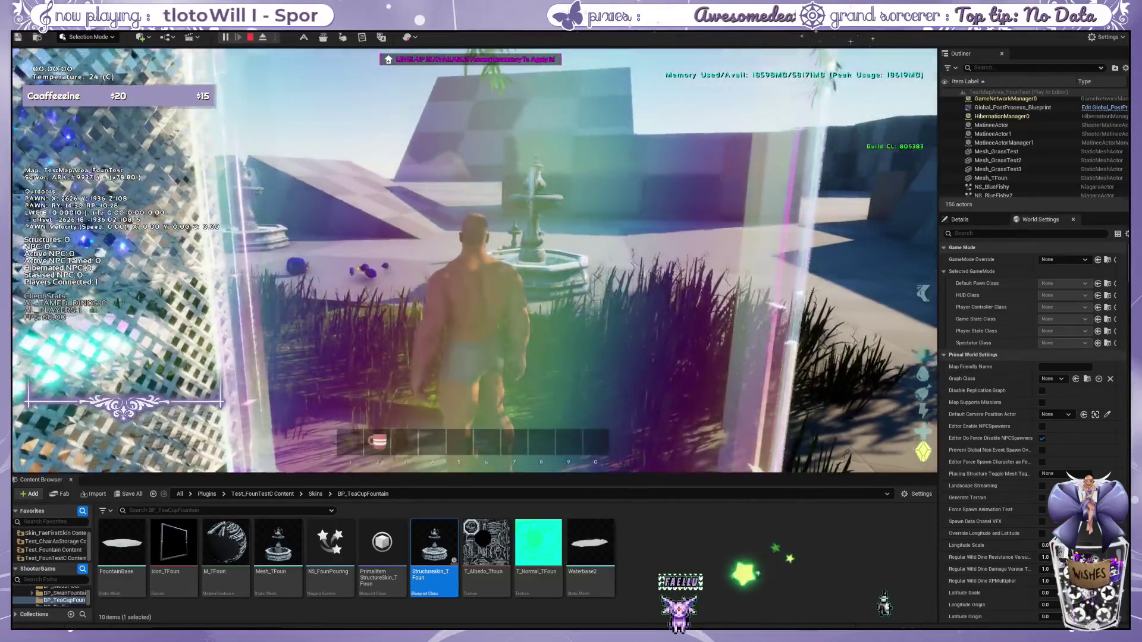
key(w)
key(w)
key(grave)
key(Up)
key(Up)
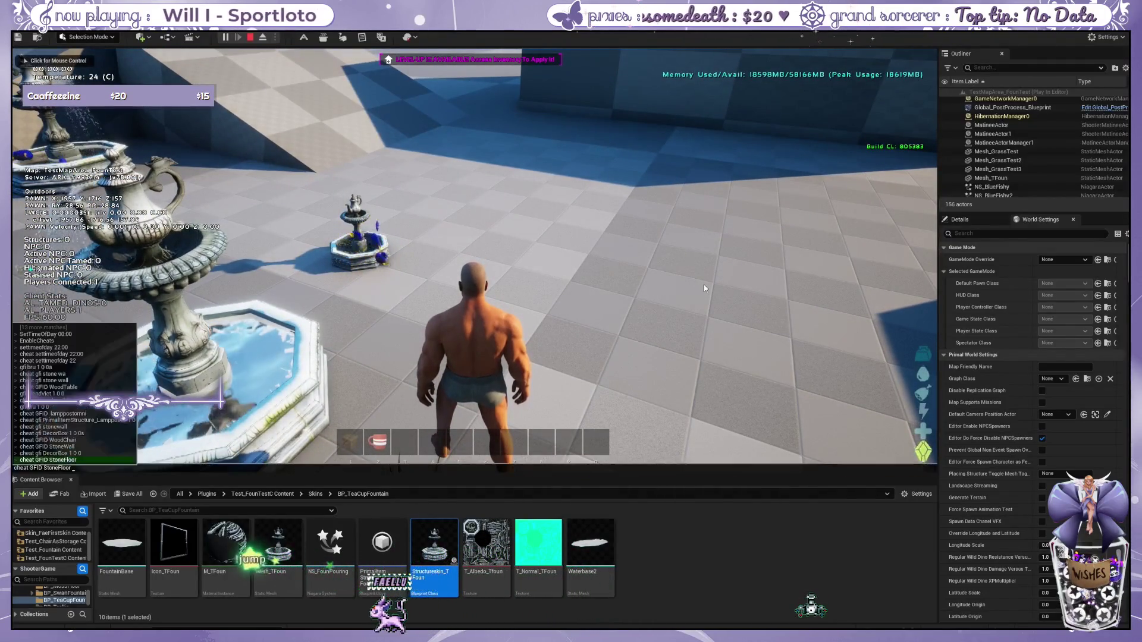
Step: Run cheat GFID StoneFloor and put the stone item and Iridescent Wall cosmetic on the hotbar
key(Return)
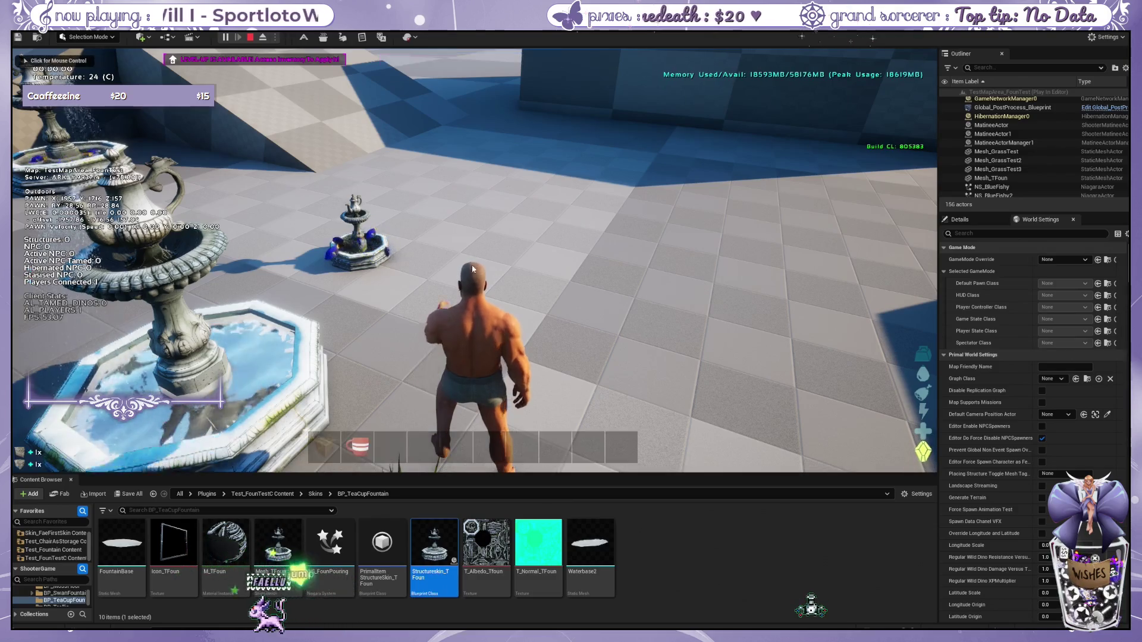
key(i)
drag(219, 158, 455, 446)
key(e)
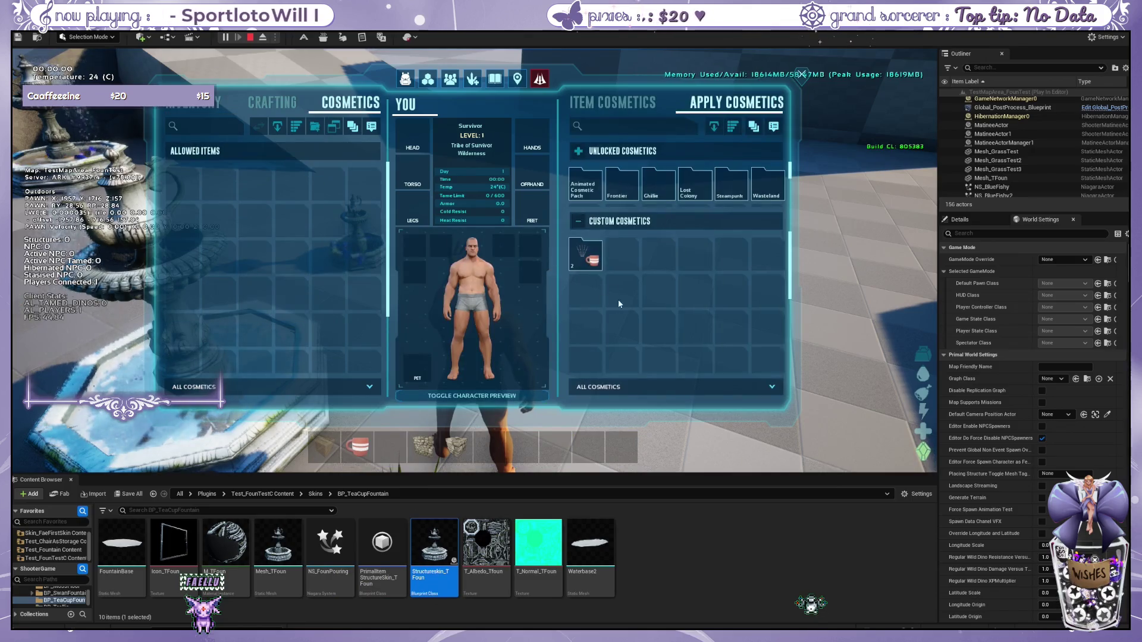
drag(694, 254, 489, 446)
key(i)
click(474, 263)
Step: Place a Stone Foundation and Stone Wall, then apply the Iridescent Wall skin to the wall
key(6)
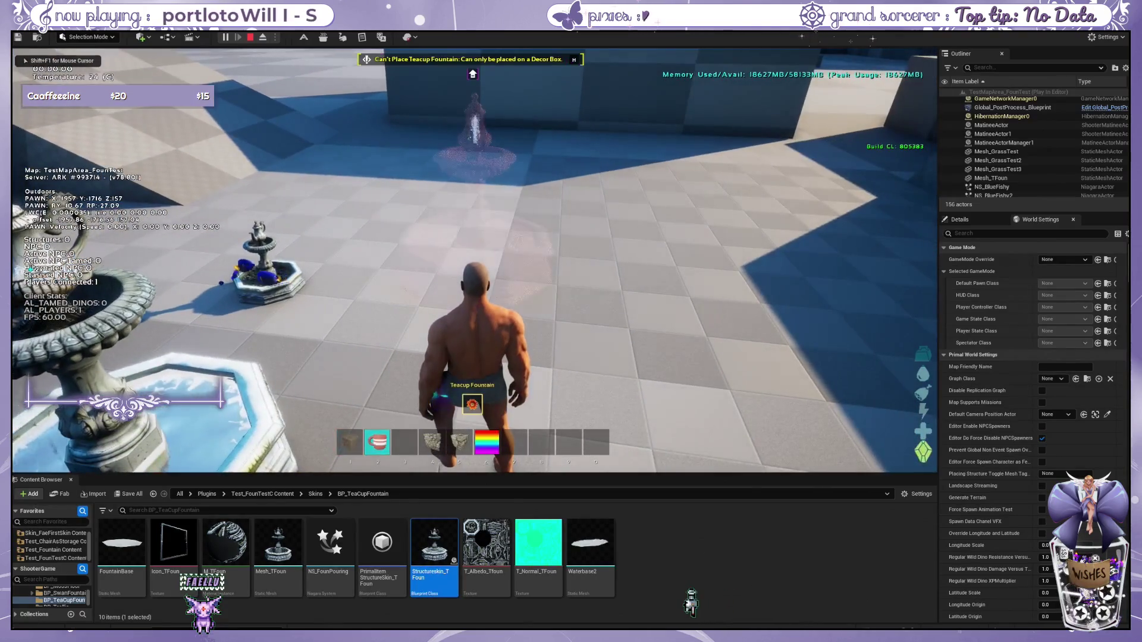
key(w)
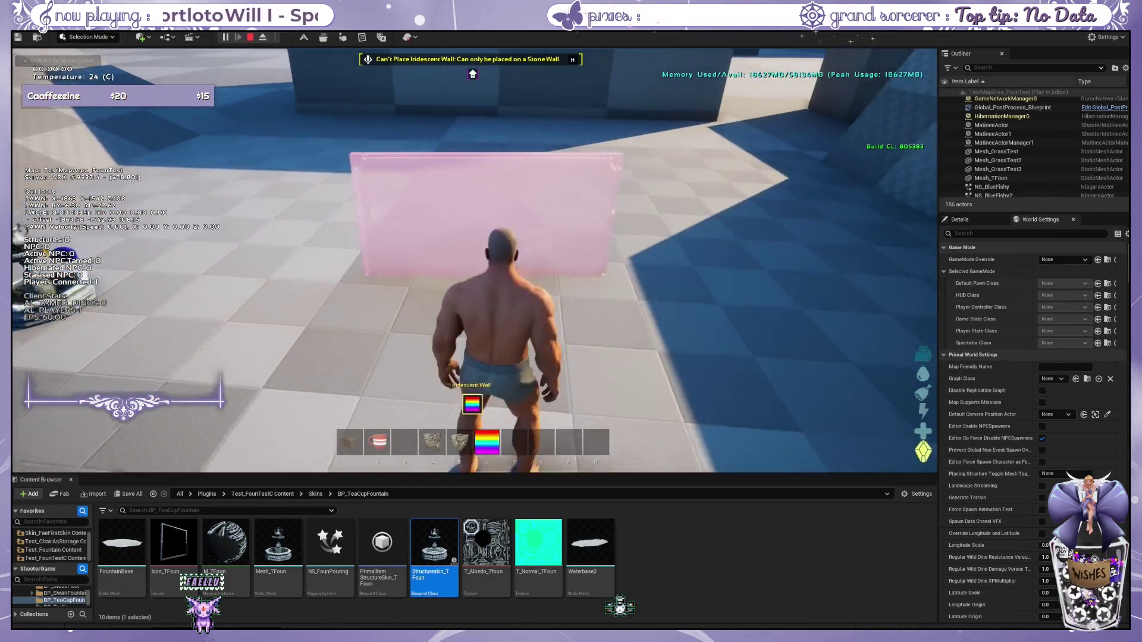
key(4)
click(474, 262)
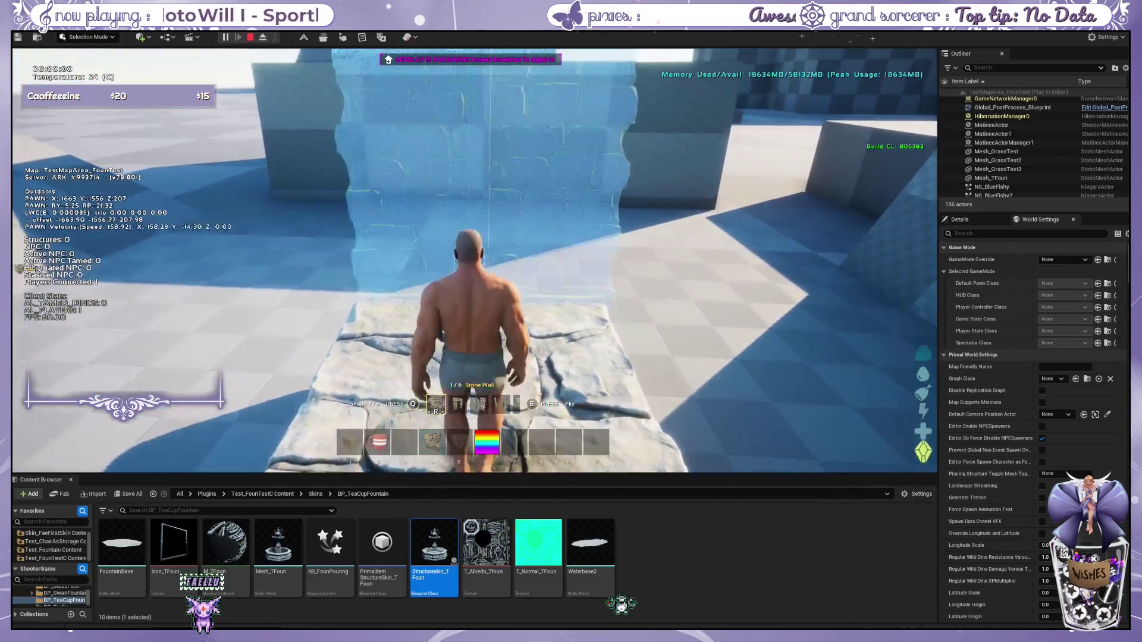
click(474, 262)
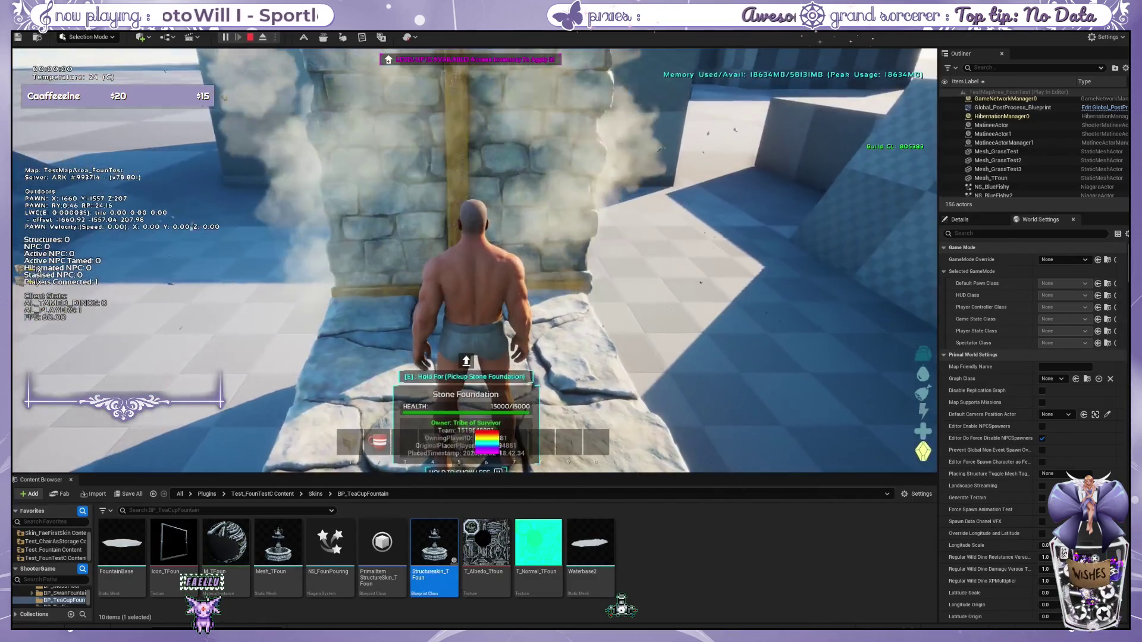
key(6)
click(474, 262)
key(s)
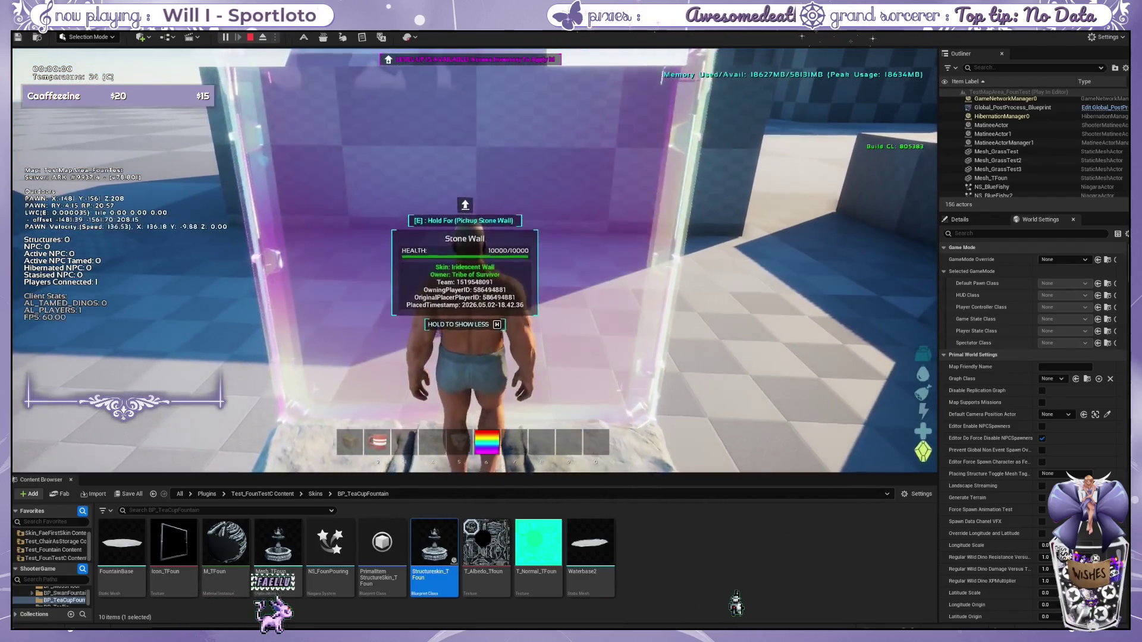
key(s)
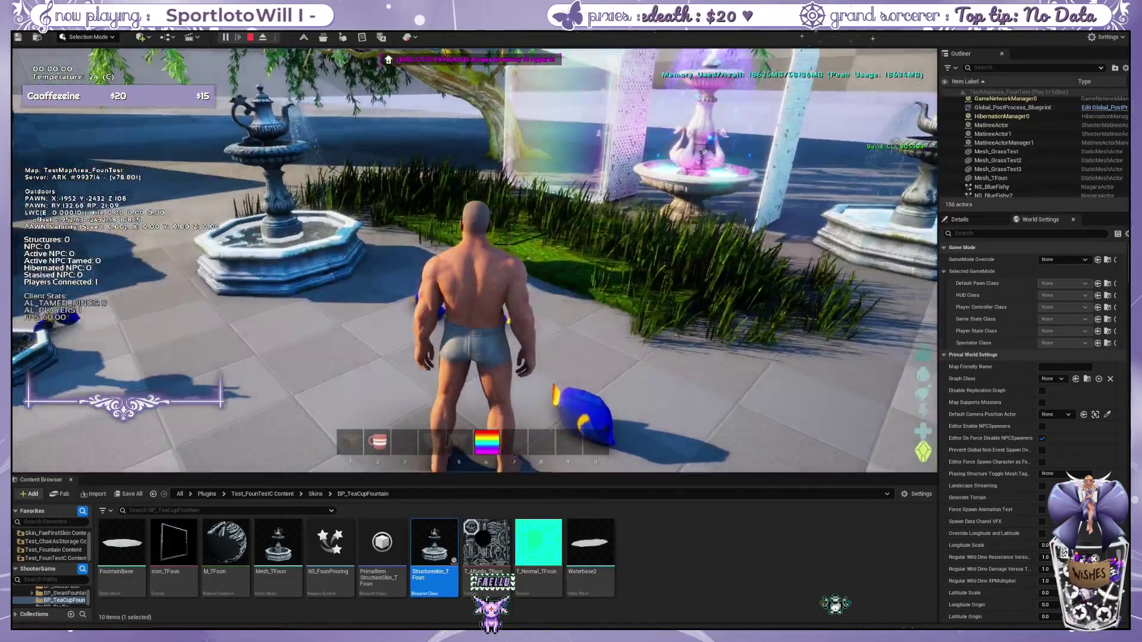
Step: Release the game view, then refocus it and run to a new spot in the plaza
key(shift+F1)
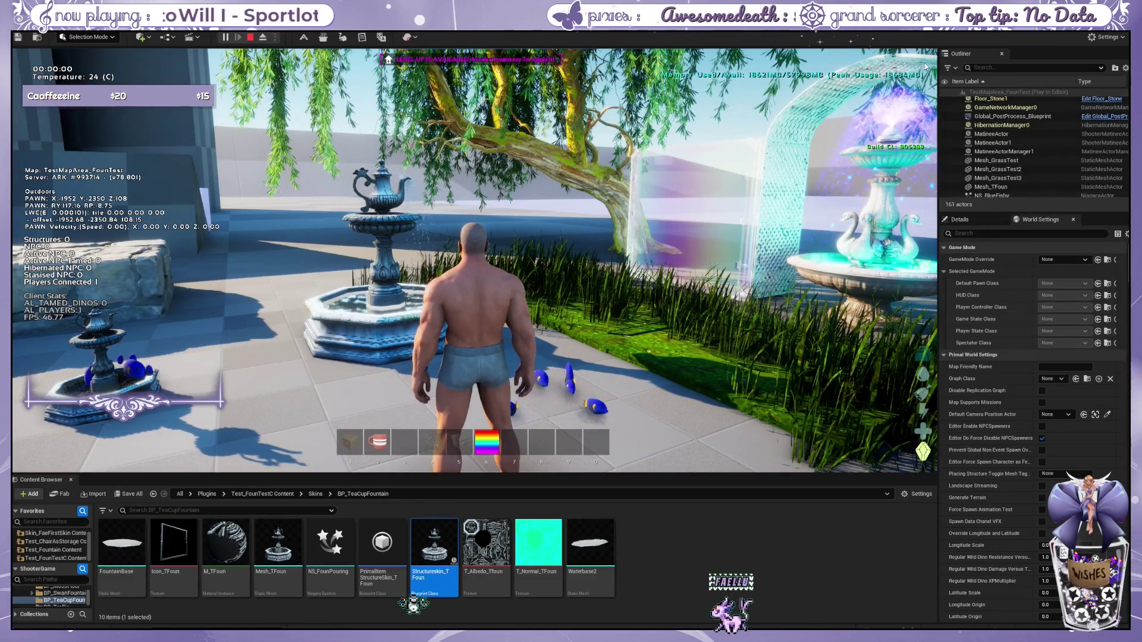
click(526, 259)
key(w)
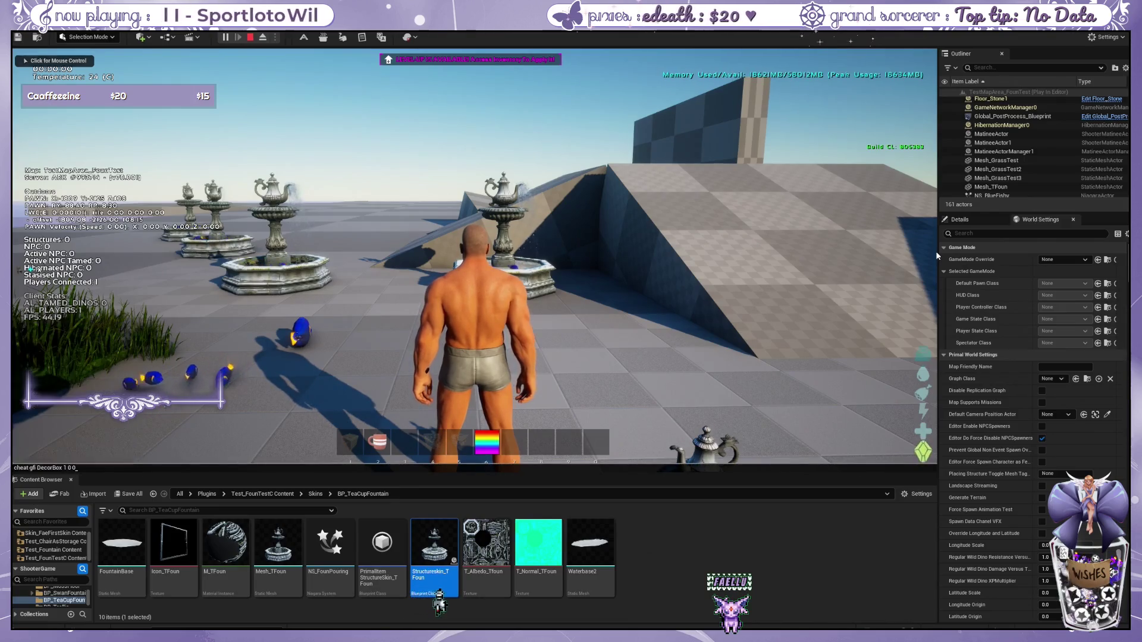
key(w)
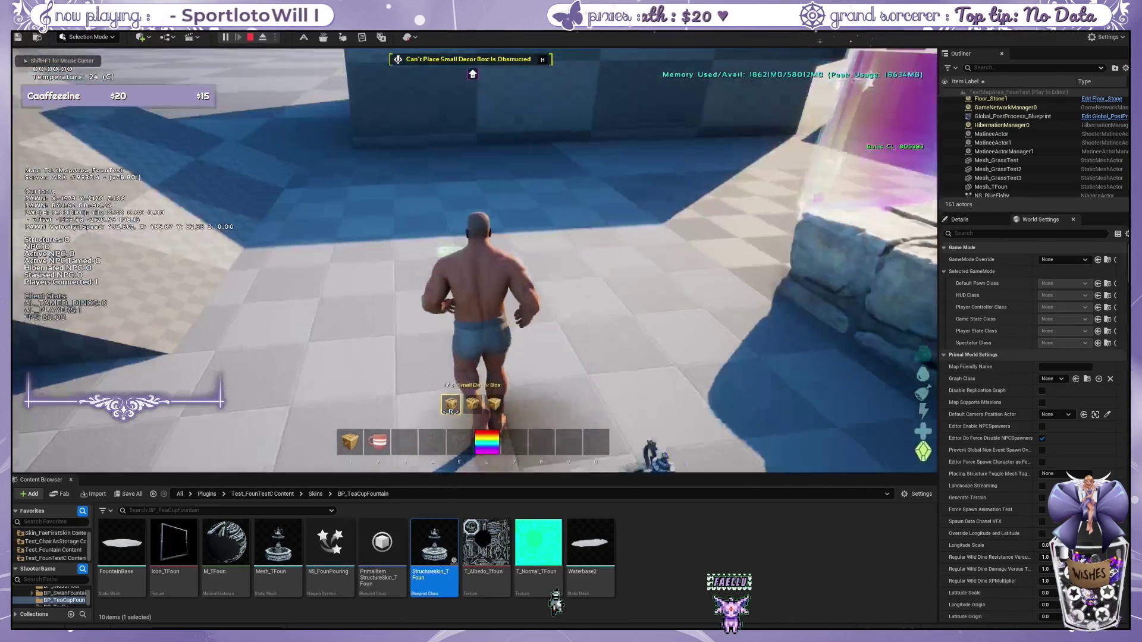
key(w)
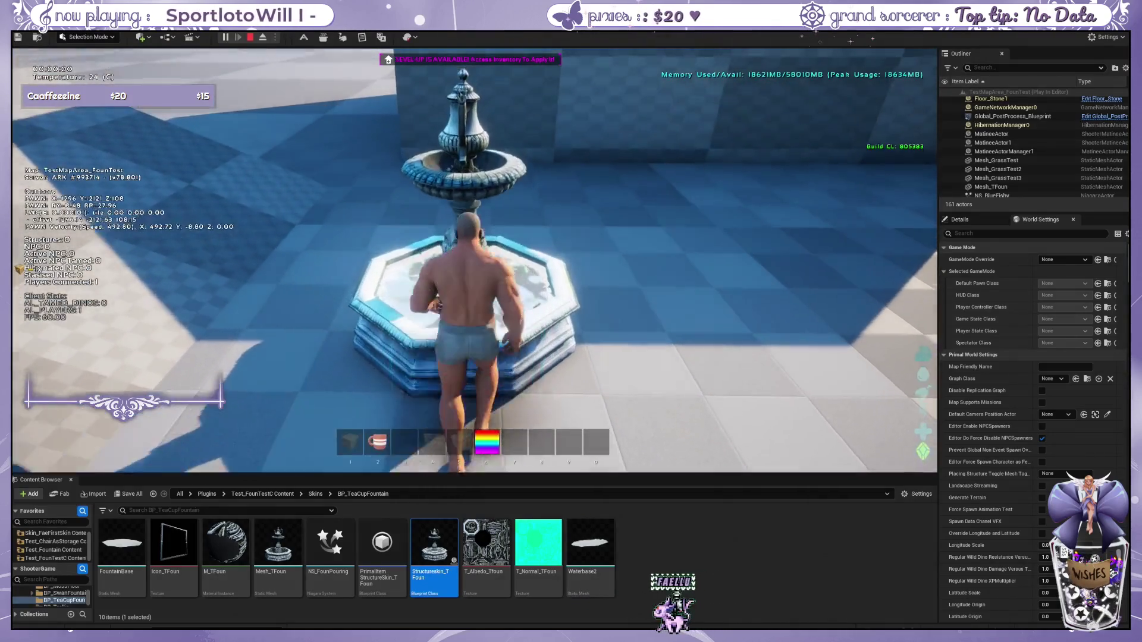
key(w)
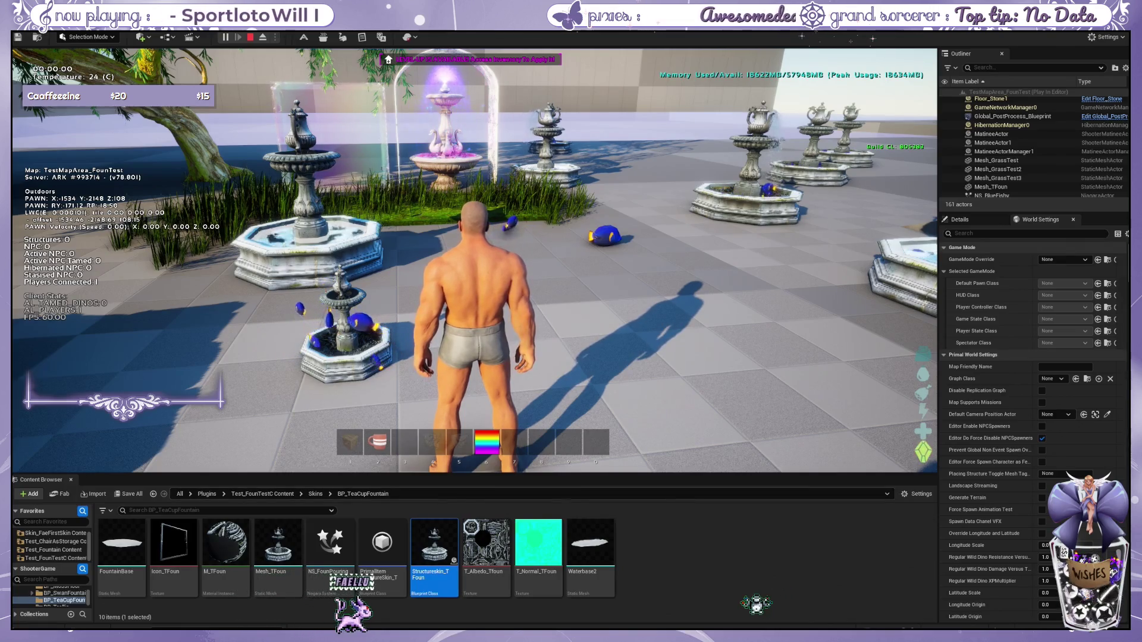
click(476, 261)
key(w)
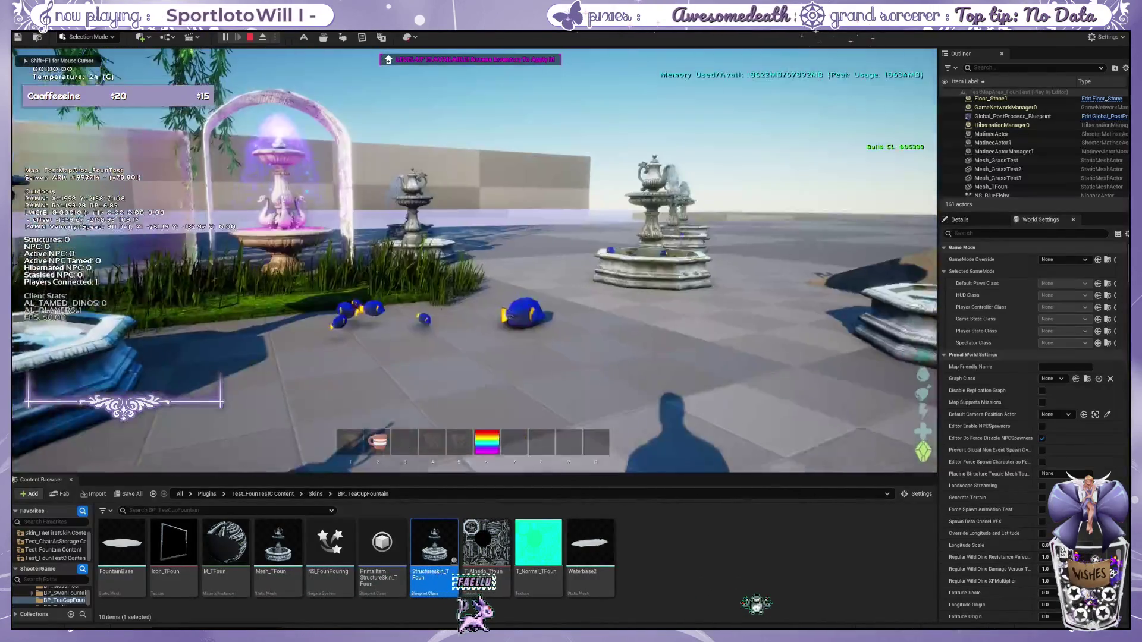
key(w)
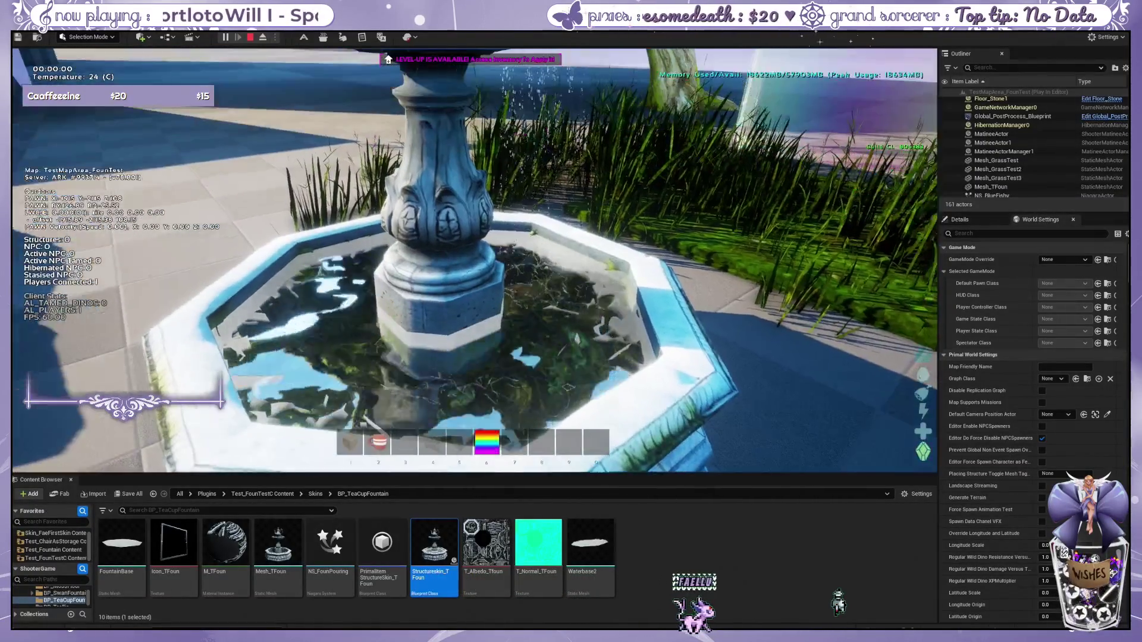
key(w)
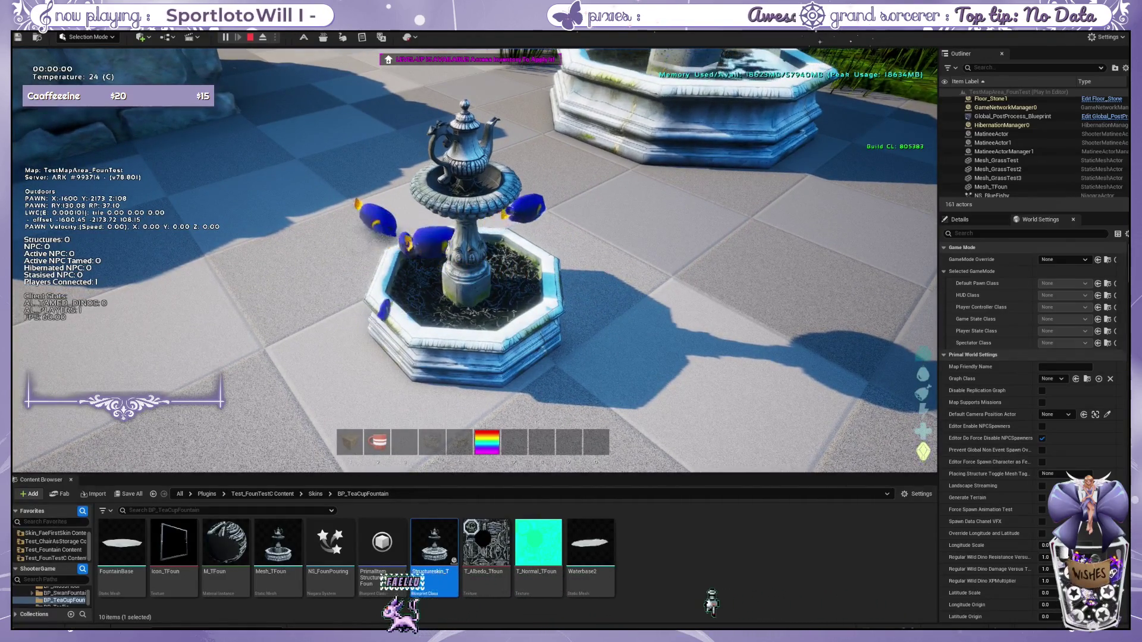
key(w)
key(w)
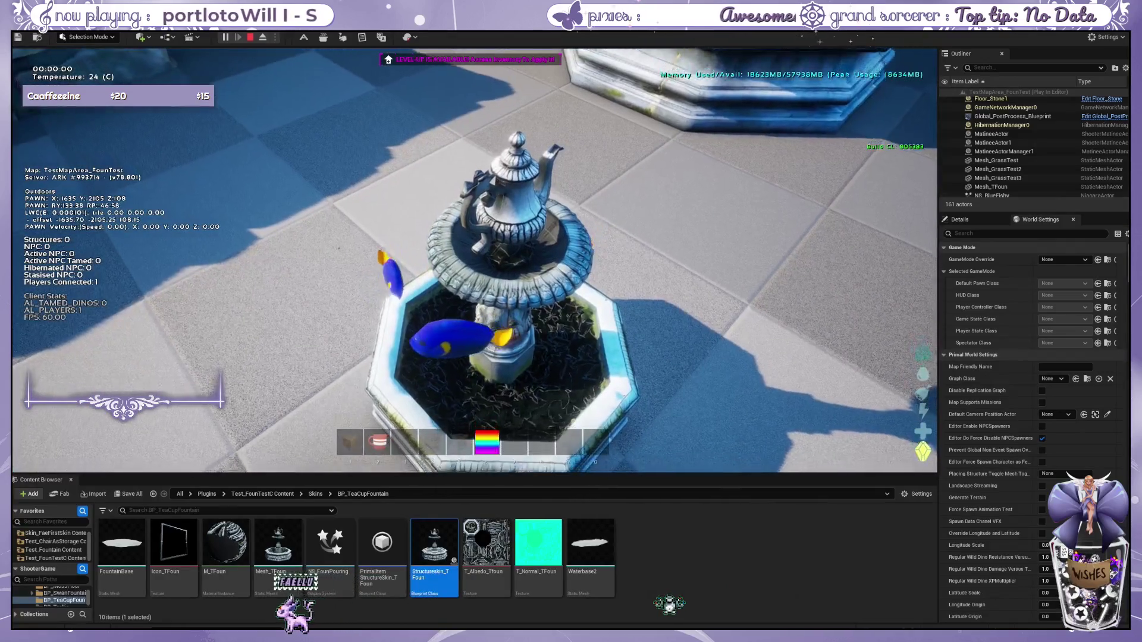
key(shift+F1)
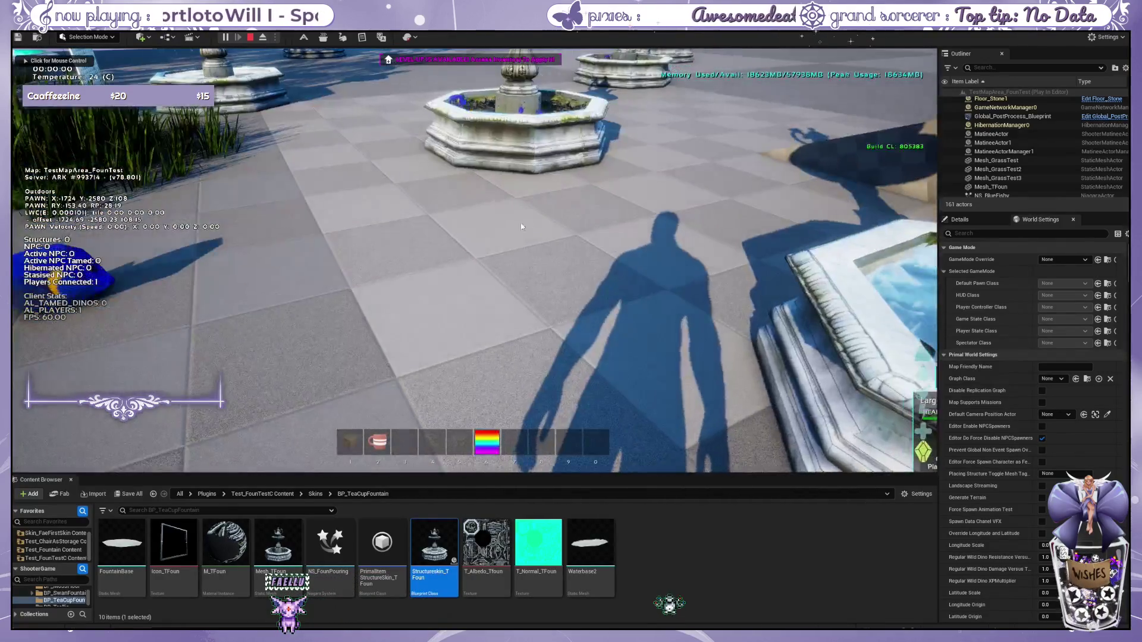
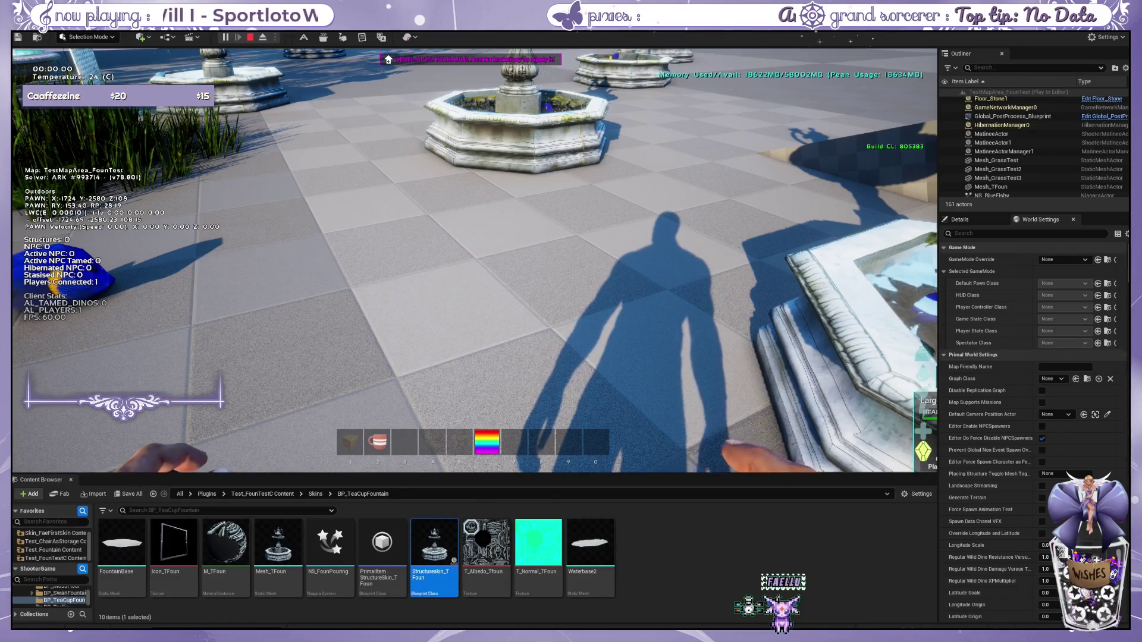
Step: Check the nearby teacup fountain's info, then turn toward the teapot fountains
click(475, 259)
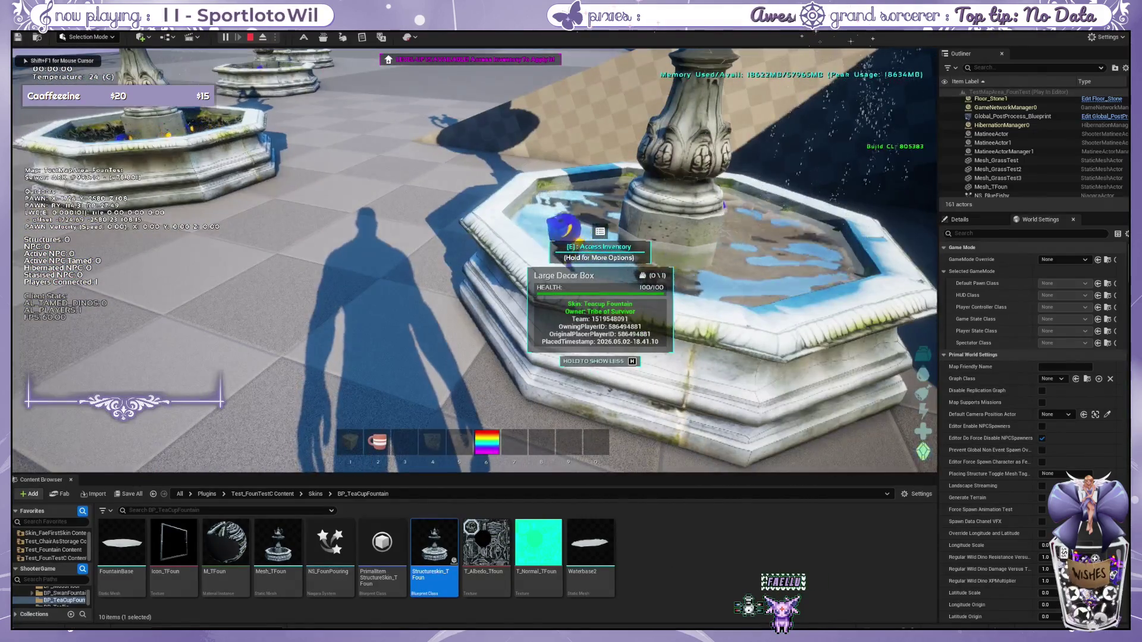
mouse_move(475, 260)
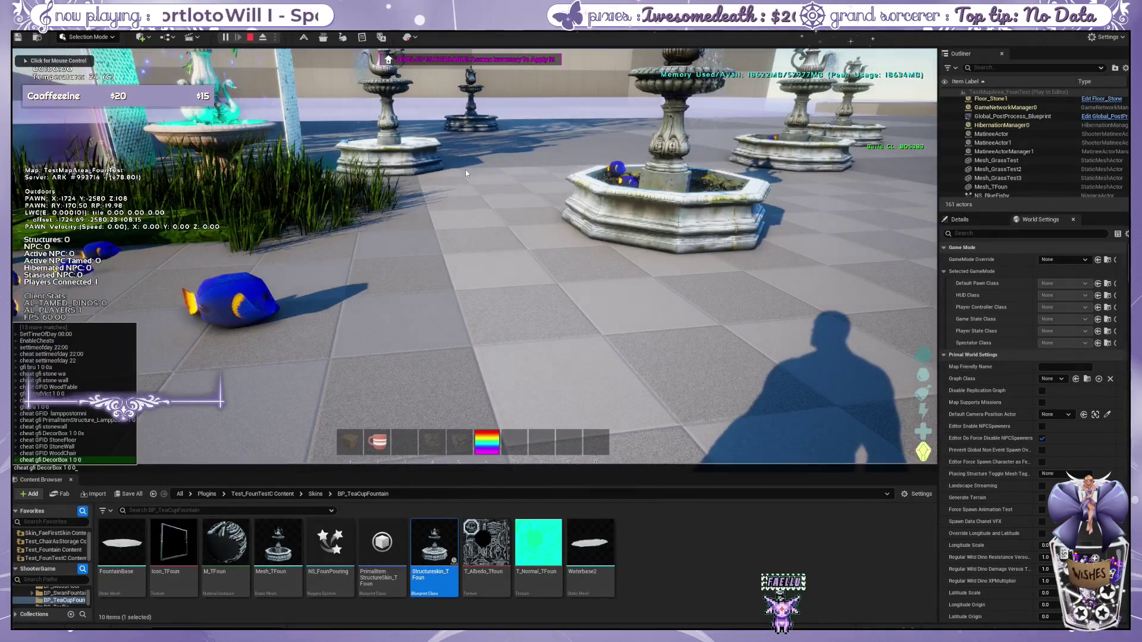
click(465, 169)
Step: Walk up, rotate the Medium Decor Box preview and place it on the floor
key(1)
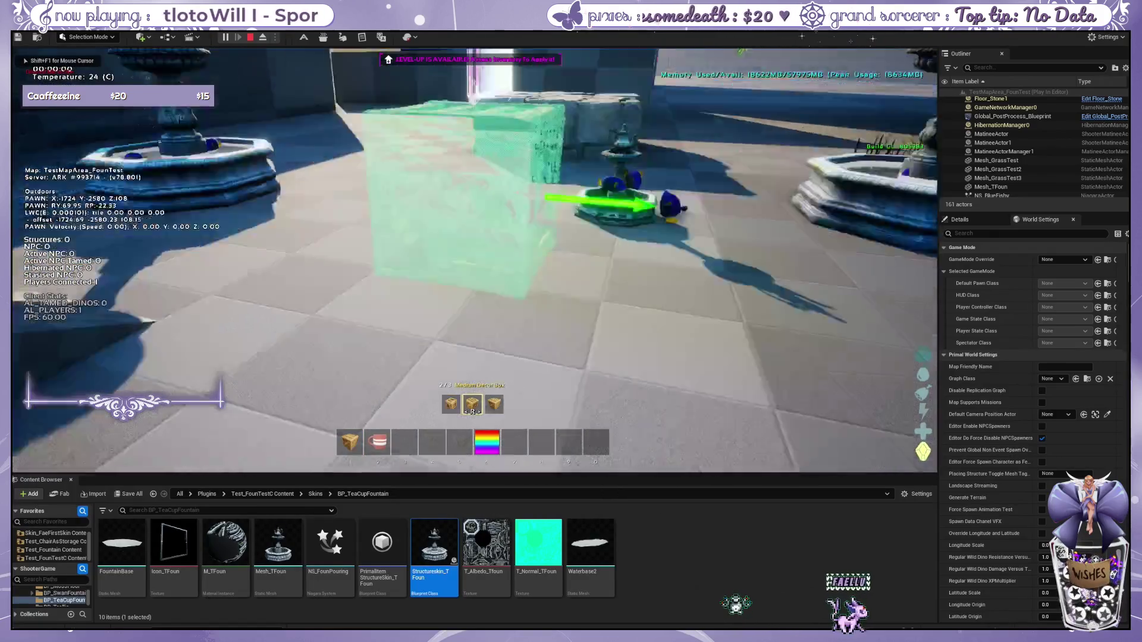
key(w)
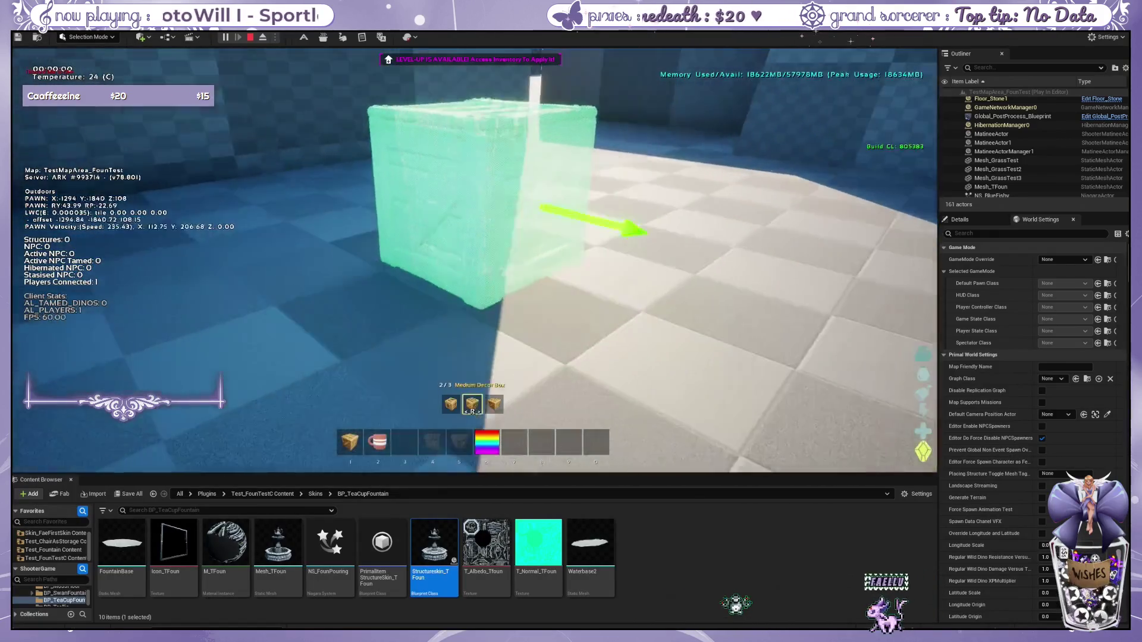
key(e)
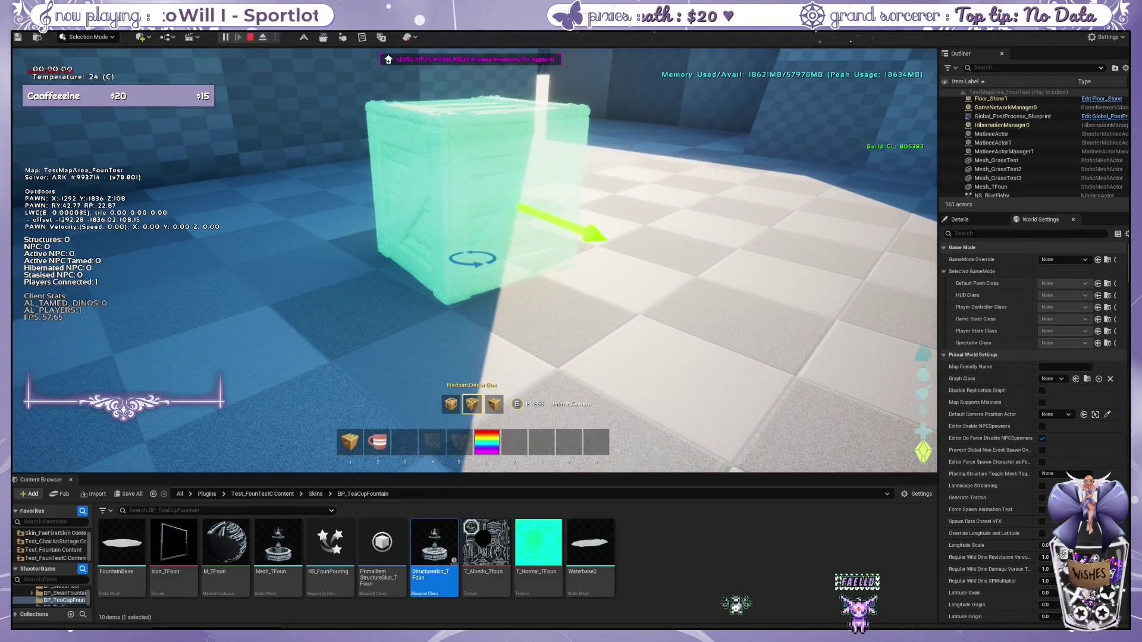
scroll(473, 238, down, 2)
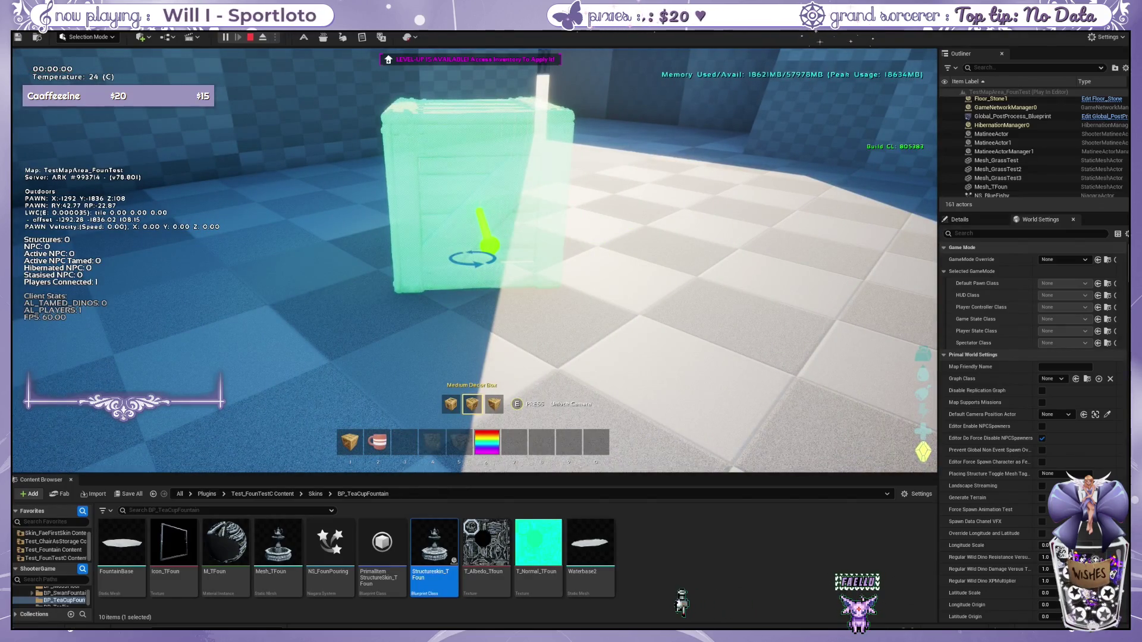
click(474, 260)
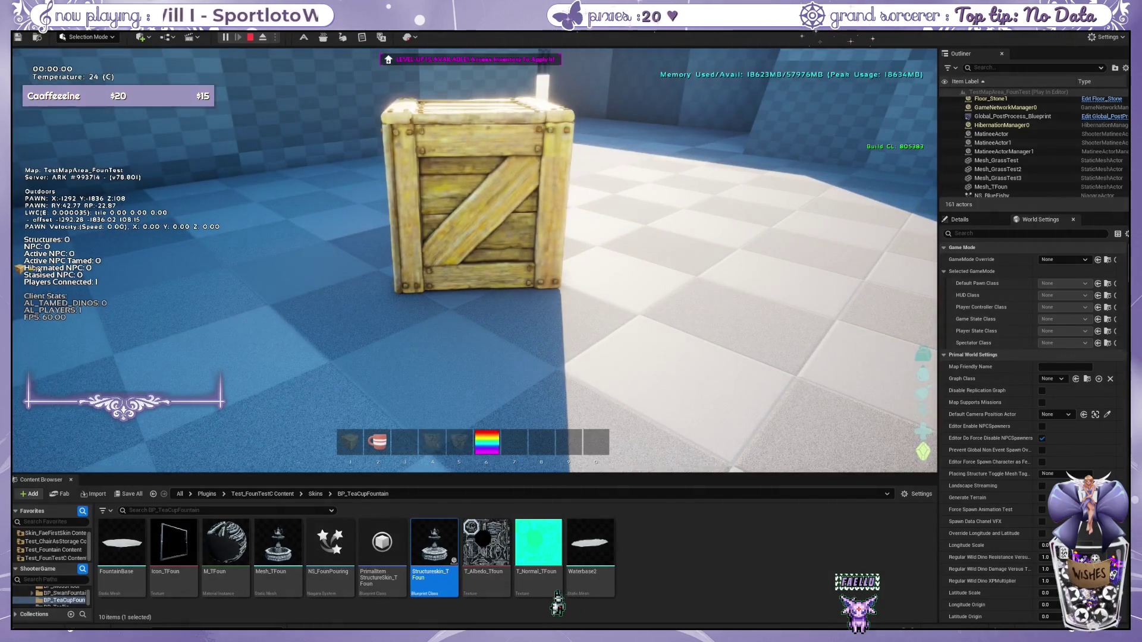
Step: Ready a Teacup Fountain for placement and walk away from the placed crate
key(2)
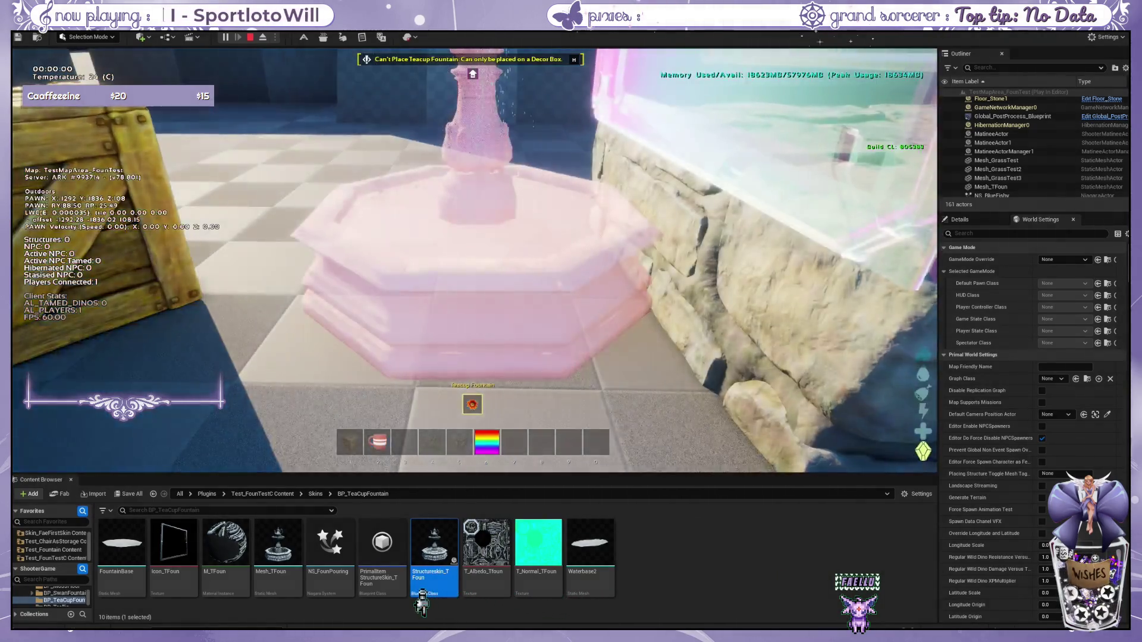
mouse_move(474, 261)
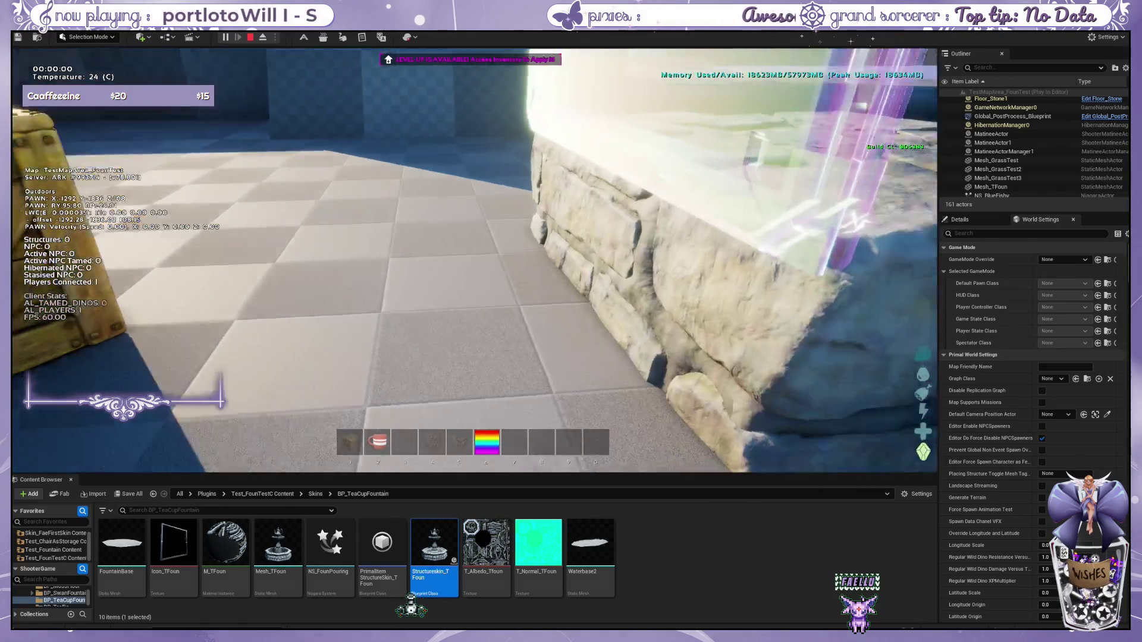
key(w)
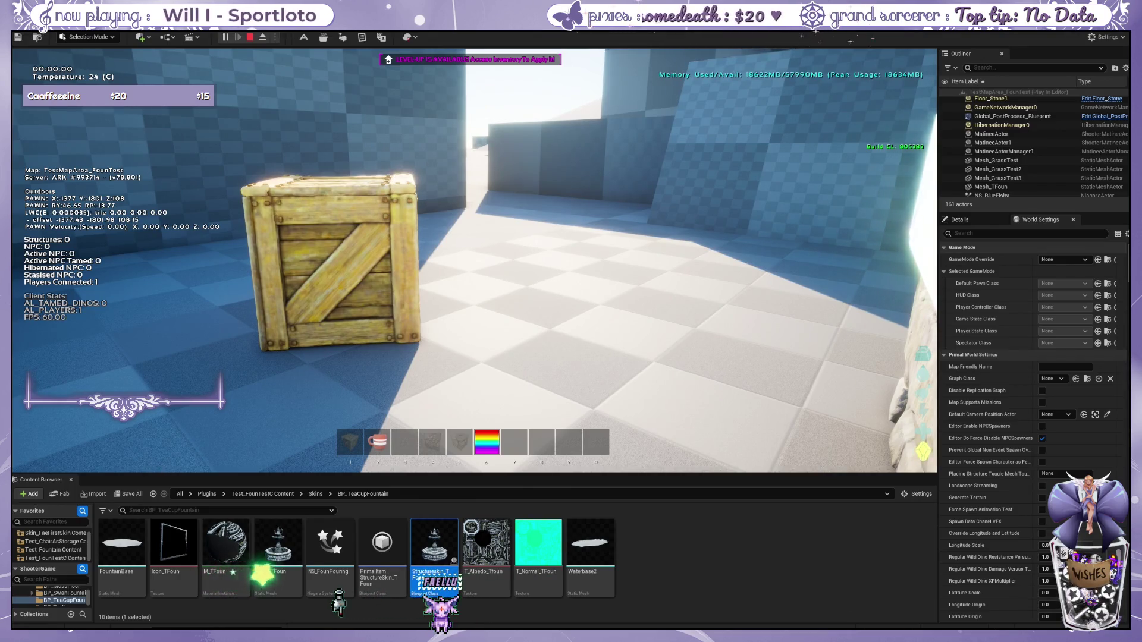
Step: Switch to third-person view and walk the character into the decor box and back
key(k)
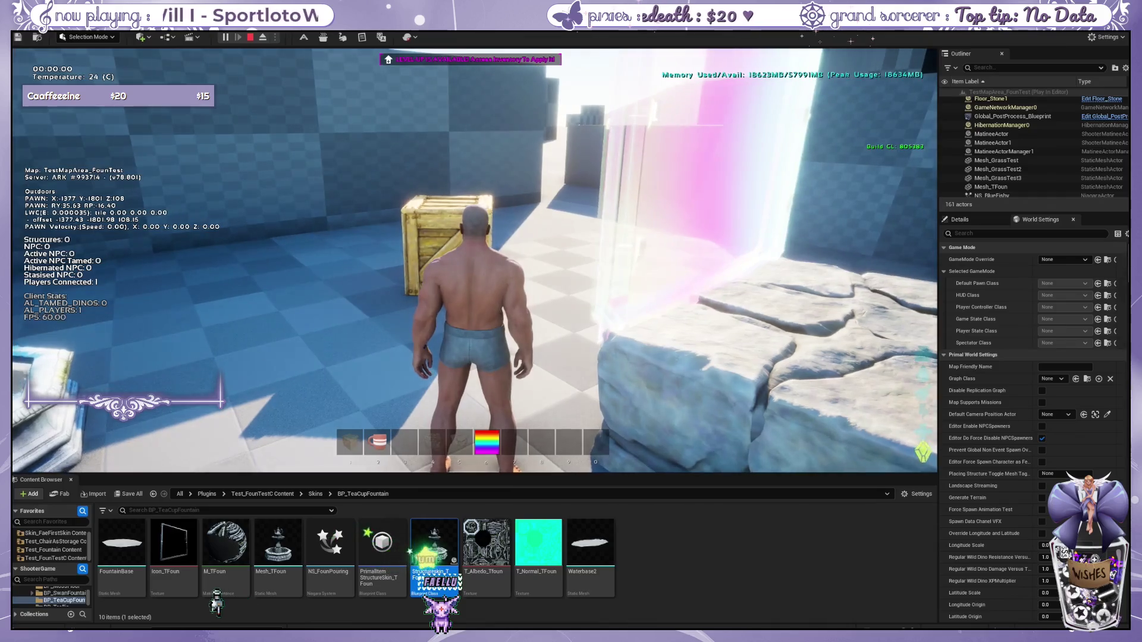
key(w)
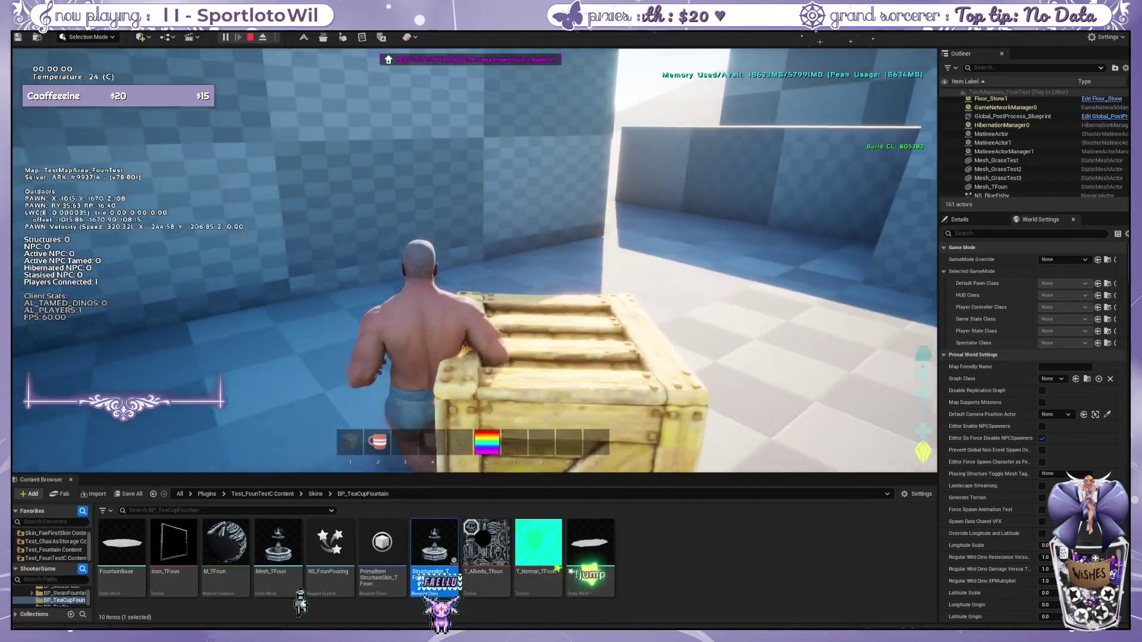
key(s)
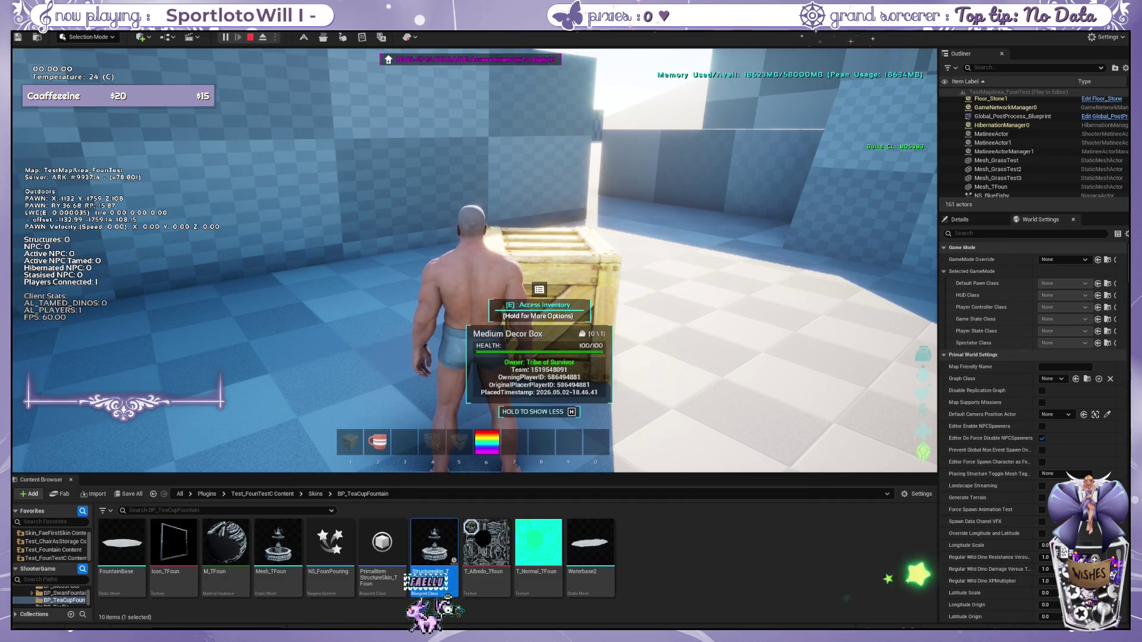
key(w)
key(a)
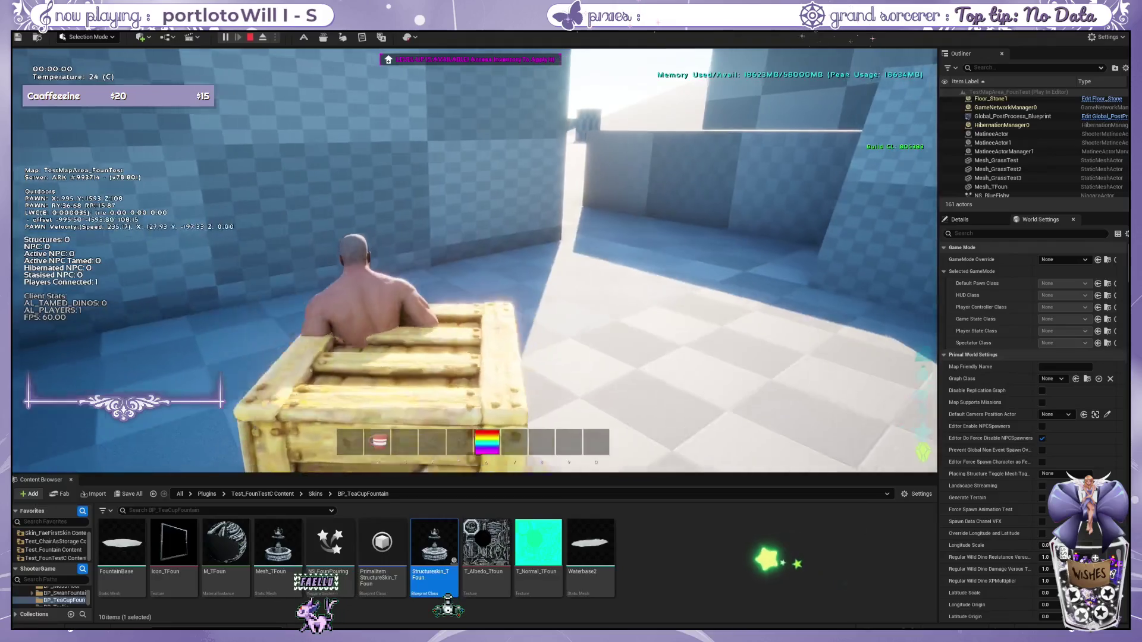
key(s)
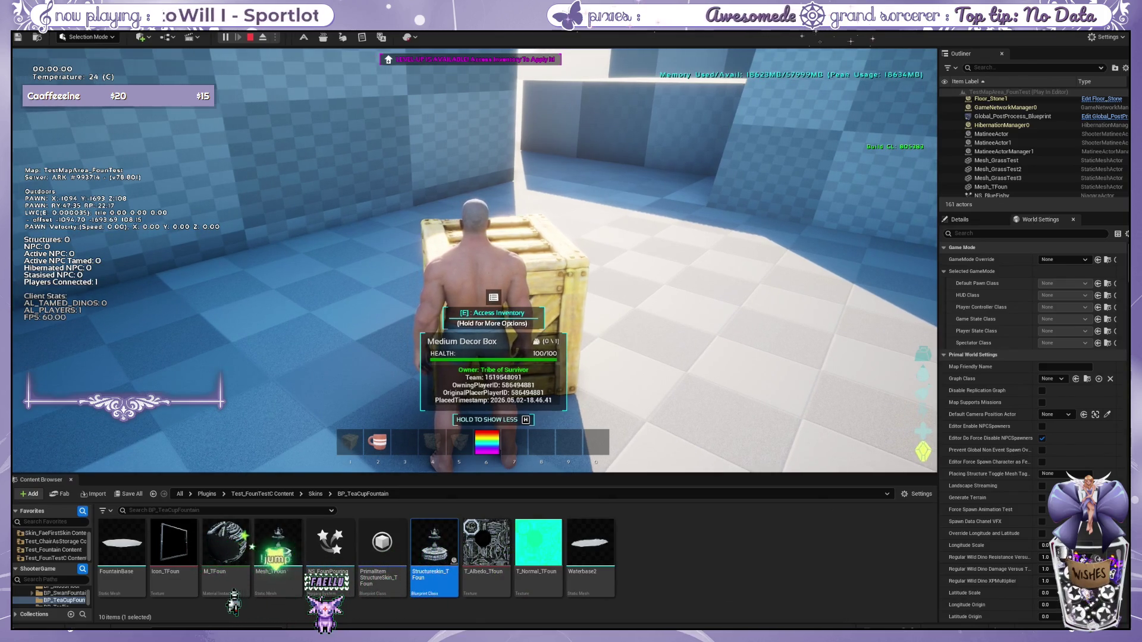
Step: Run through the fountain plaza toward the stone block
key(w)
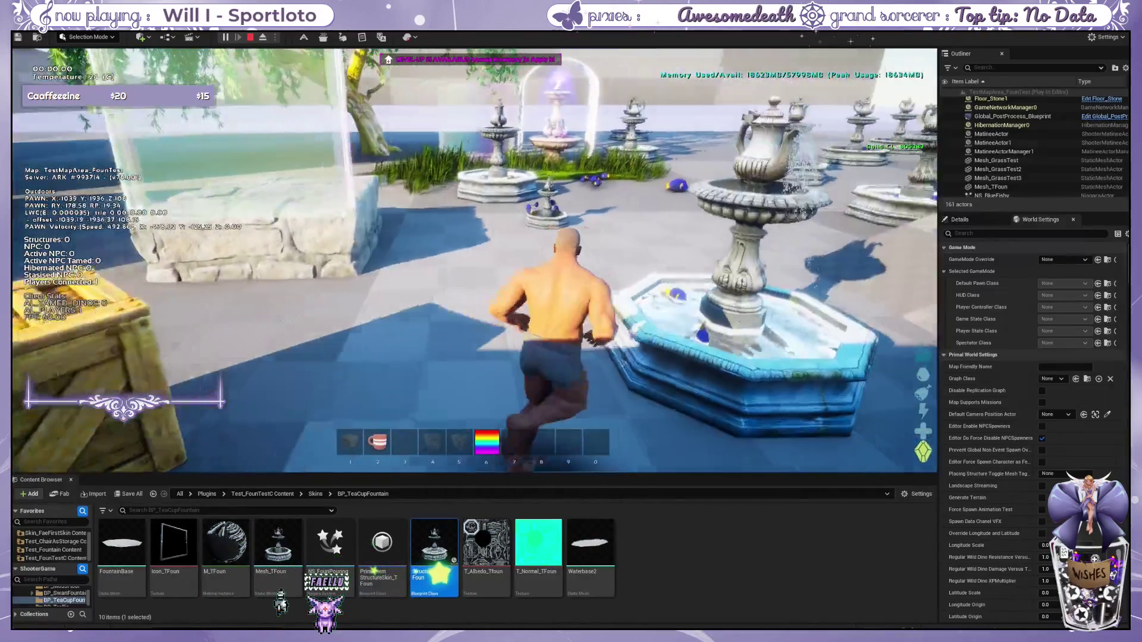
key(w)
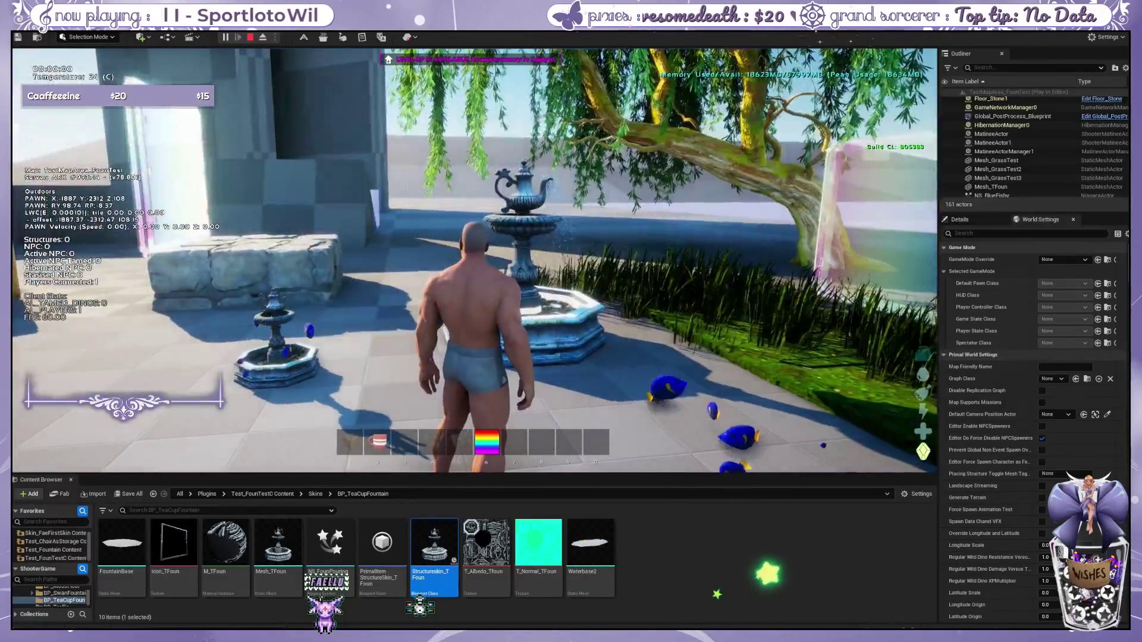
key(w)
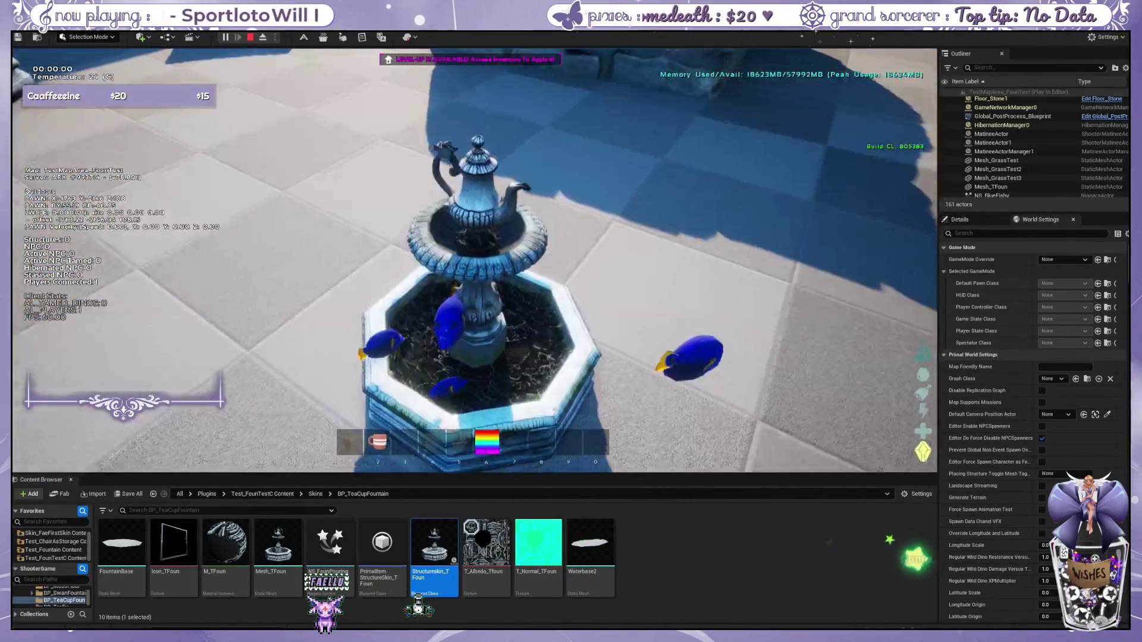
key(w)
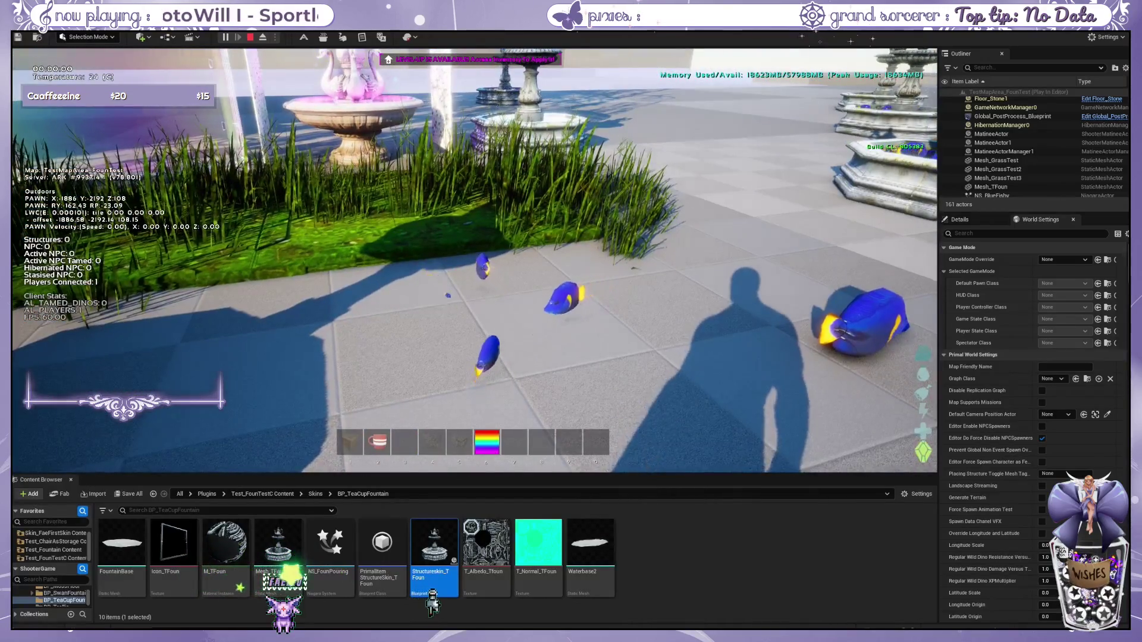
Step: Toggle the camera again, return toward the crate facing the garden, and free the mouse
key(k)
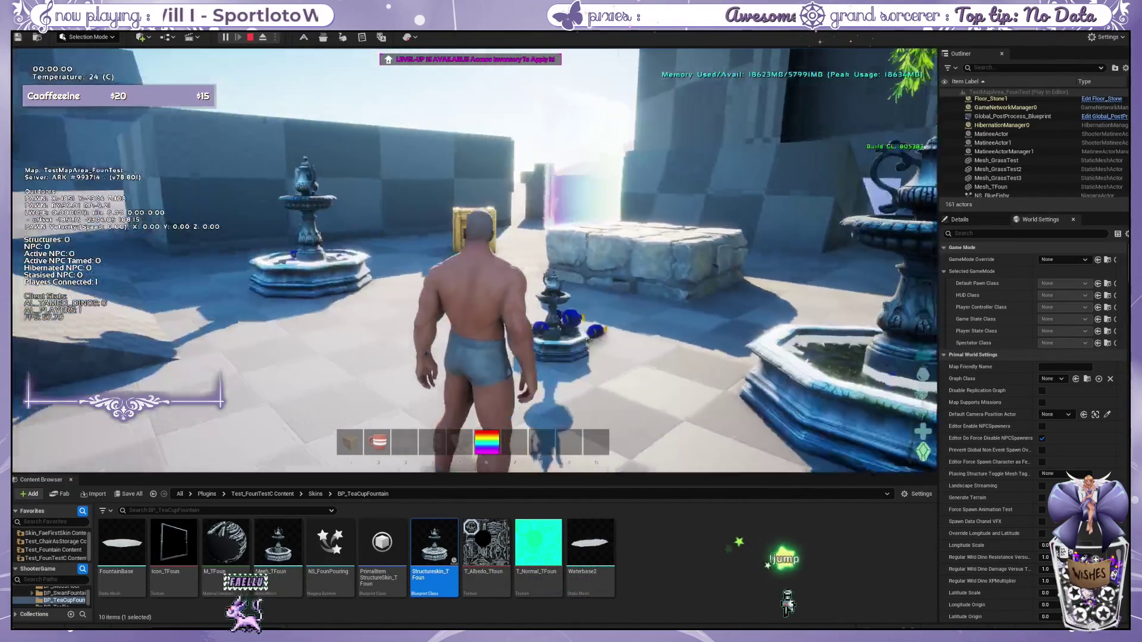
key(w)
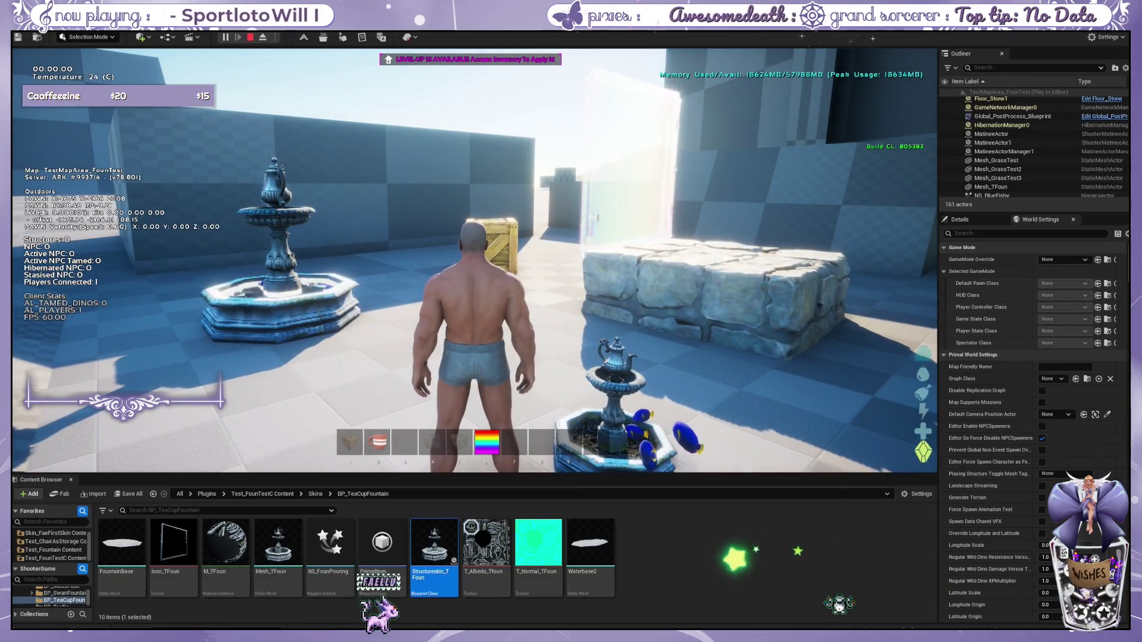
key(w)
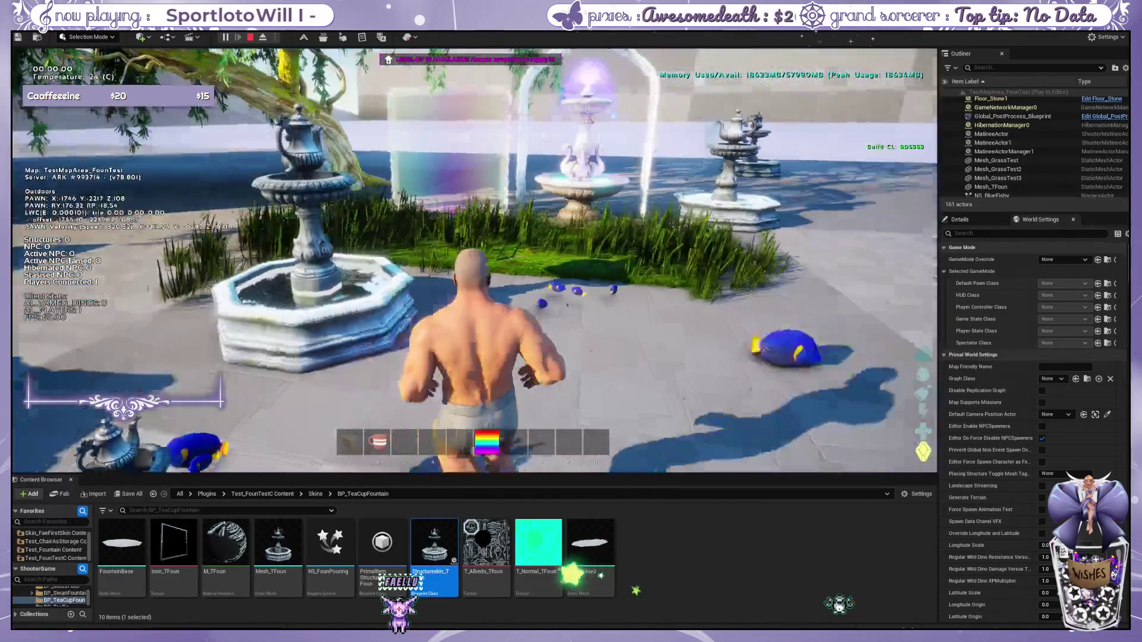
key(shift+F1)
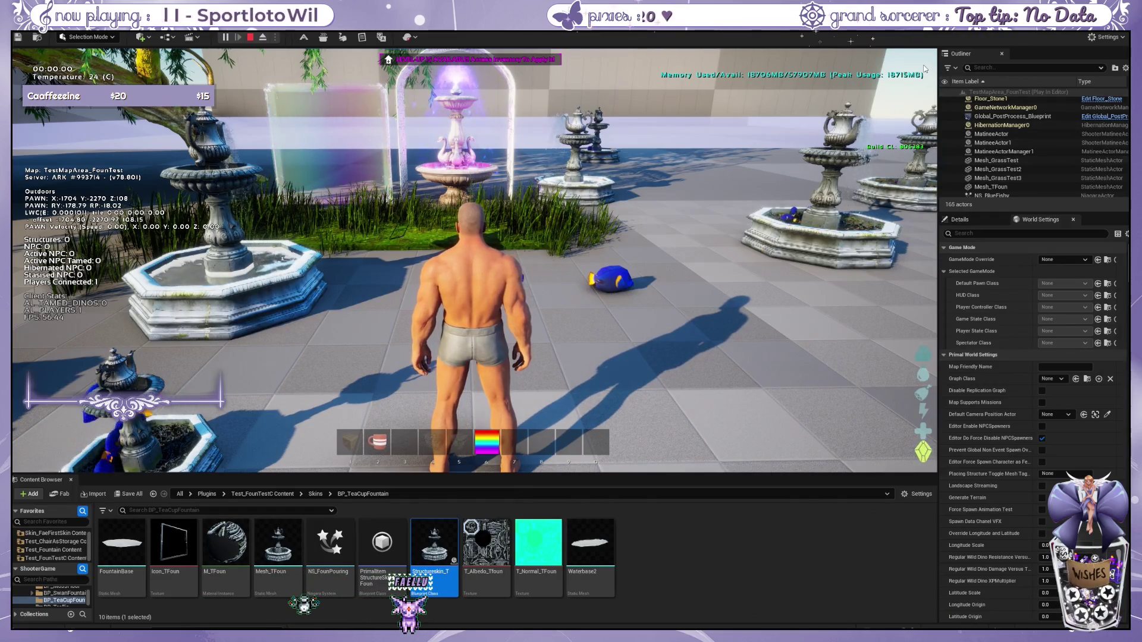
key(grave)
Step: Rerun the decor box console command, switch the preview to Medium, then cancel it
key(Up)
key(Return)
key(w)
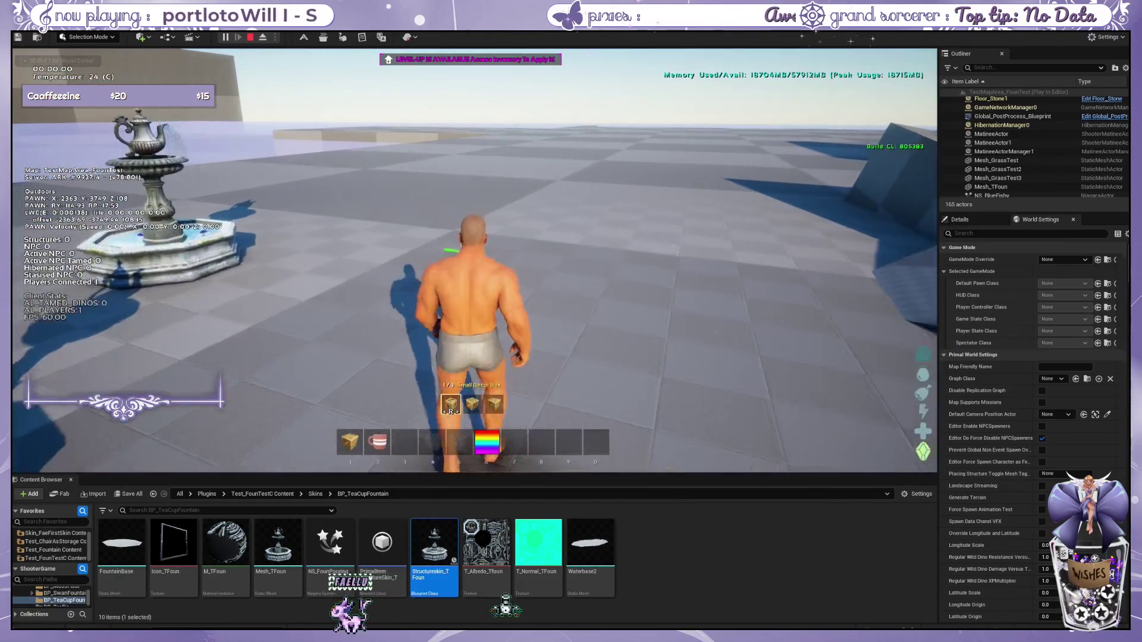
key(1)
key(r)
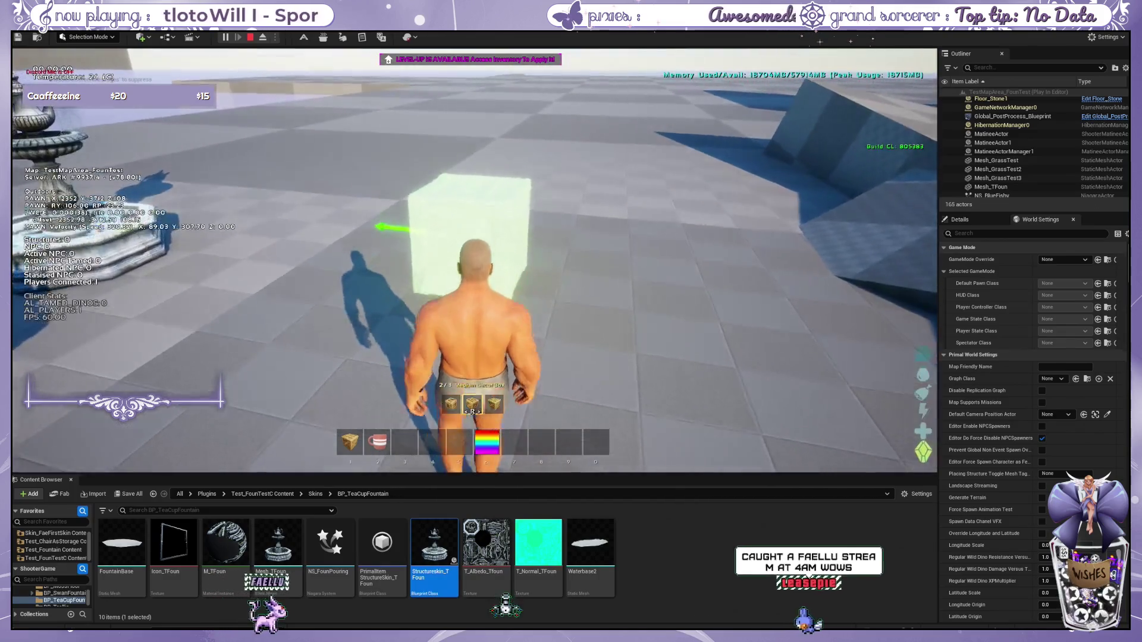
key(w)
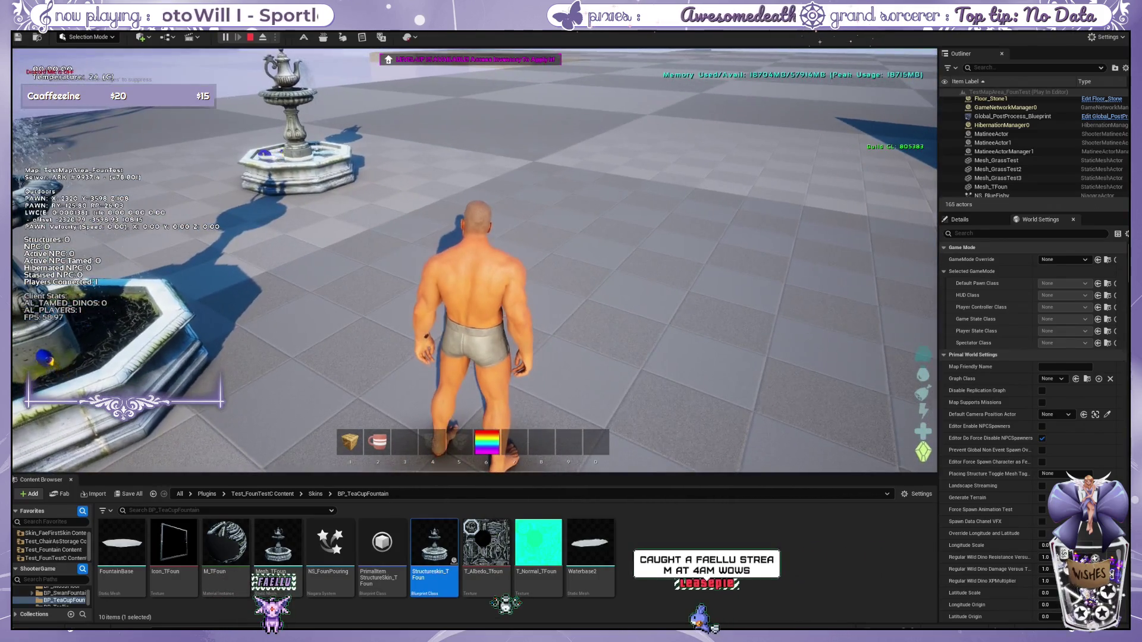
Step: Recall and run an earlier console command, then return control to the game
key(grave)
key(Up)
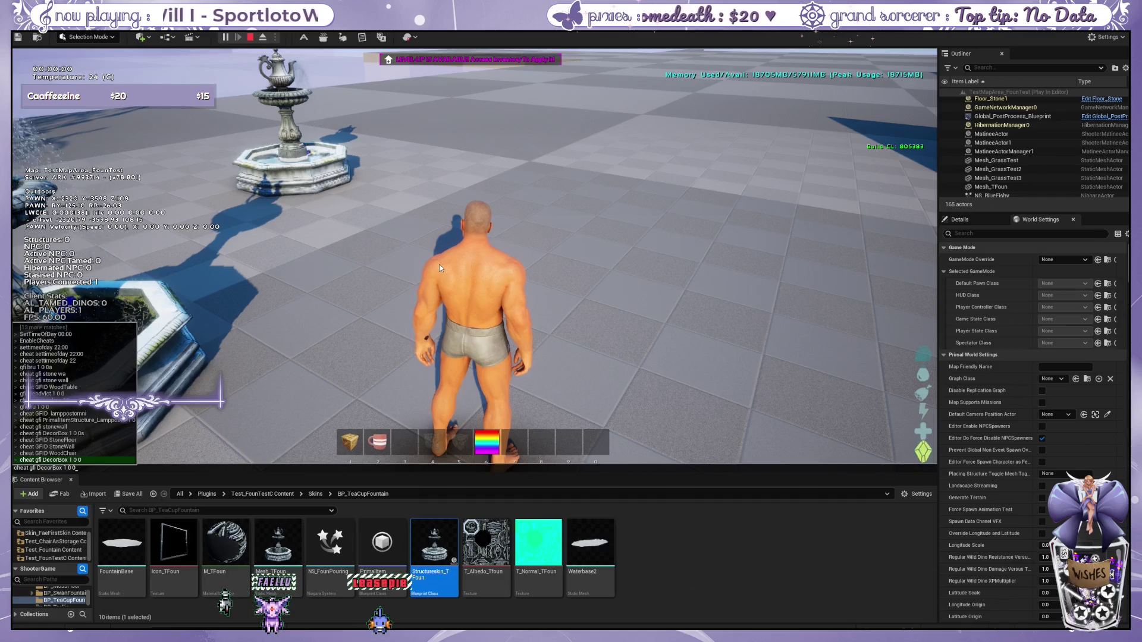
key(Up)
key(Up)
key(Up)
key(Up)
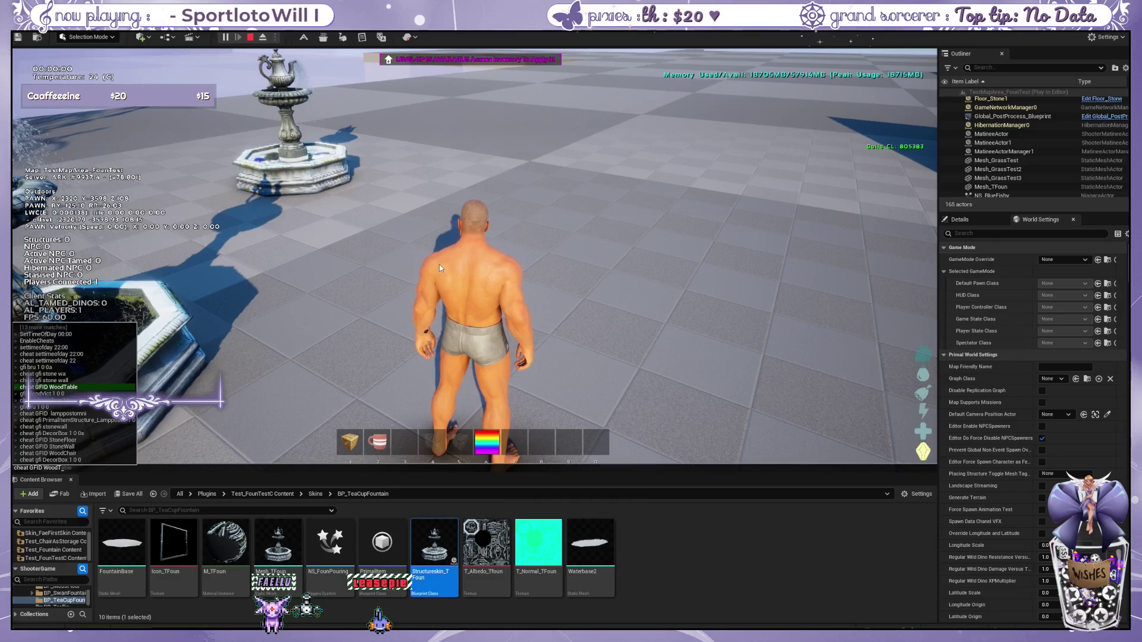
key(Return)
click(439, 265)
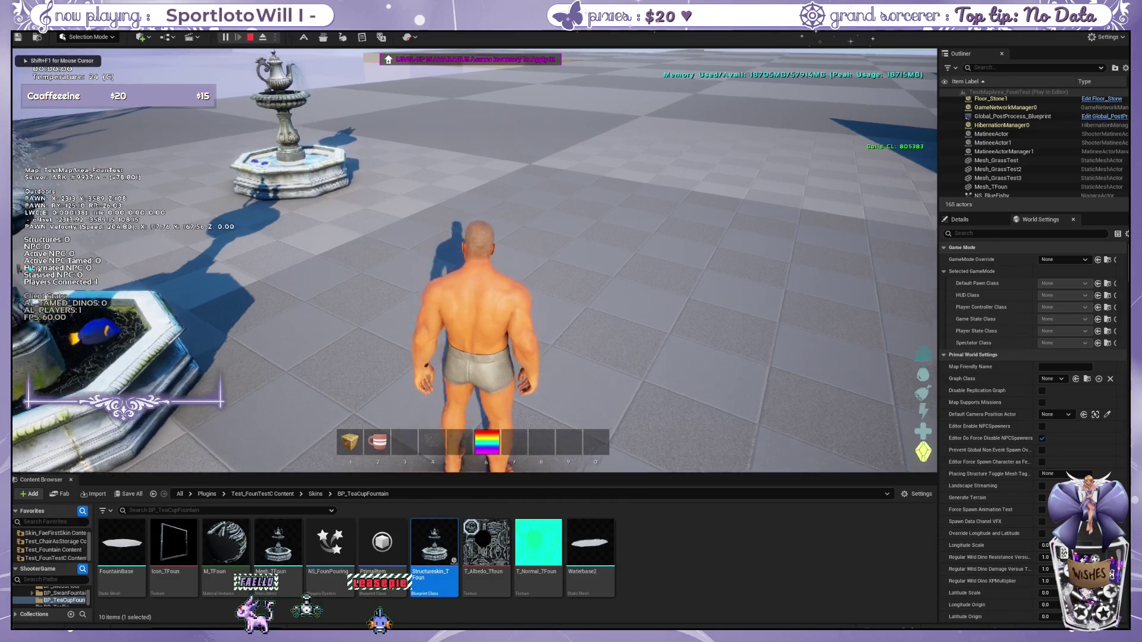
Step: Move the Wood Chair to hotbar slot 7, place it, then preview the Teacup Fountain
key(i)
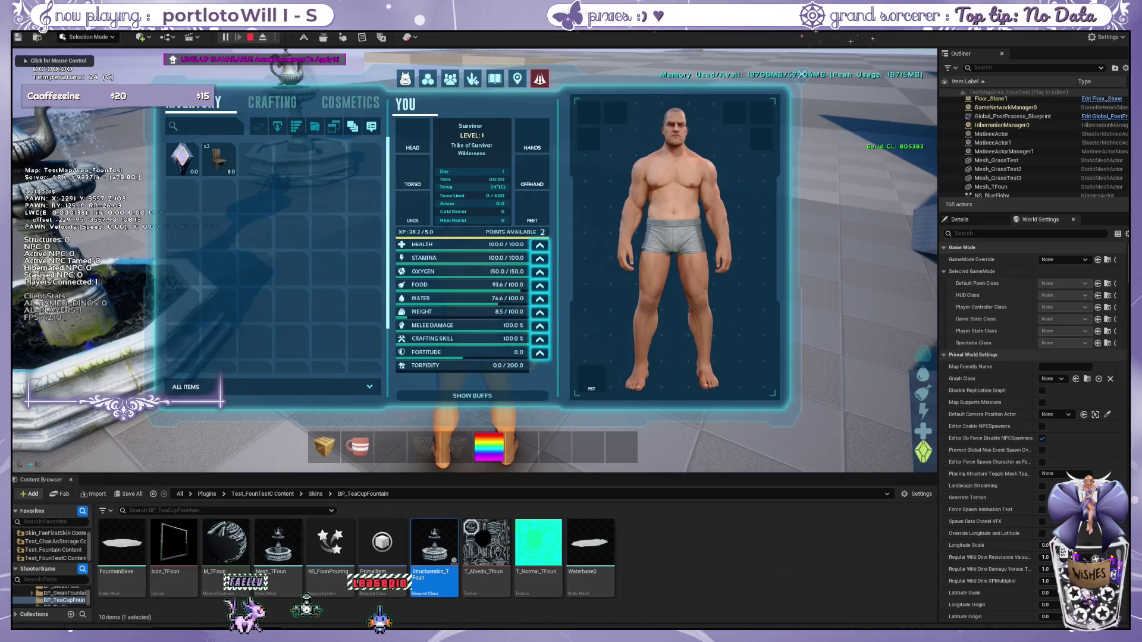
key(i)
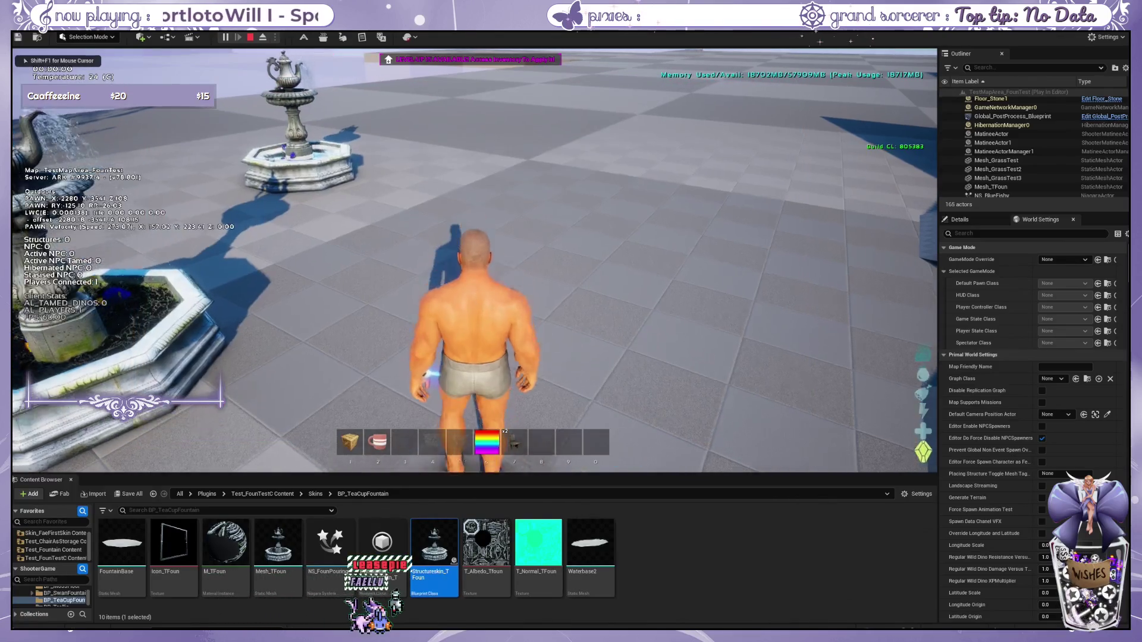
key(7)
click(475, 261)
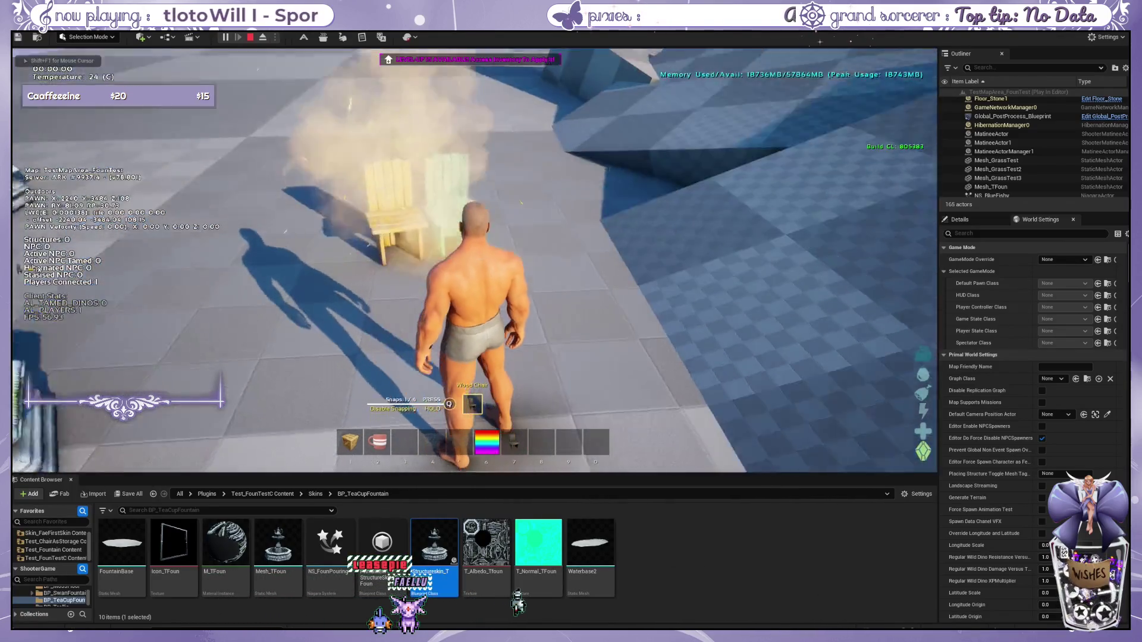
key(2)
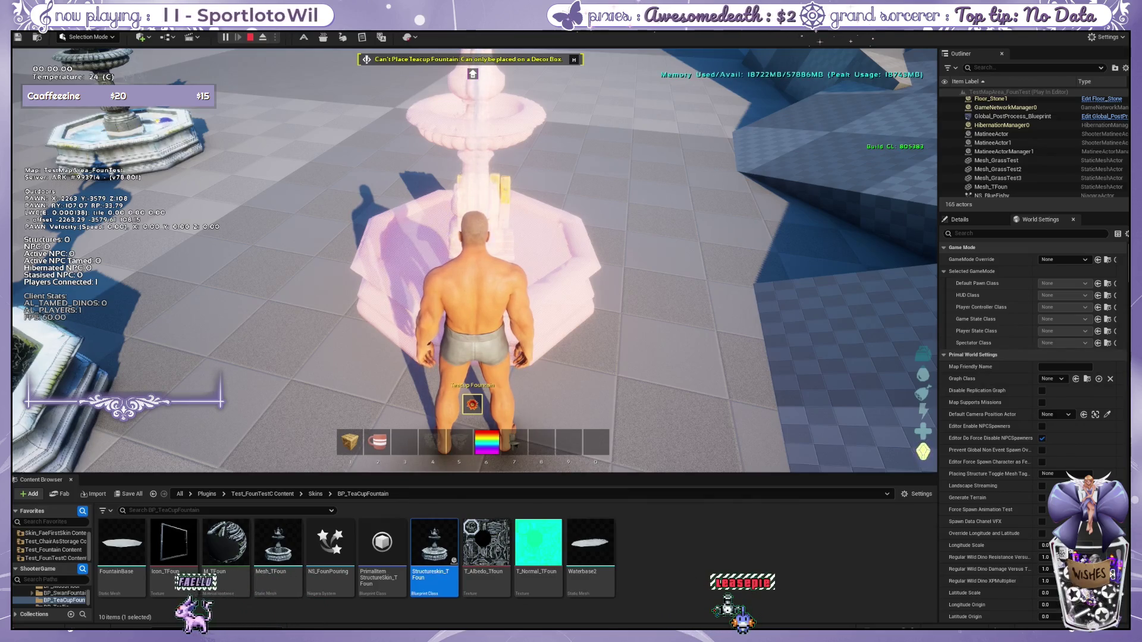
Step: Cancel the Teacup Fountain placement and step away from the chair
key(5)
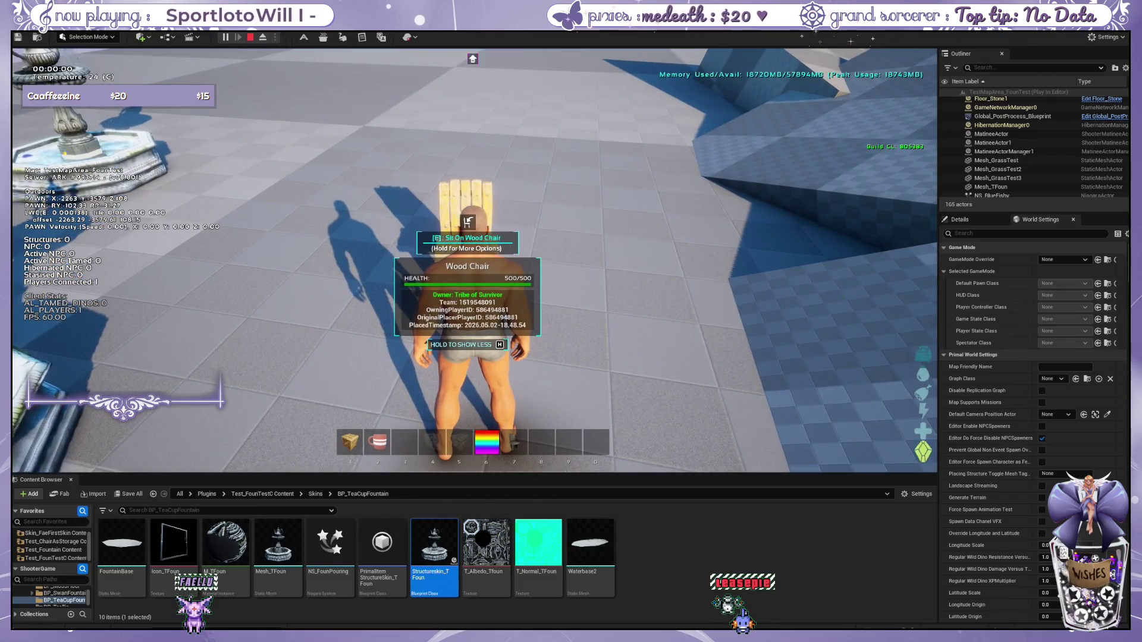
key(w)
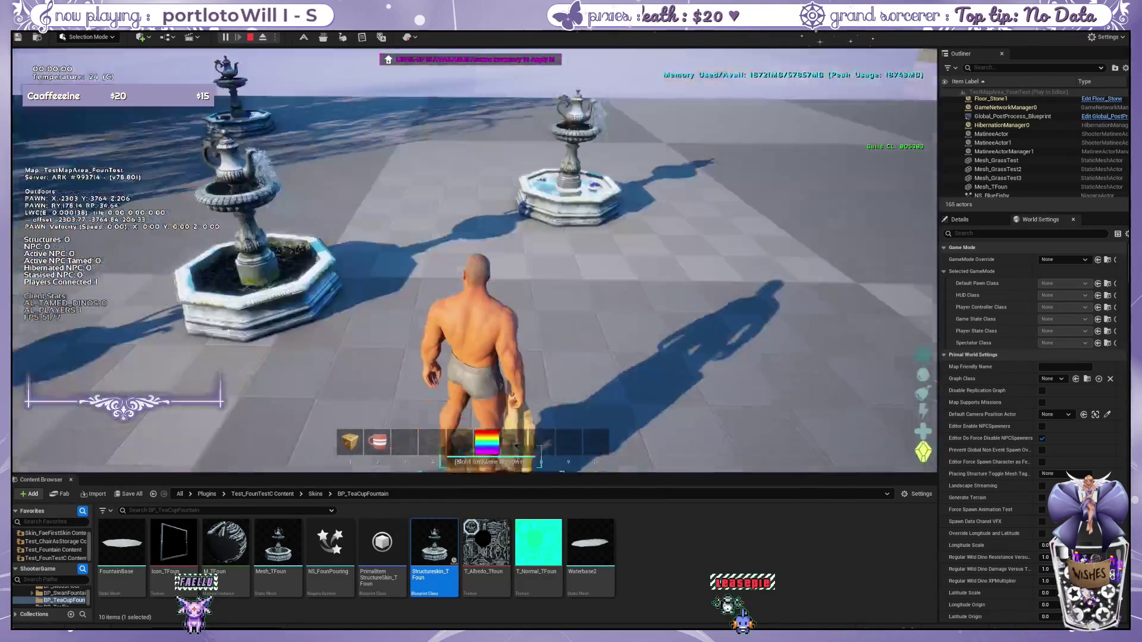
key(shift+F1)
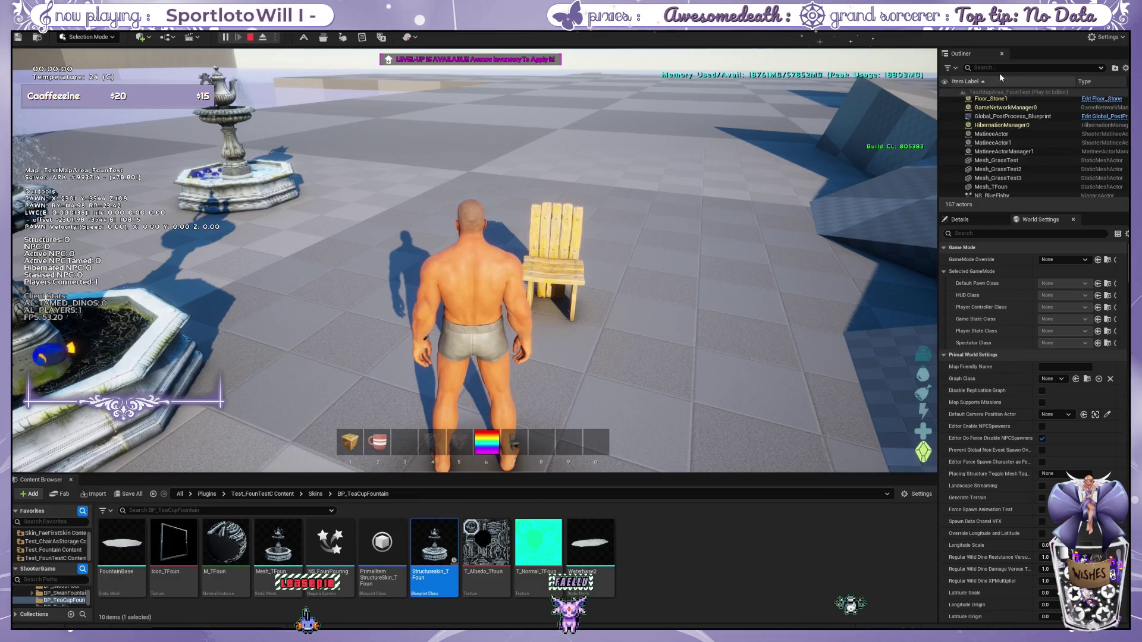
click(511, 304)
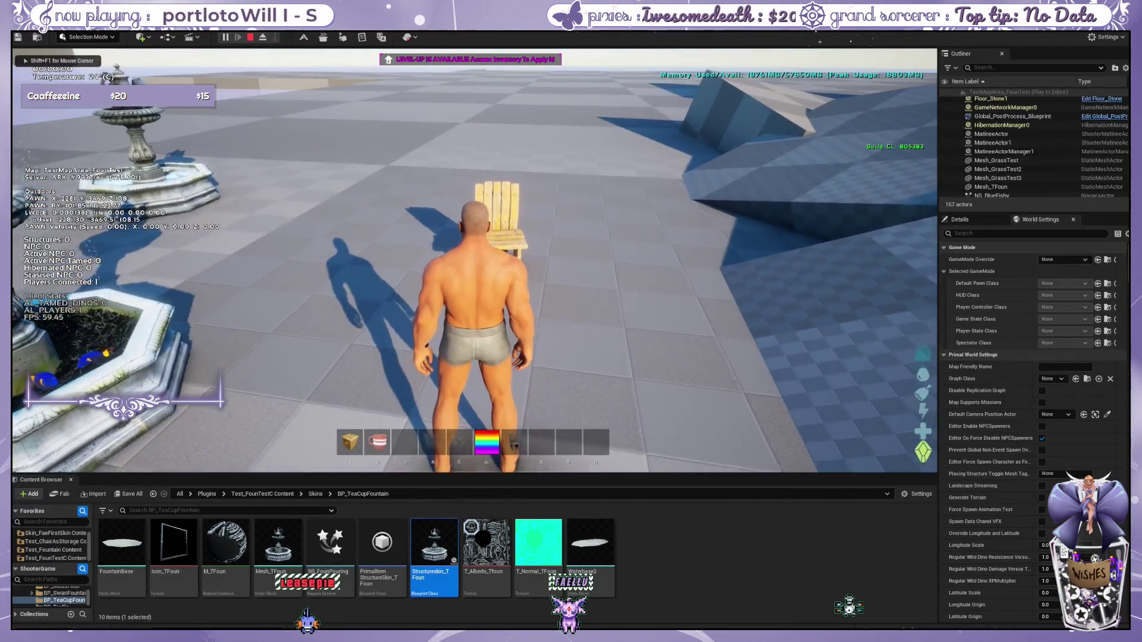
Step: Retry the Teacup Fountain beside the fountain, cancel it, and walk into the basin
key(2)
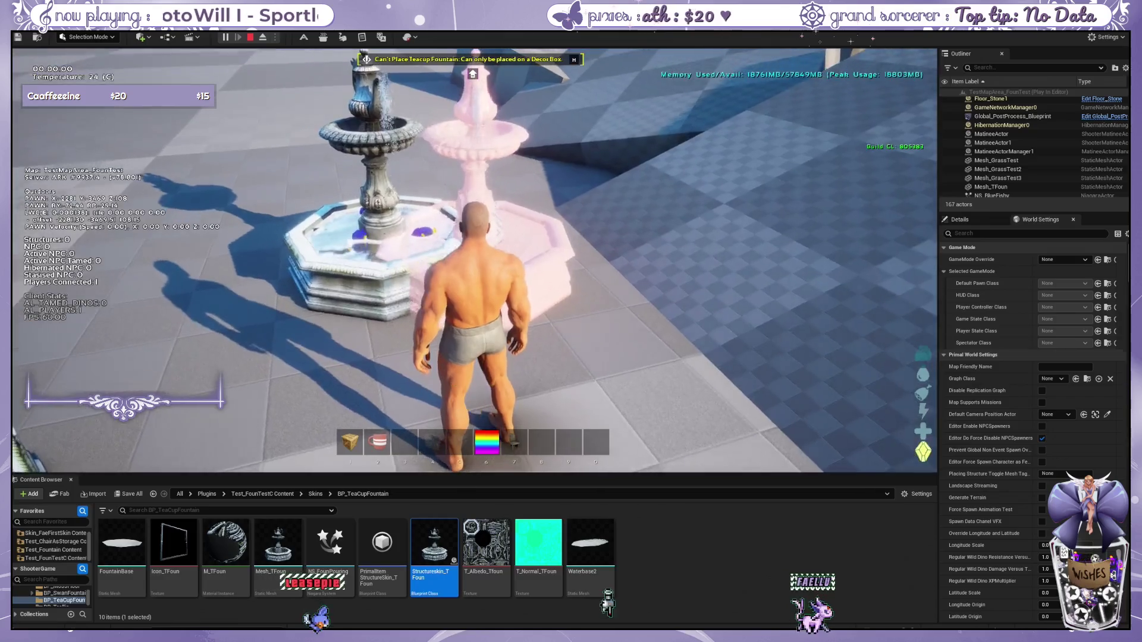
key(2)
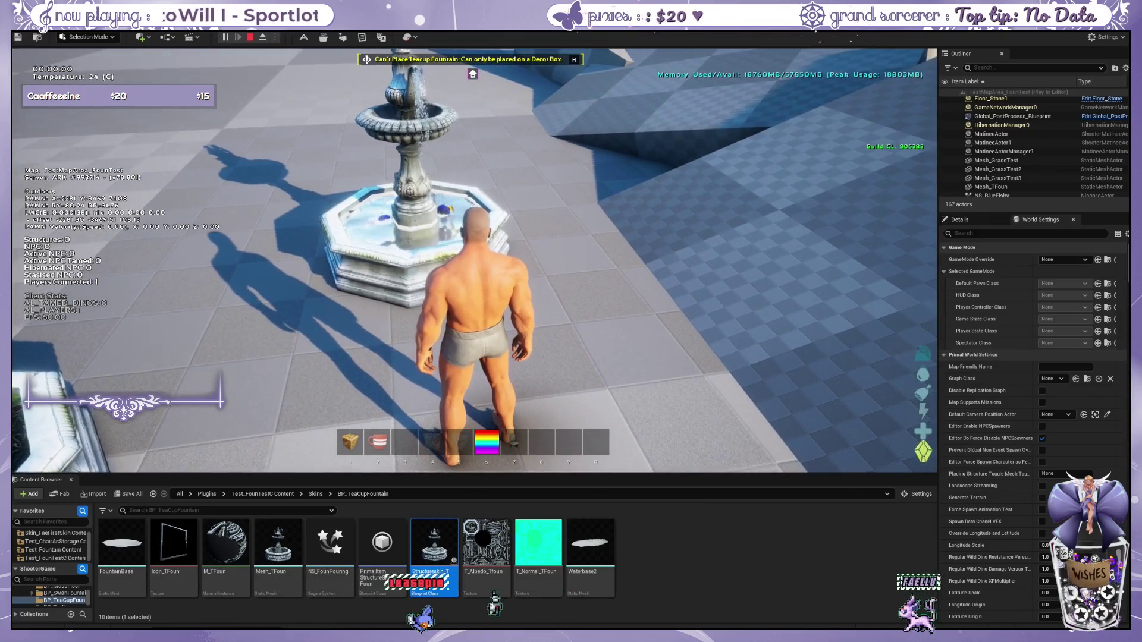
key(w)
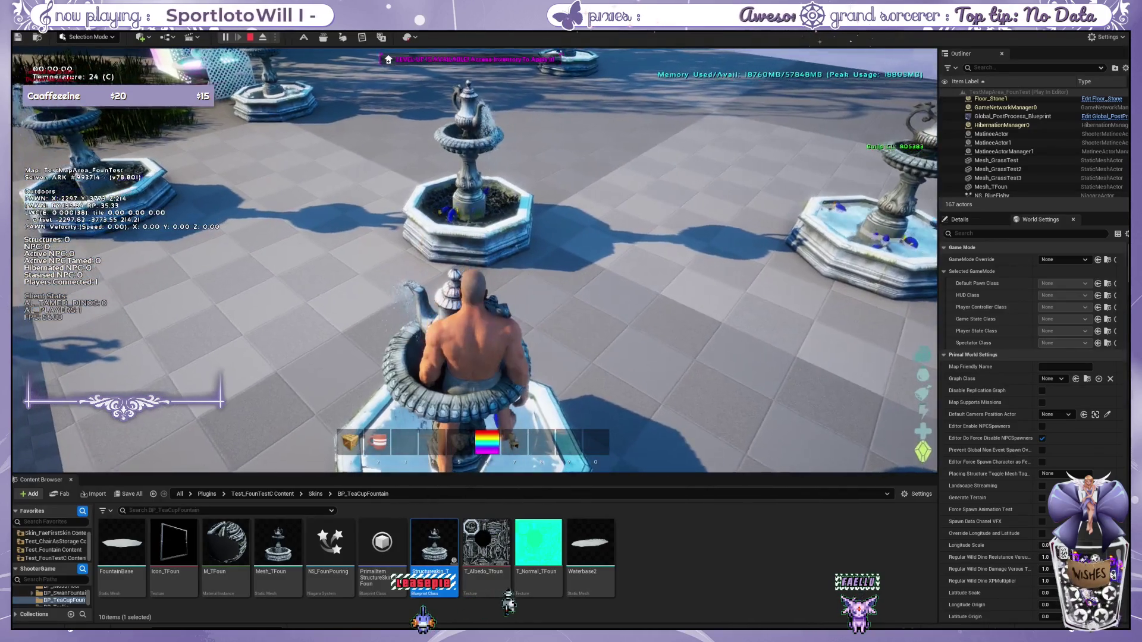
Step: Walk to the chair in the fountain and remove its Teacup Fountain skin from the options wheel
key(w)
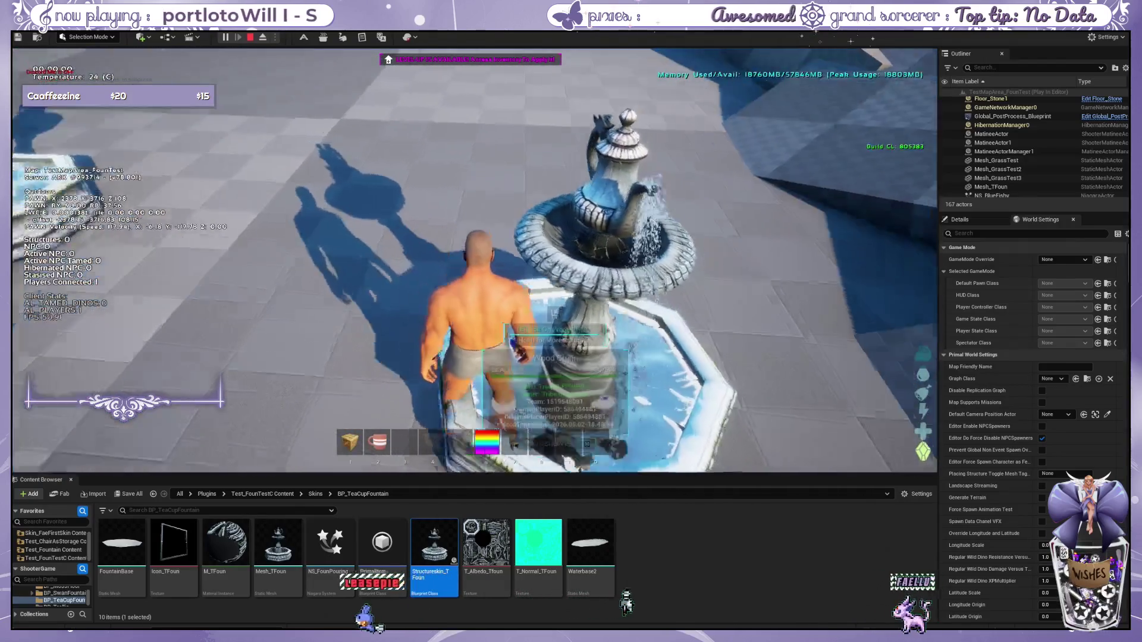
key(w)
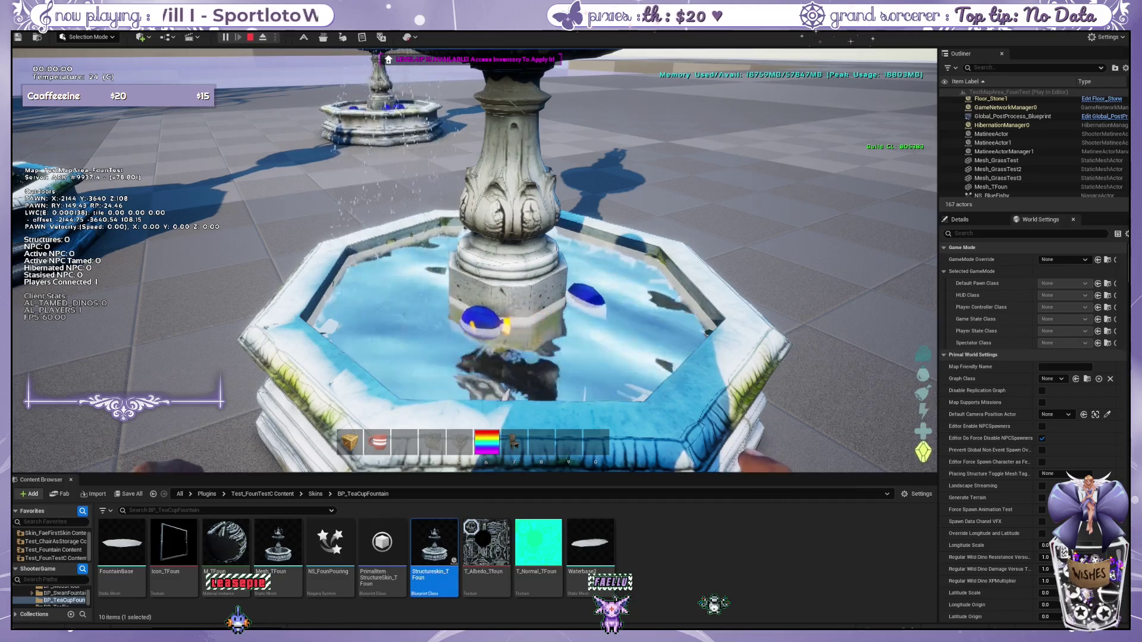
key(w)
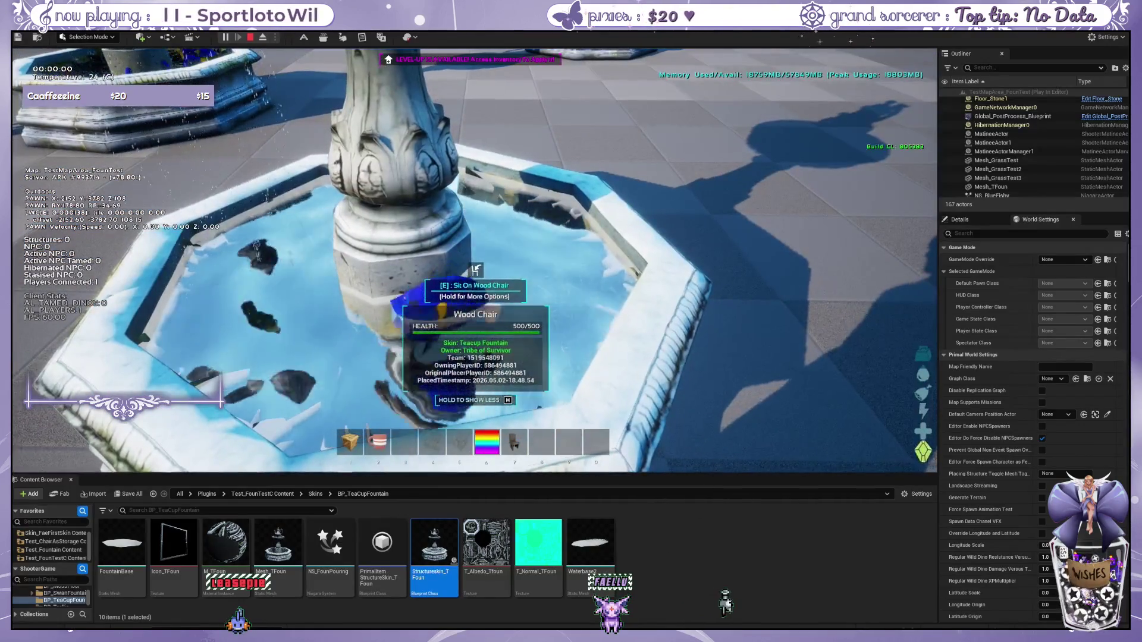
key(e)
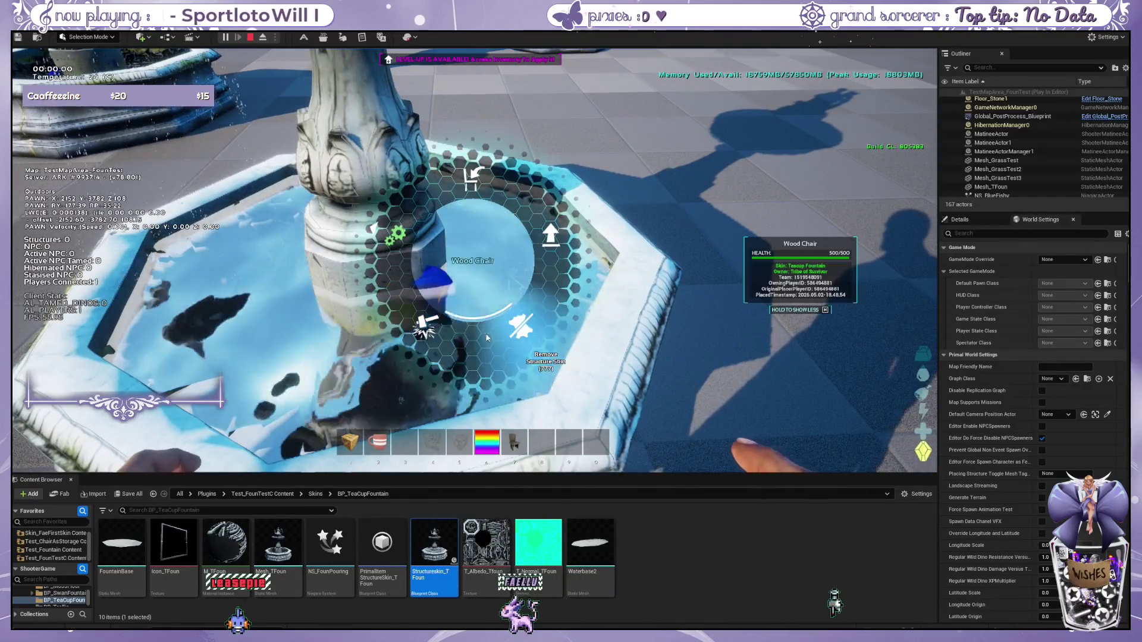
click(465, 335)
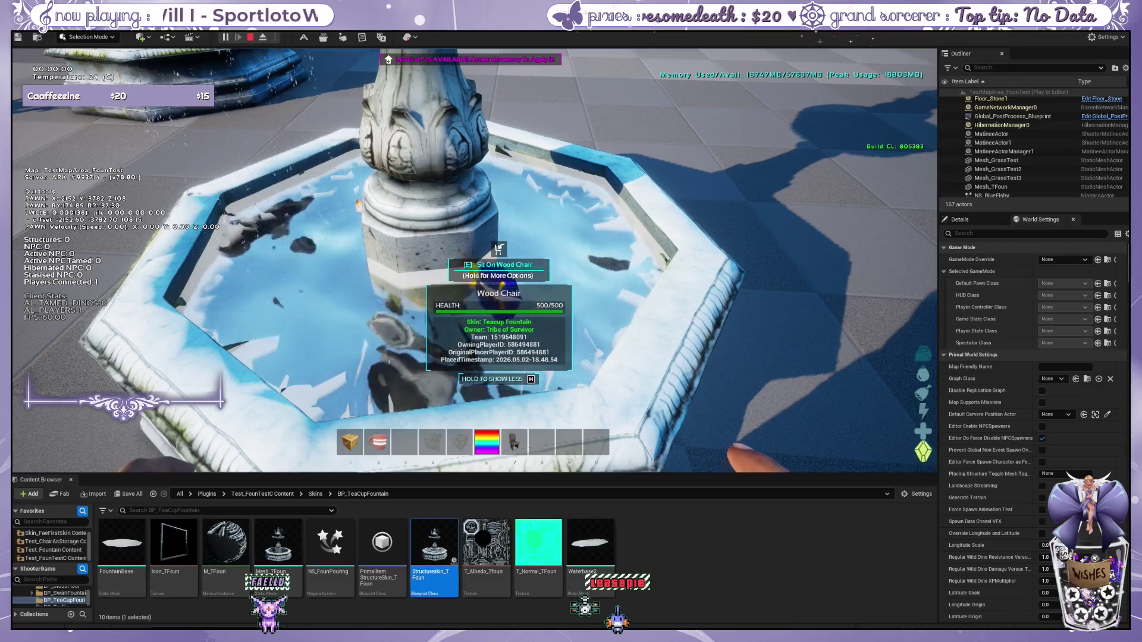
Step: Expand the chair's info, remove and reapply the Teacup Fountain skin, then sit on it
key(w)
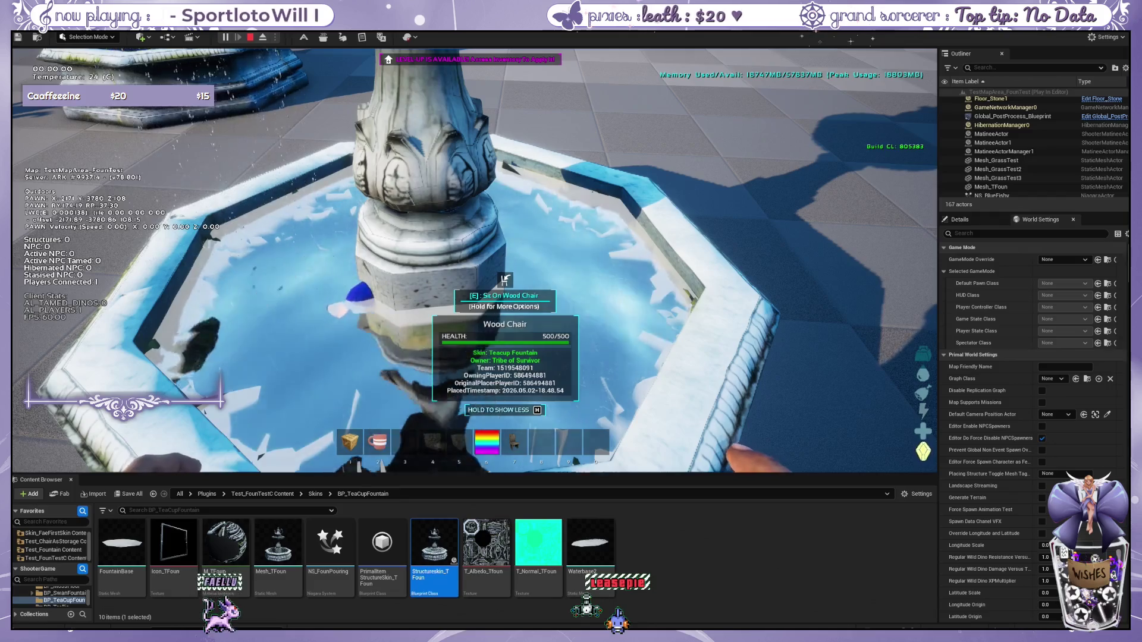
key(d)
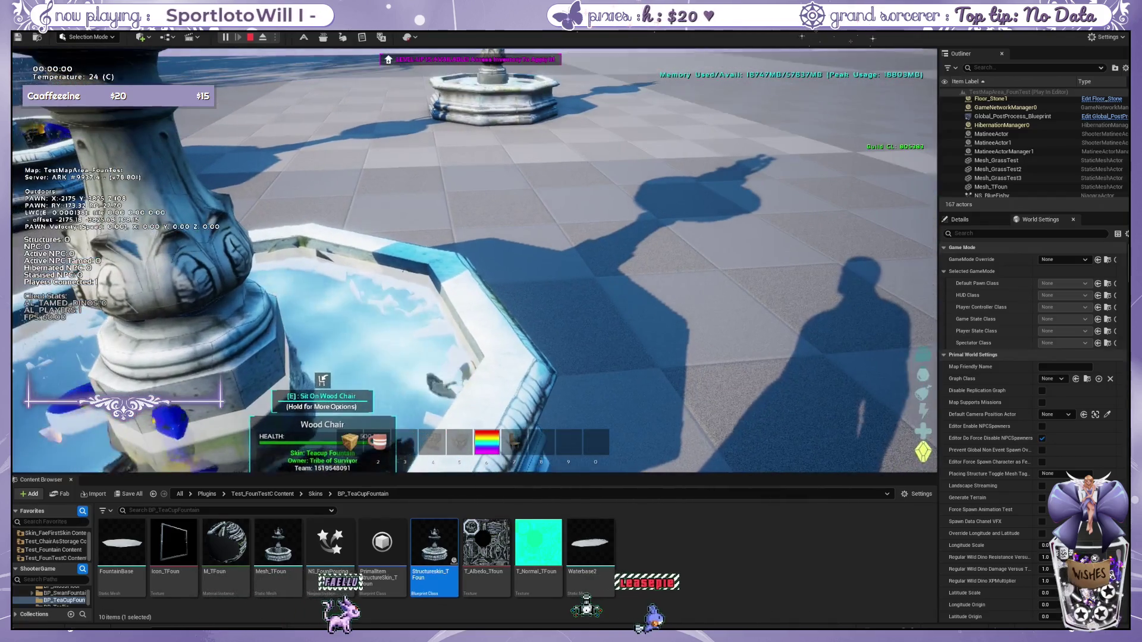
key(h)
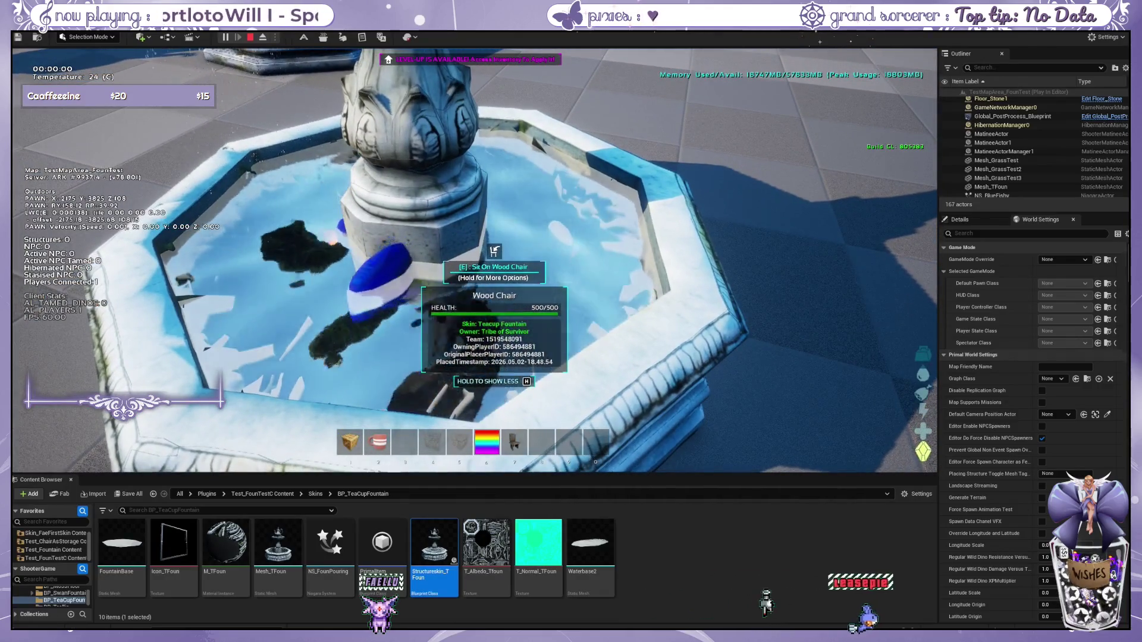
key(e)
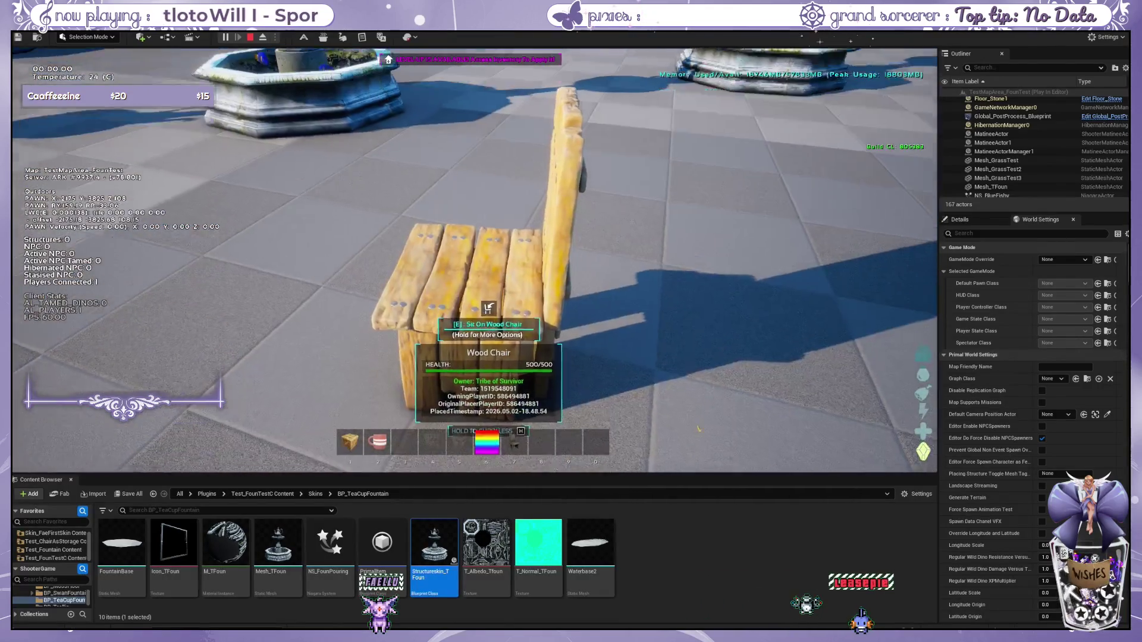
key(e)
key(d)
key(d)
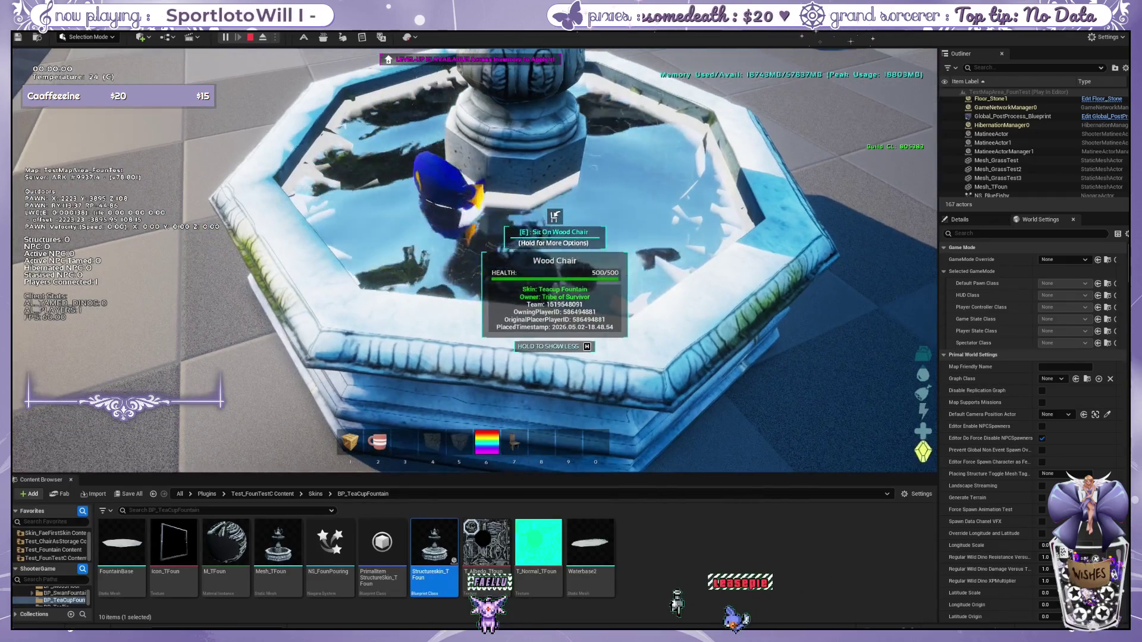
key(e)
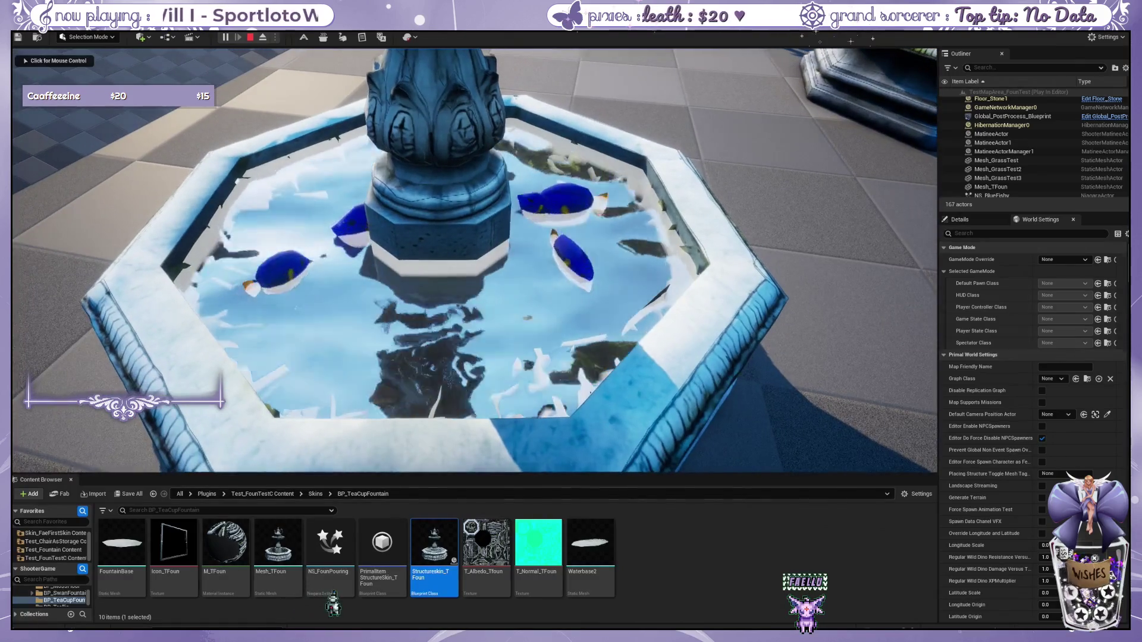
Step: Release the mouse with Shift+F1 and go to the top-level All content folder
key(shift+F1)
click(180, 494)
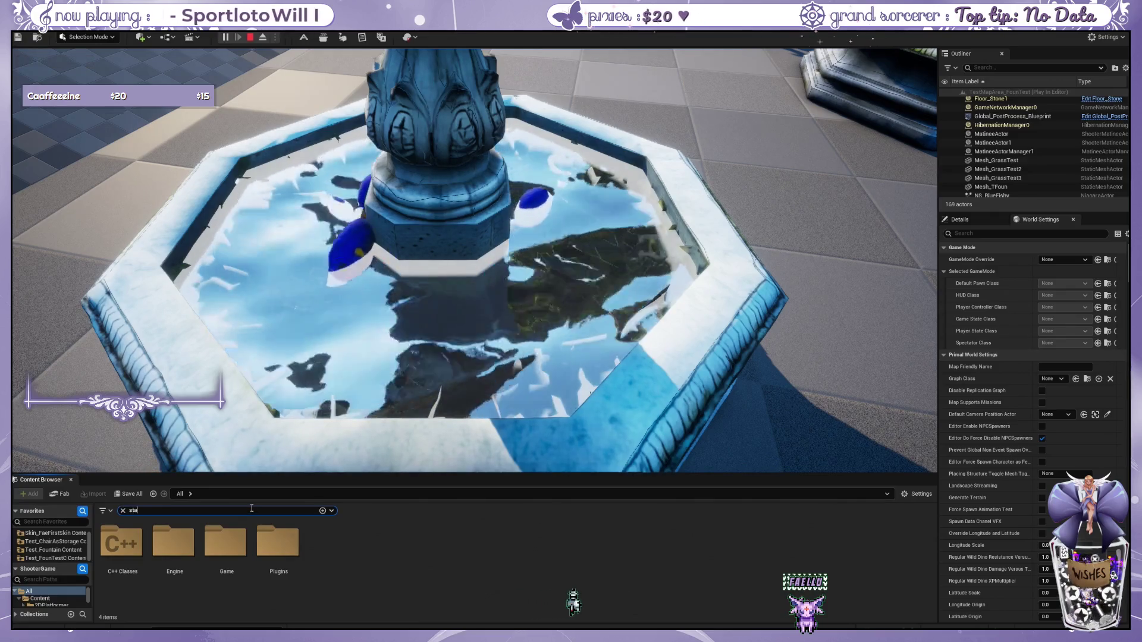
text(statue)
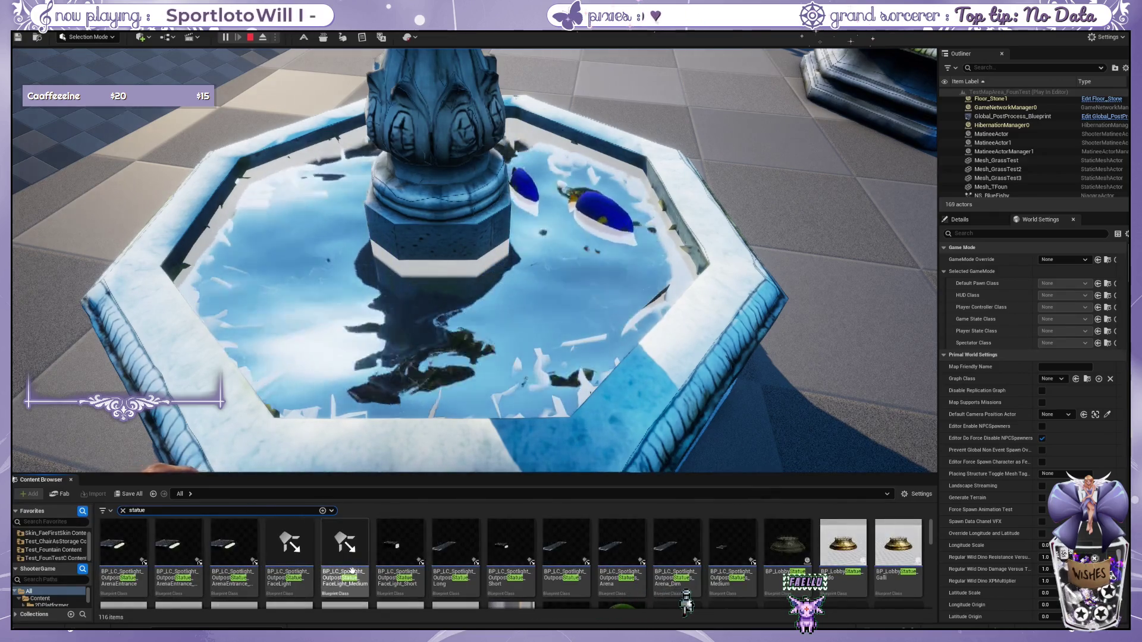
scroll(348, 555, down, 3)
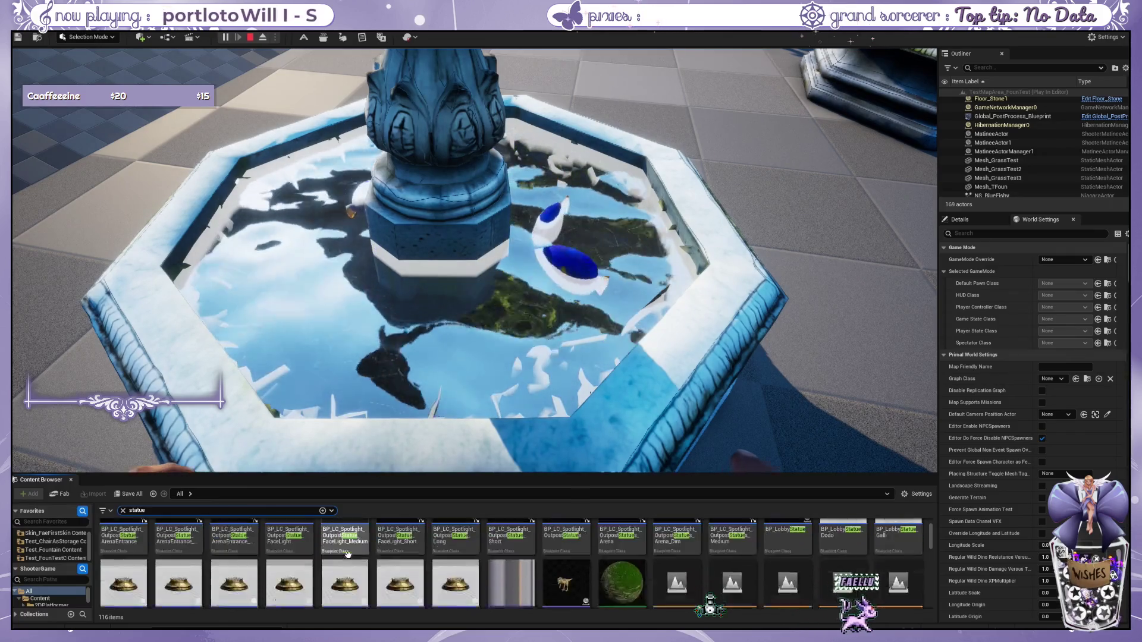
scroll(348, 555, down, 3)
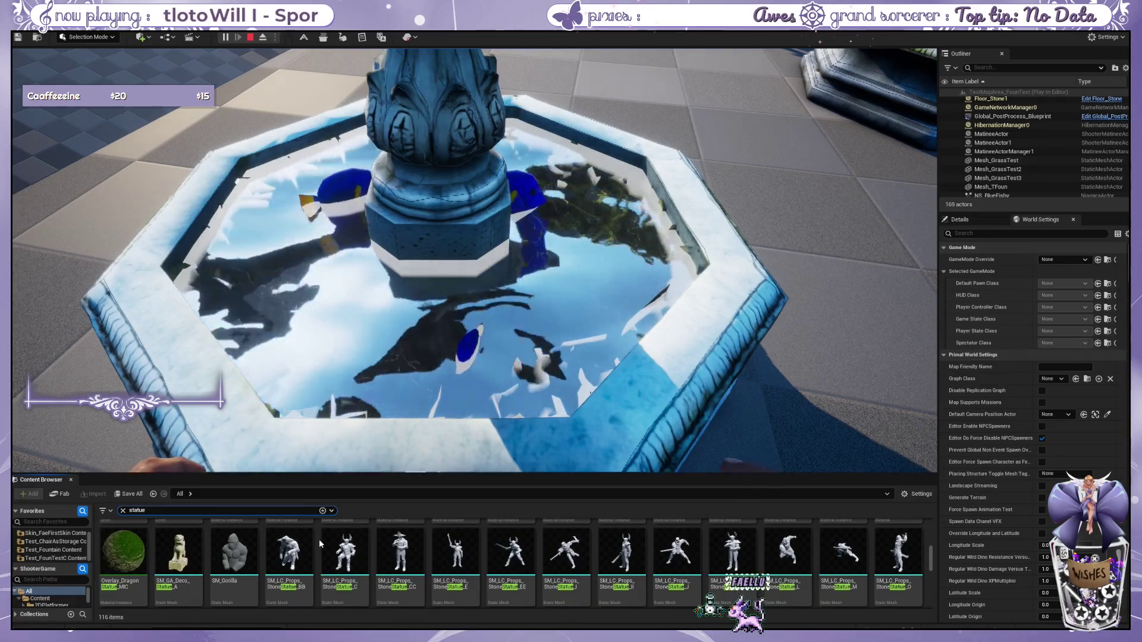
scroll(392, 405, down, 3)
scroll(411, 352, up, 3)
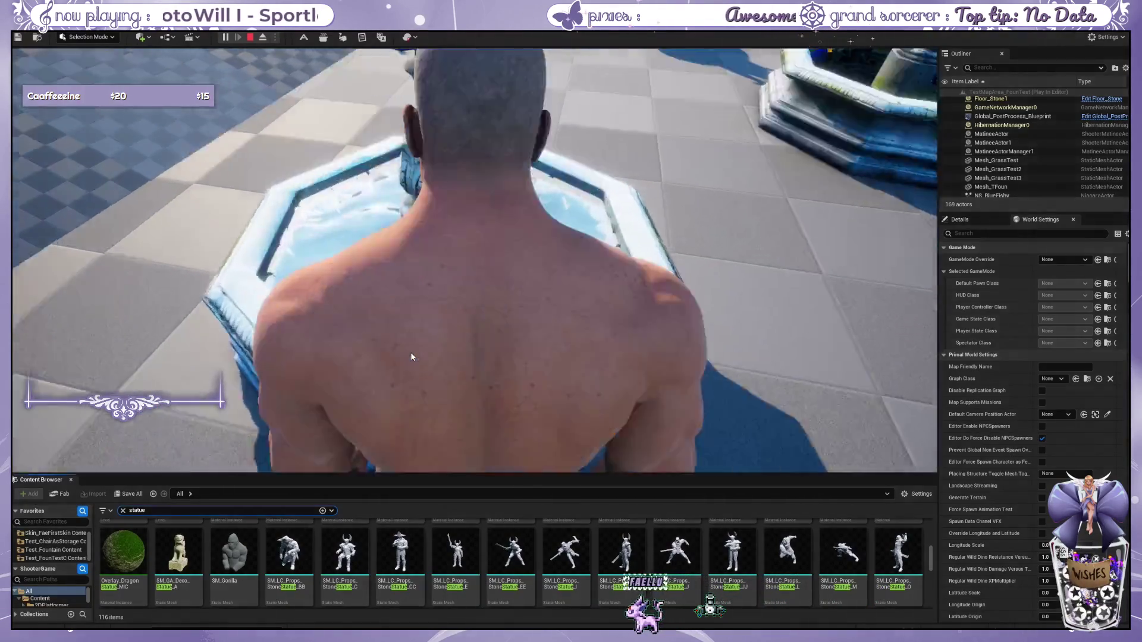
scroll(510, 529, down, 1)
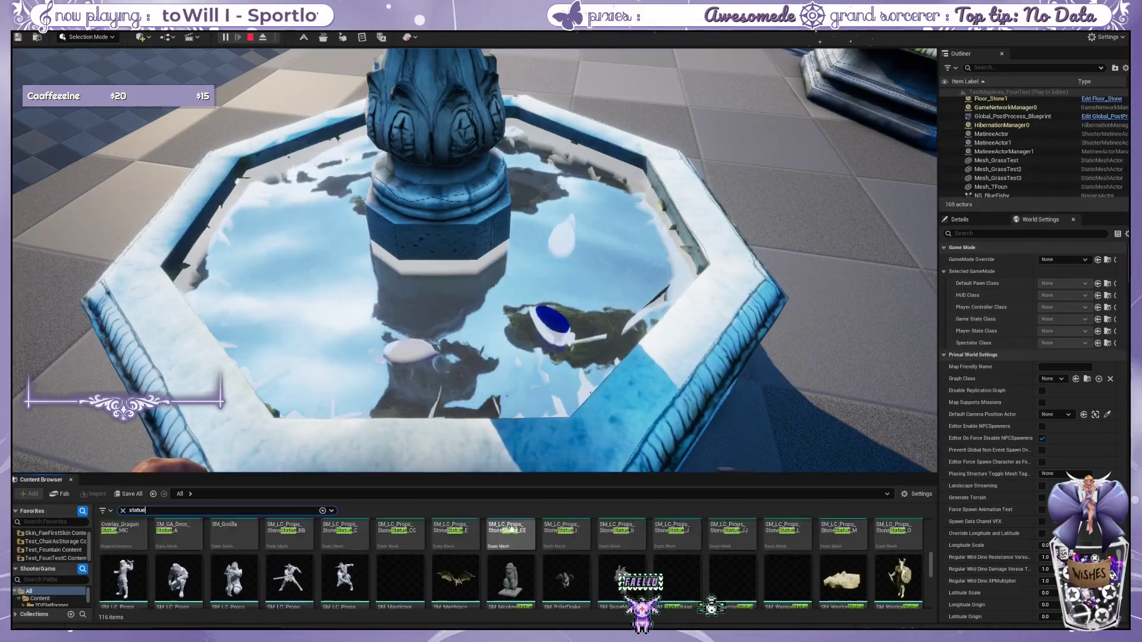
scroll(511, 529, down, 1)
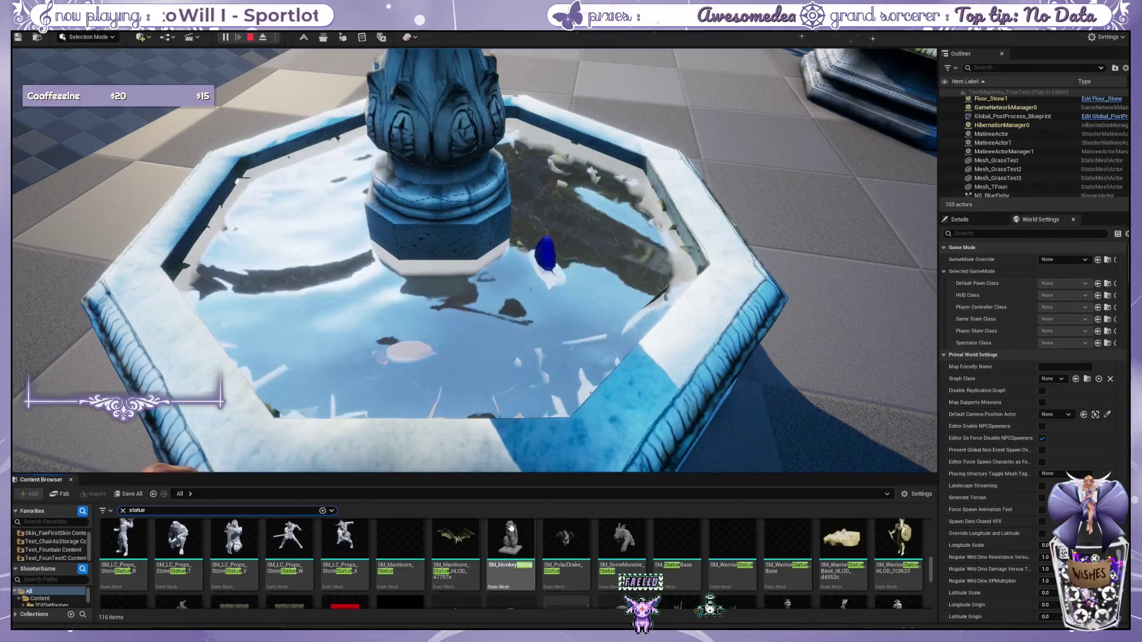
scroll(485, 529, down, 1)
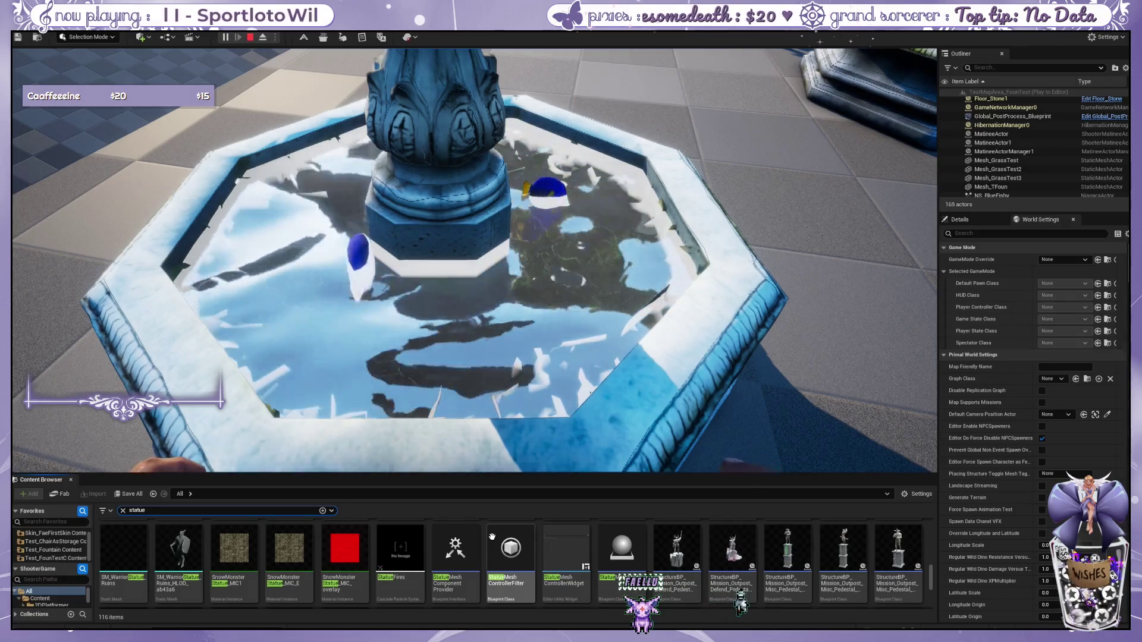
scroll(492, 537, down, 2)
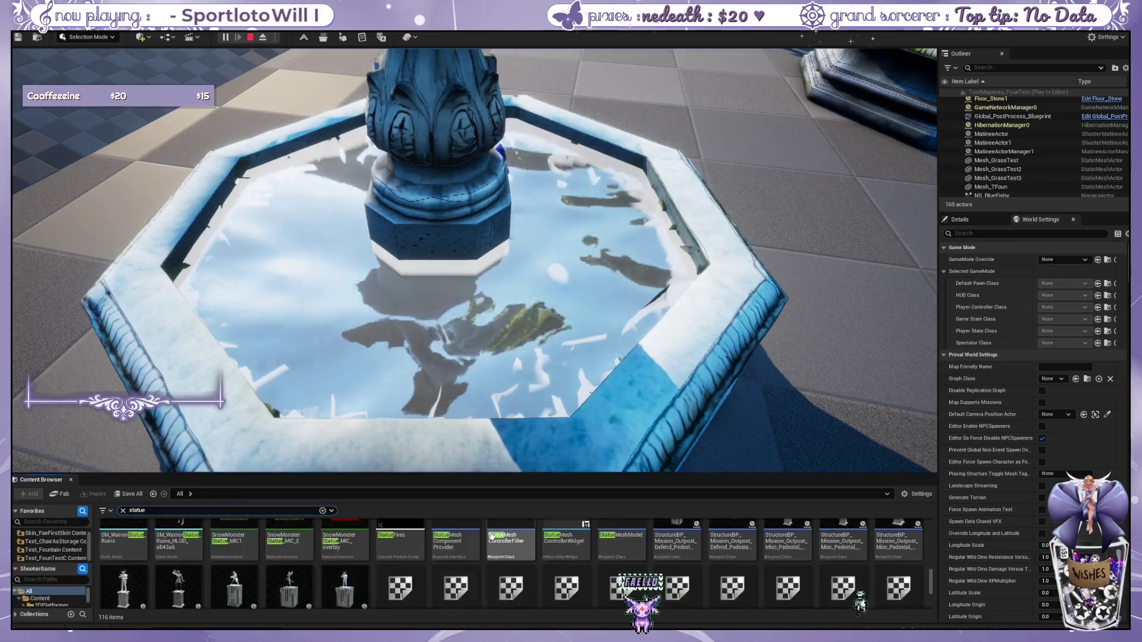
scroll(492, 537, up, 1)
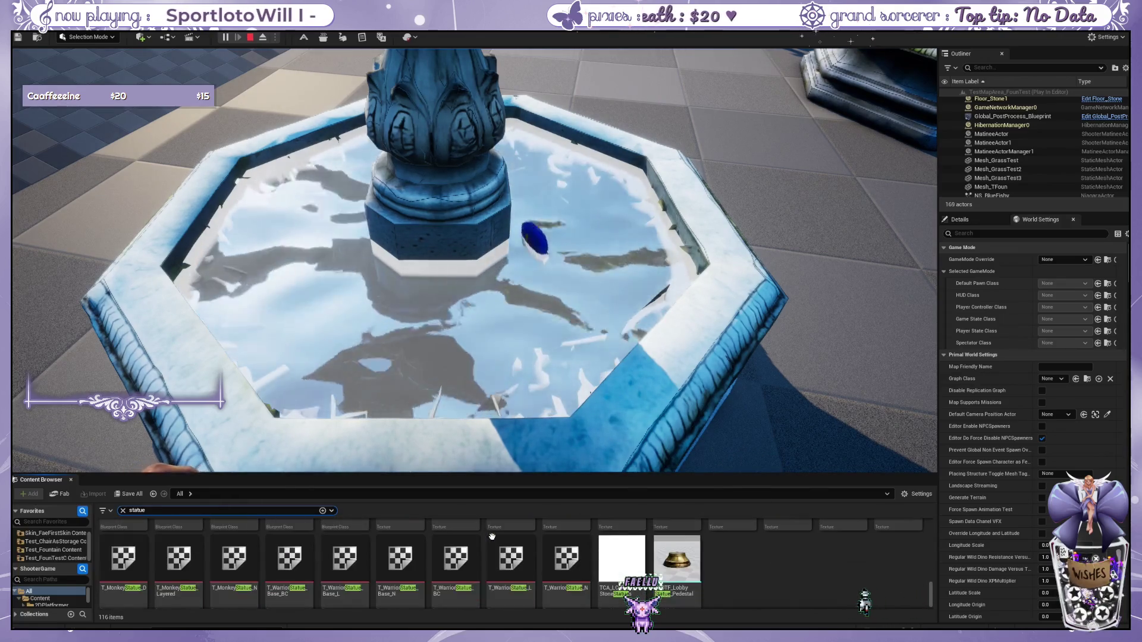
scroll(491, 537, up, 4)
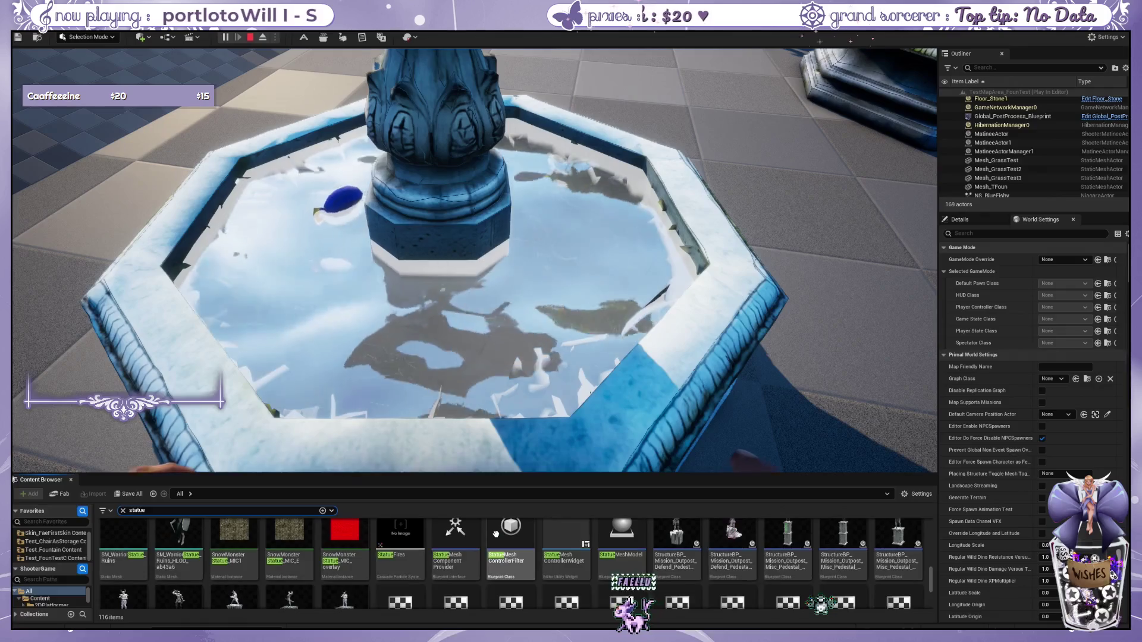
scroll(505, 539, up, 5)
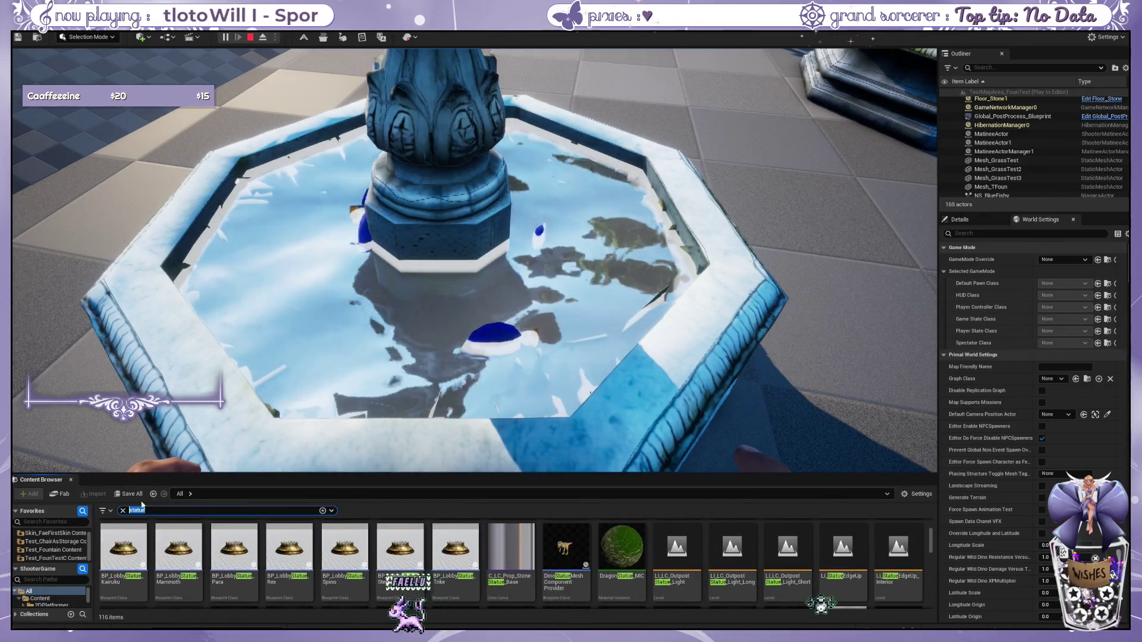
Step: Search the Content Browser for 'column' and scroll through the results
text(colum)
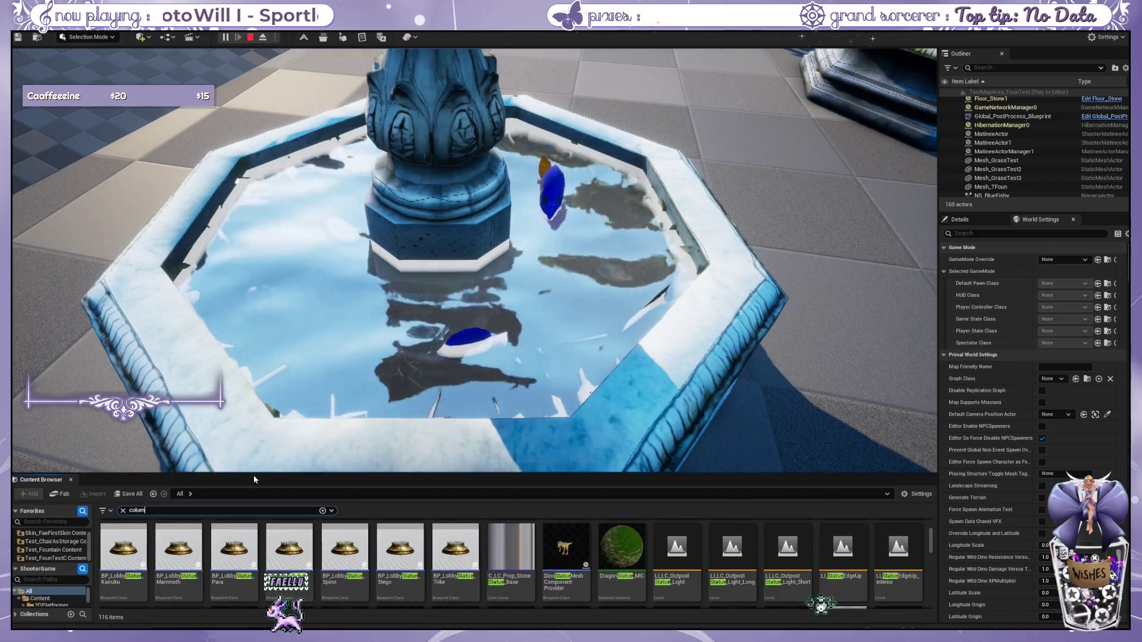
text(n)
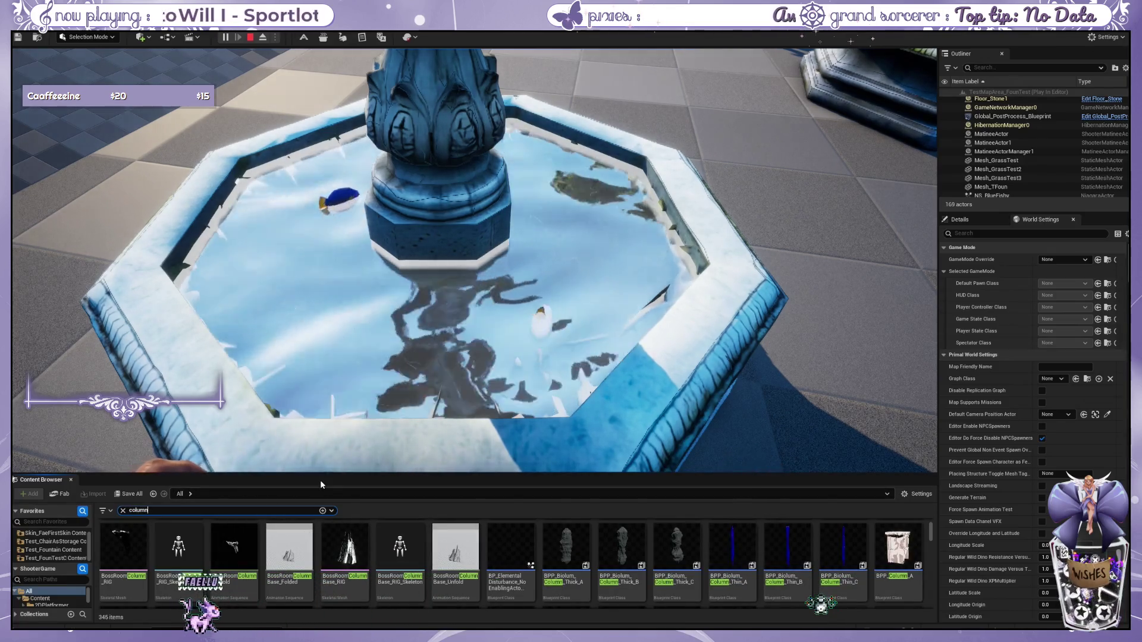
scroll(351, 535, down, 3)
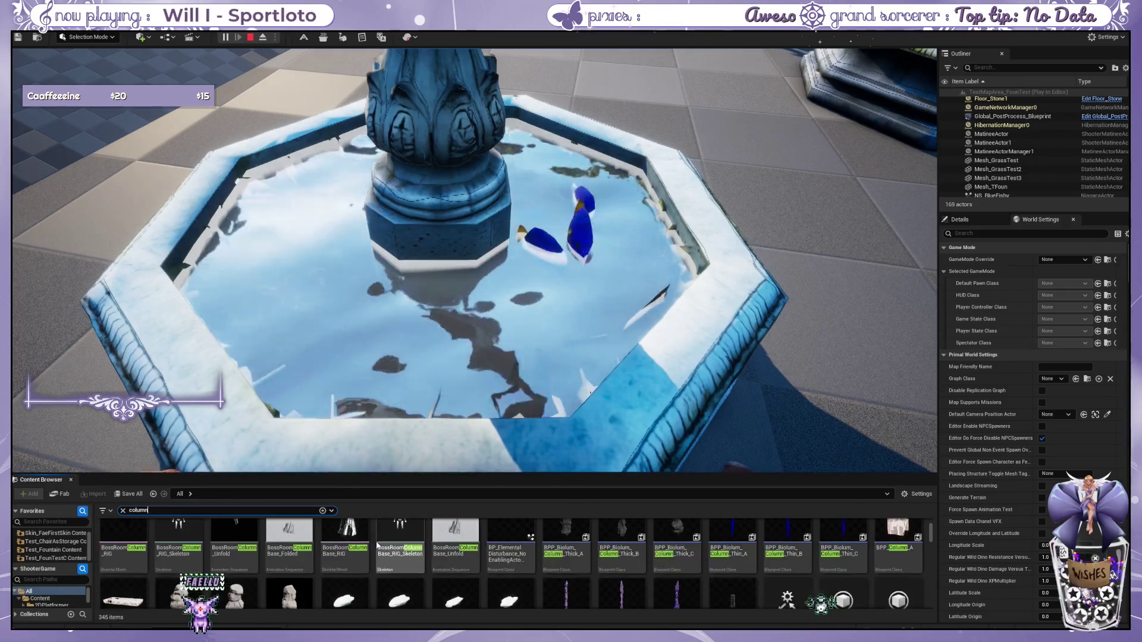
scroll(352, 536, down, 10)
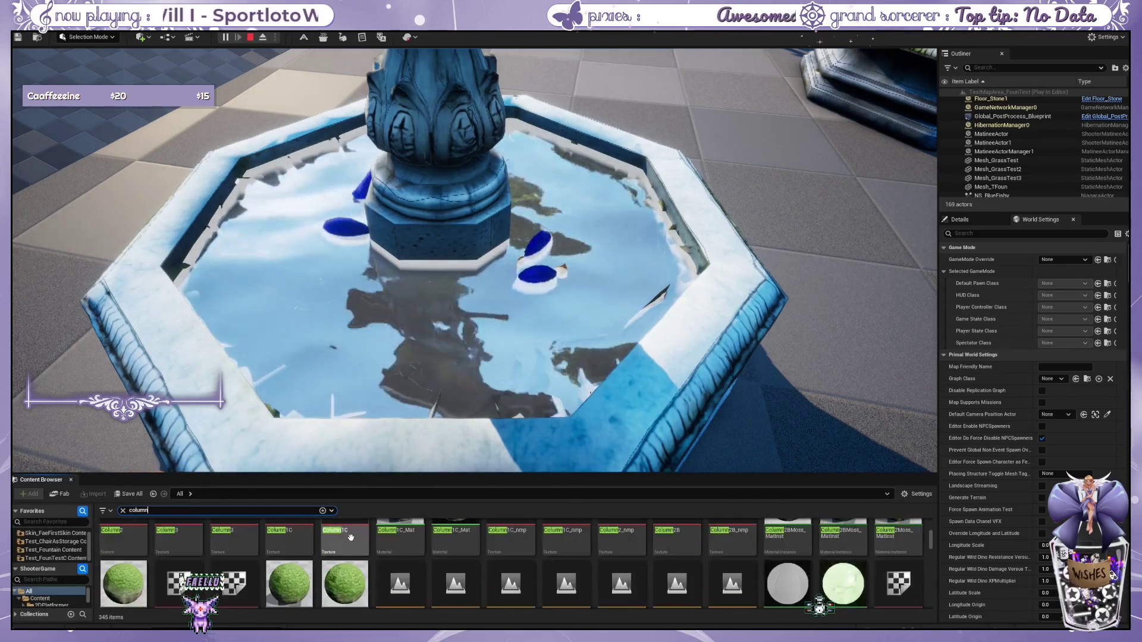
scroll(350, 537, down, 10)
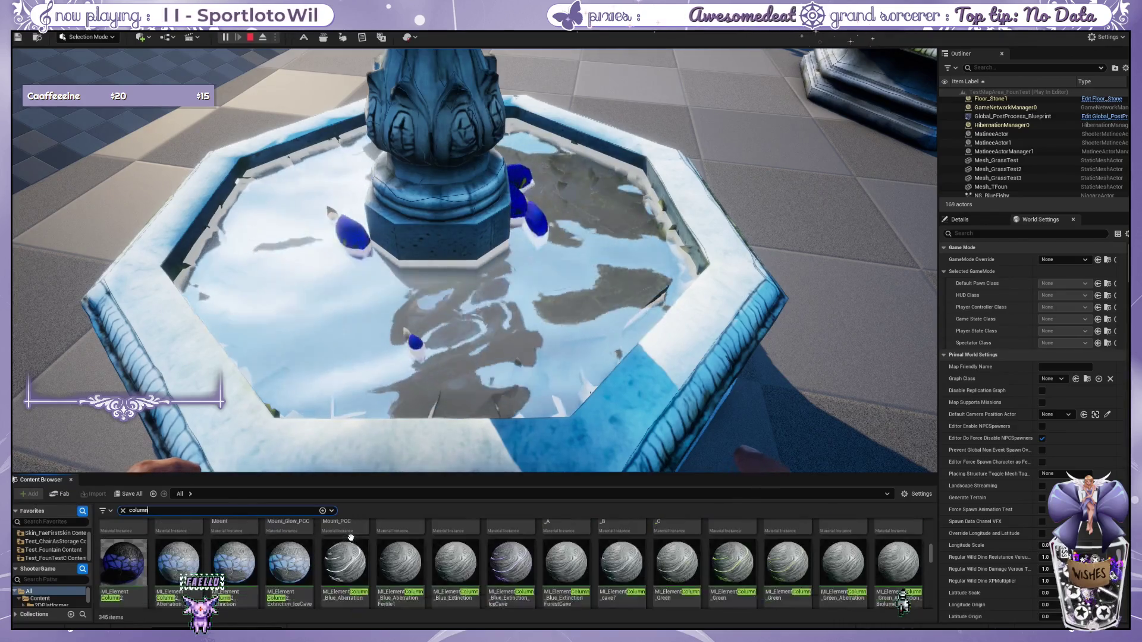
scroll(351, 537, down, 8)
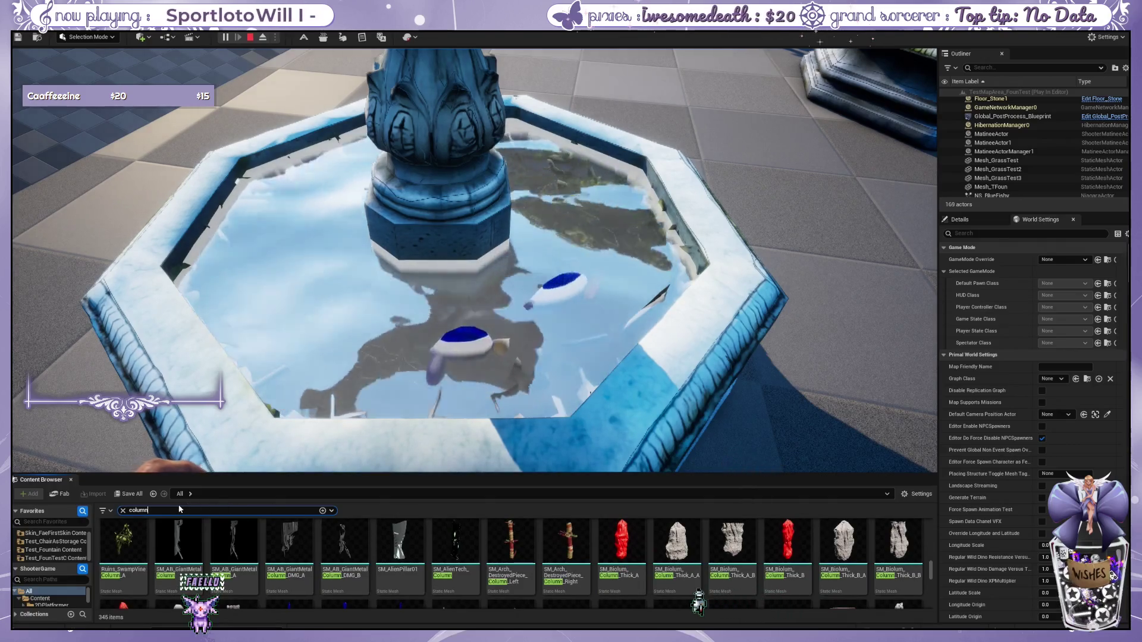
Step: Refine the search to 'column sm', browse the 58 results, and stop the game preview
text( sm)
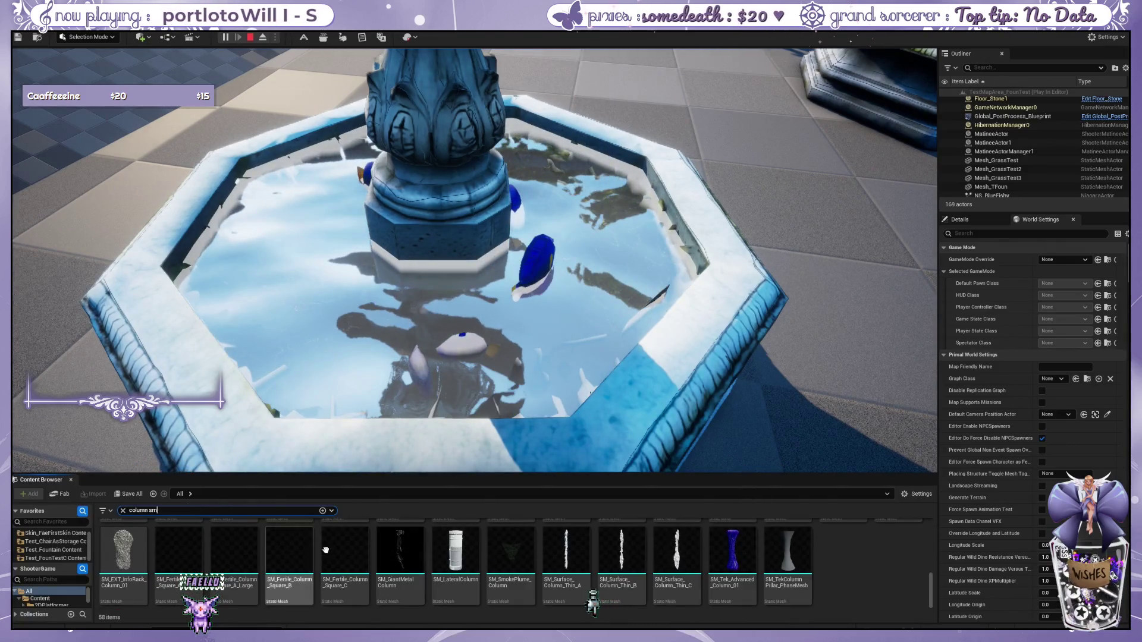
scroll(583, 551, up, 2)
scroll(586, 550, down, 1)
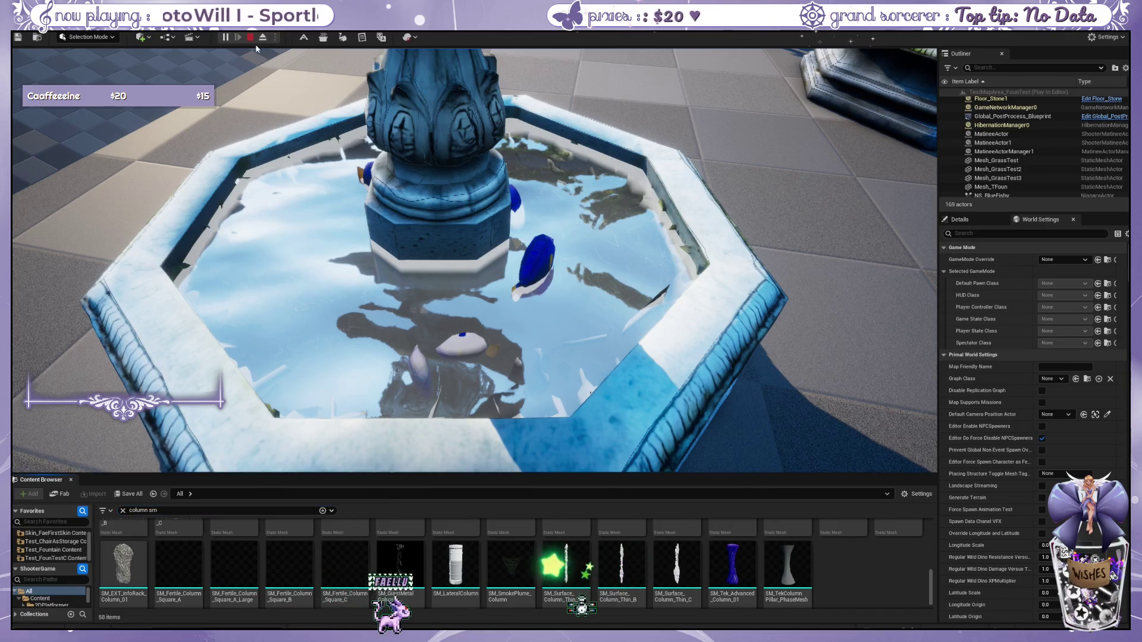
click(251, 39)
Step: Raise the camera over the fountain, drop SM_LateralColumn on the floor nearby, and focus it
mouse_move(454, 362)
mouse_down()
mouse_move(523, 196)
mouse_move(489, 337)
mouse_move(548, 345)
mouse_move(504, 265)
mouse_move(452, 266)
mouse_move(488, 357)
mouse_move(478, 388)
mouse_move(481, 375)
mouse_move(432, 391)
mouse_up()
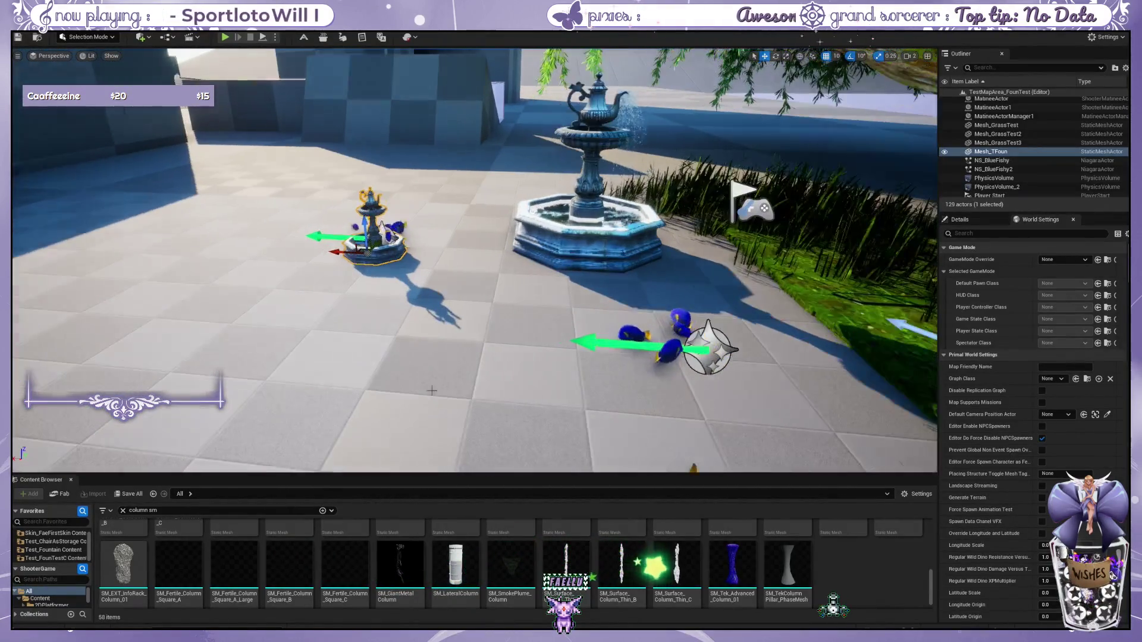
drag(456, 565, 466, 369)
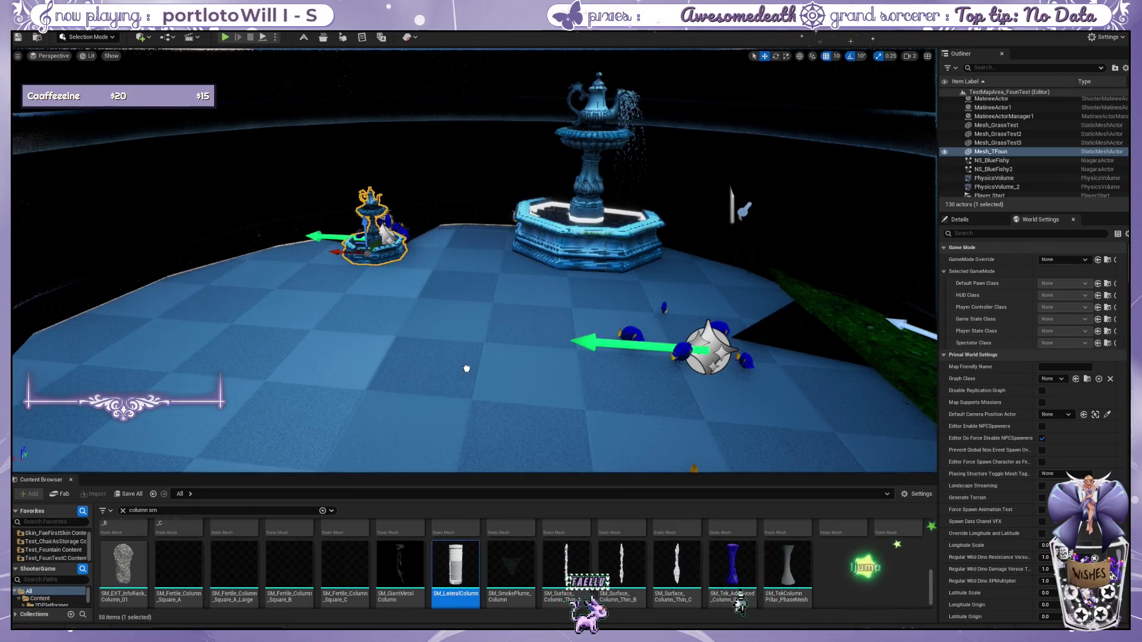
mouse_move(466, 368)
mouse_down()
mouse_move(453, 352)
mouse_move(382, 339)
mouse_up()
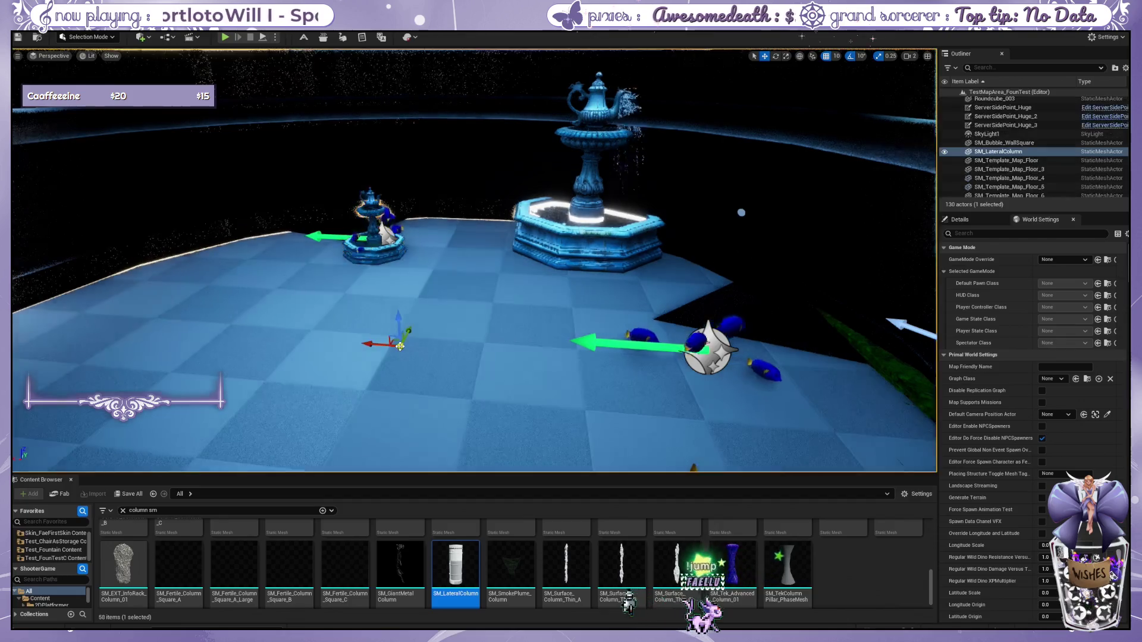
key(f)
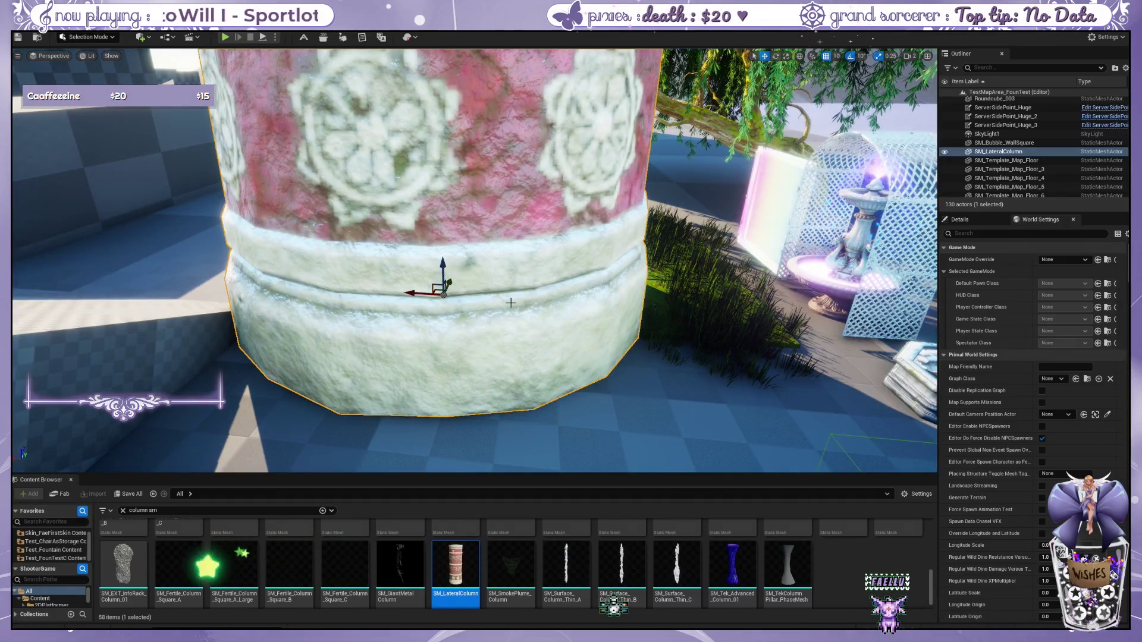
Step: Delete the trial SM_LateralColumn and scroll back through the column assets
key(Delete)
scroll(510, 302, up, 5)
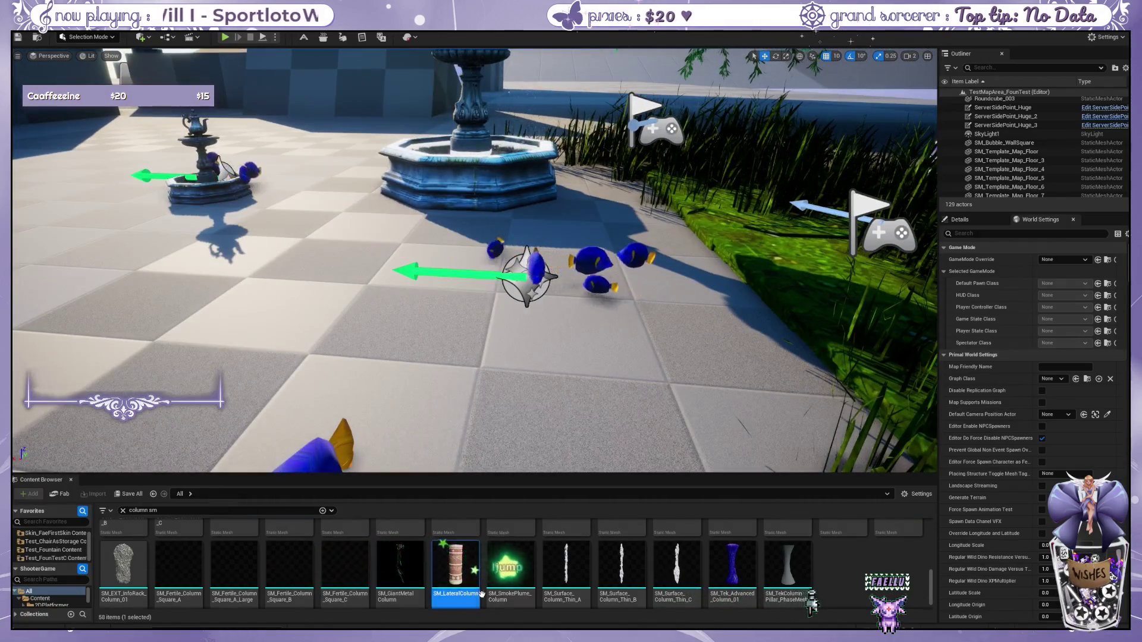
scroll(483, 595, up, 5)
scroll(482, 595, up, 1)
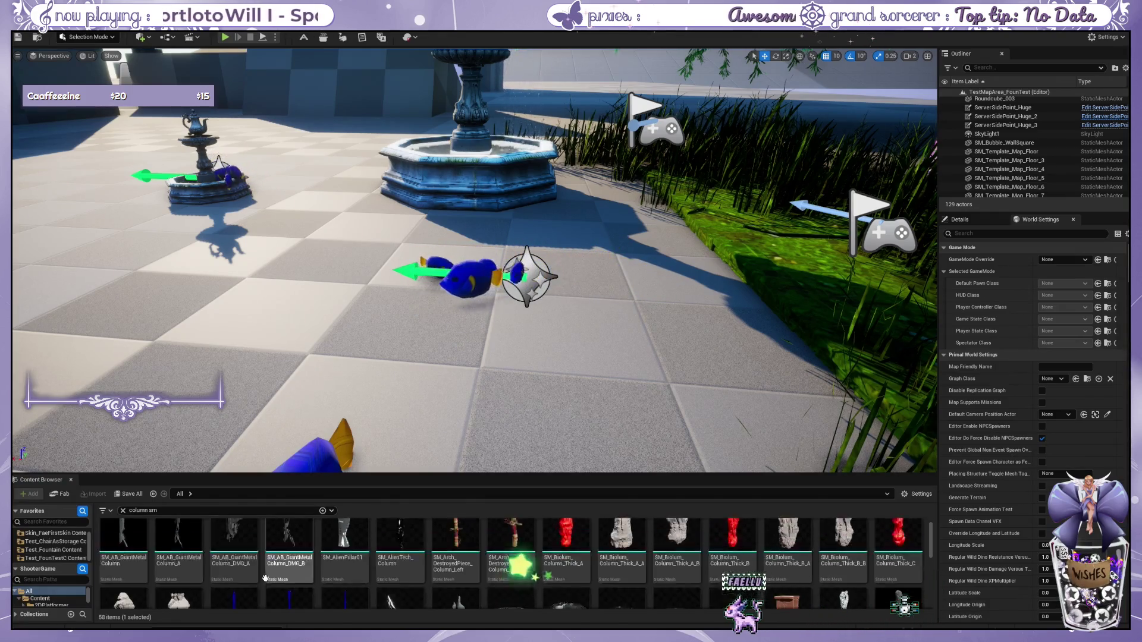
Step: Place SM_AlienTech_Column by the fountain, inspect it, then delete it
drag(400, 544, 418, 385)
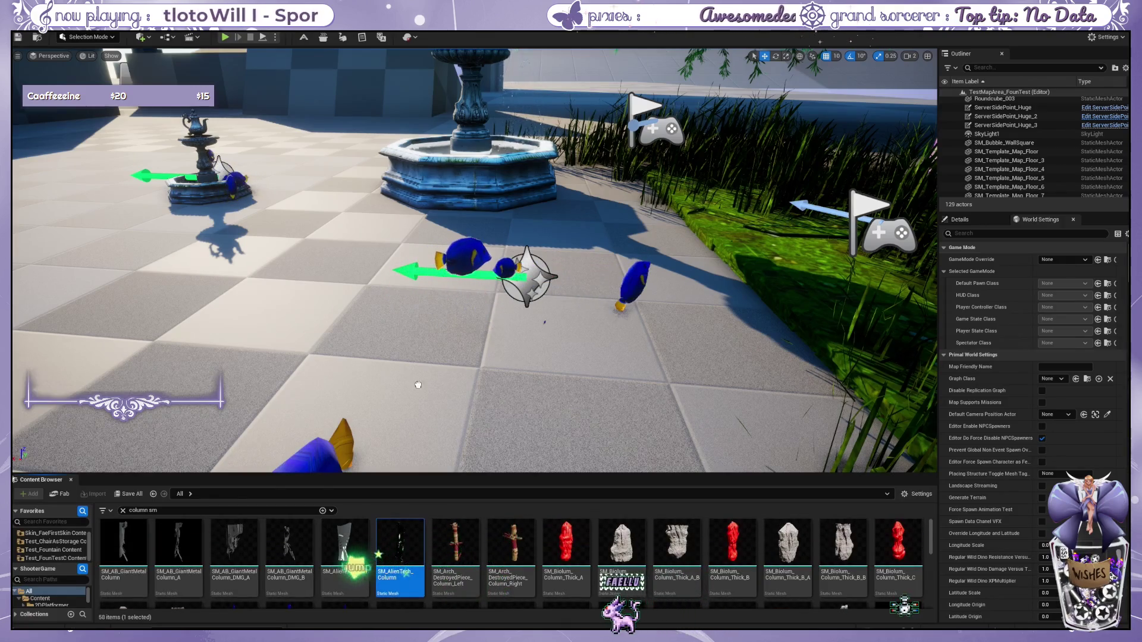
drag(414, 327, 374, 308)
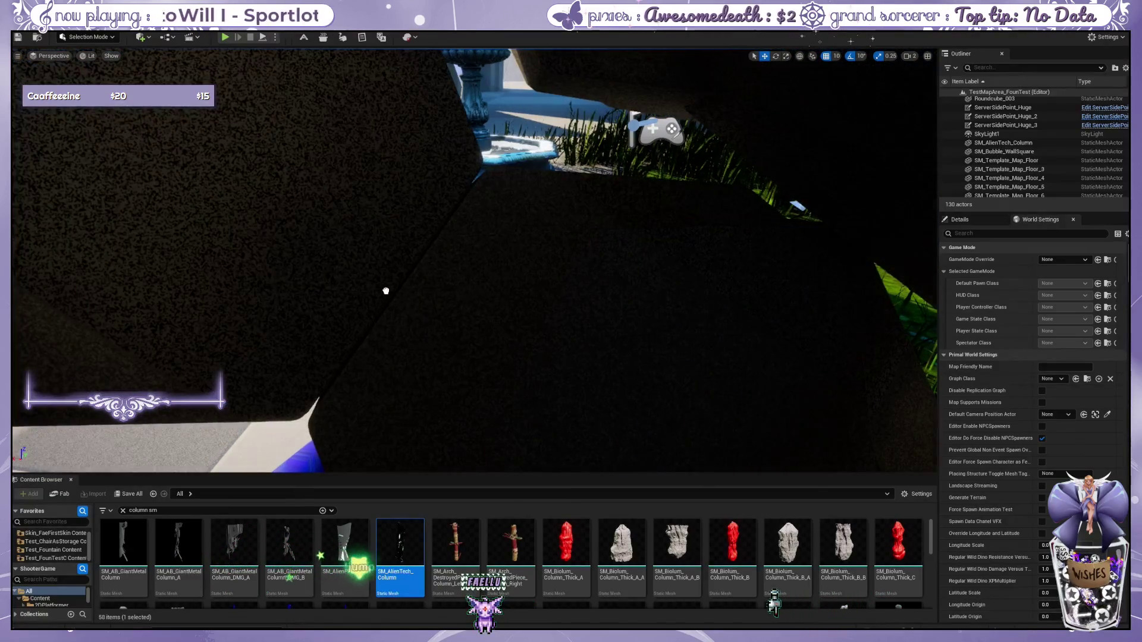
scroll(384, 290, down, 5)
scroll(410, 312, up, 4)
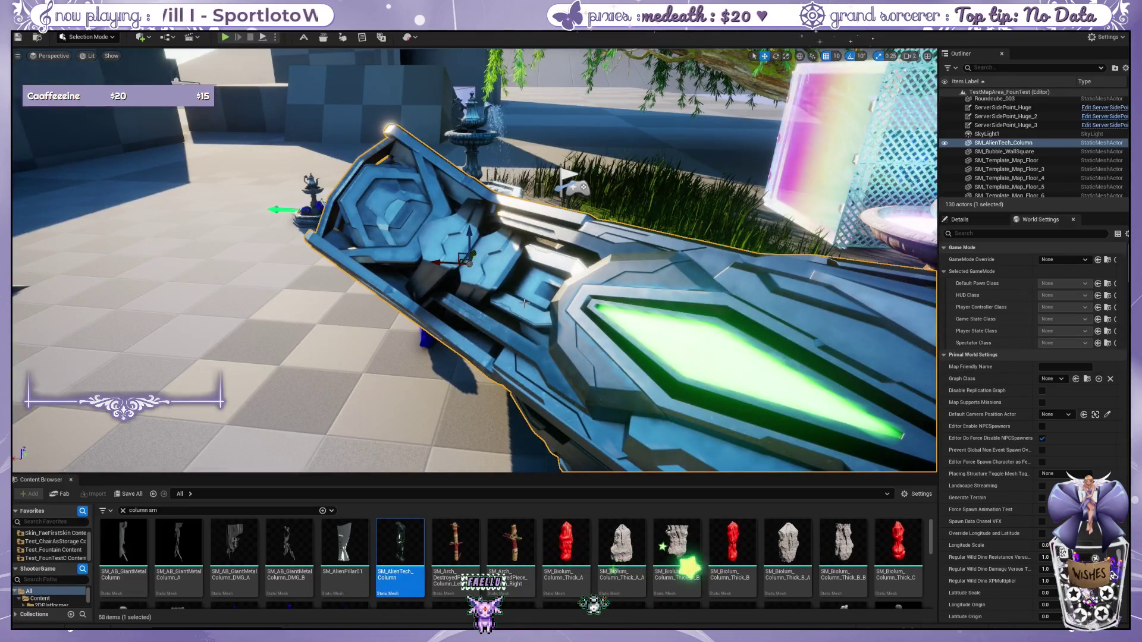
key(Delete)
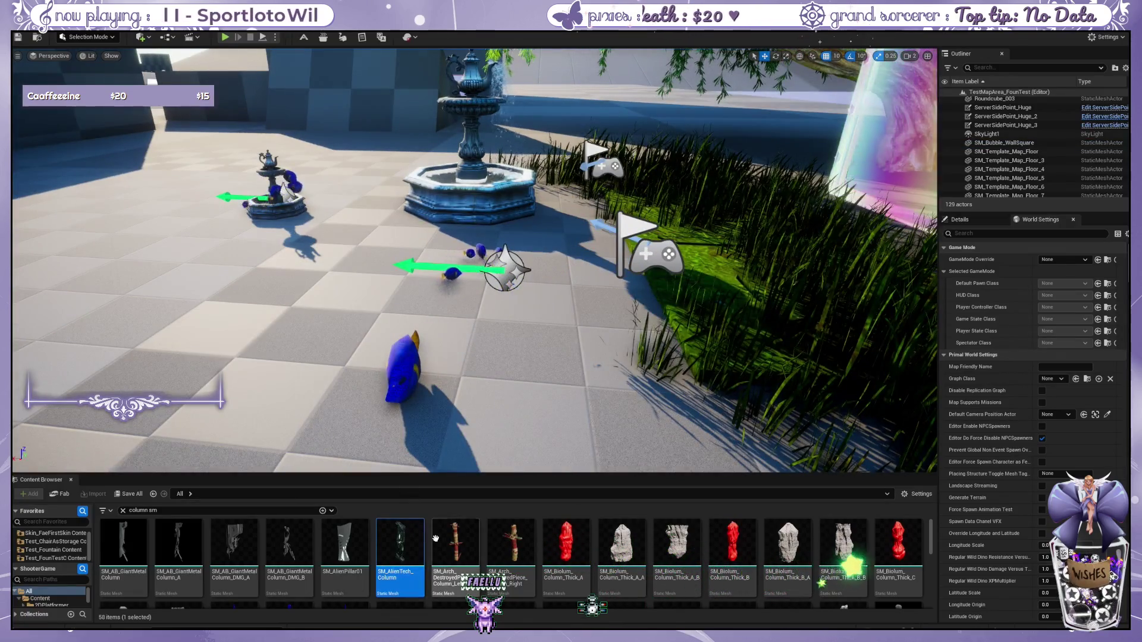
scroll(432, 542, down, 3)
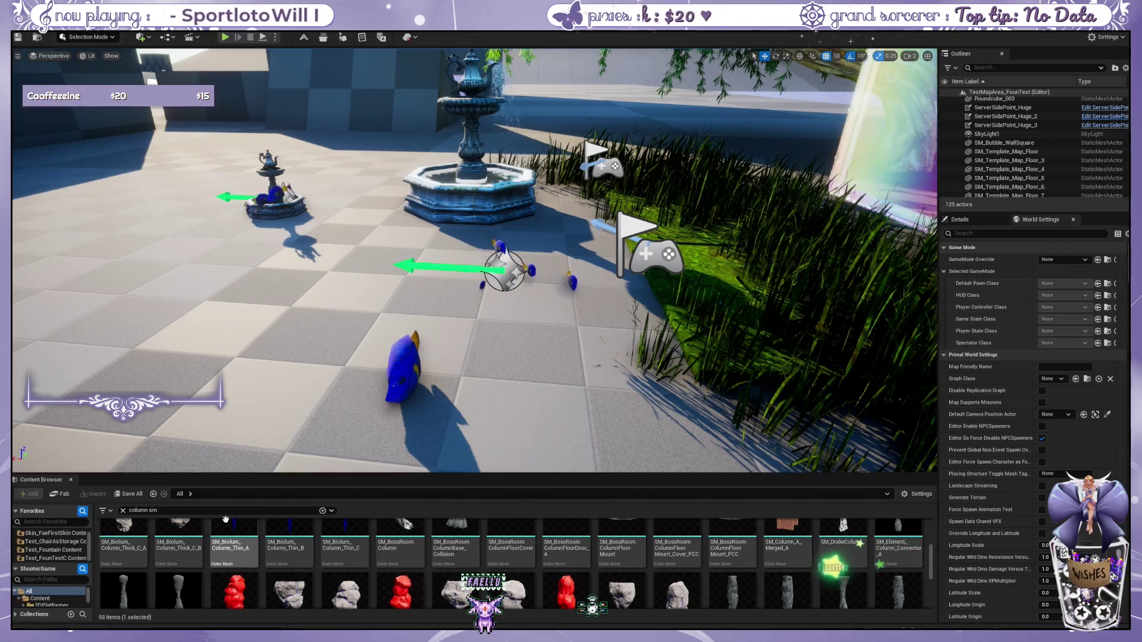
text(tek co)
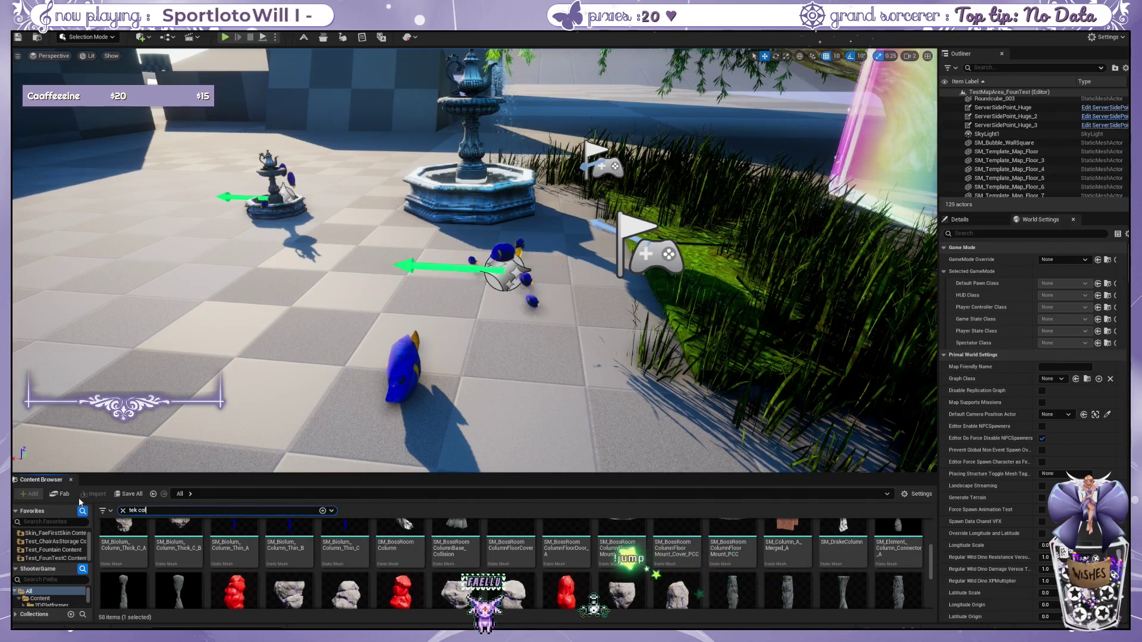
Step: Search assets for 'column' and scroll through the results
text(lumn)
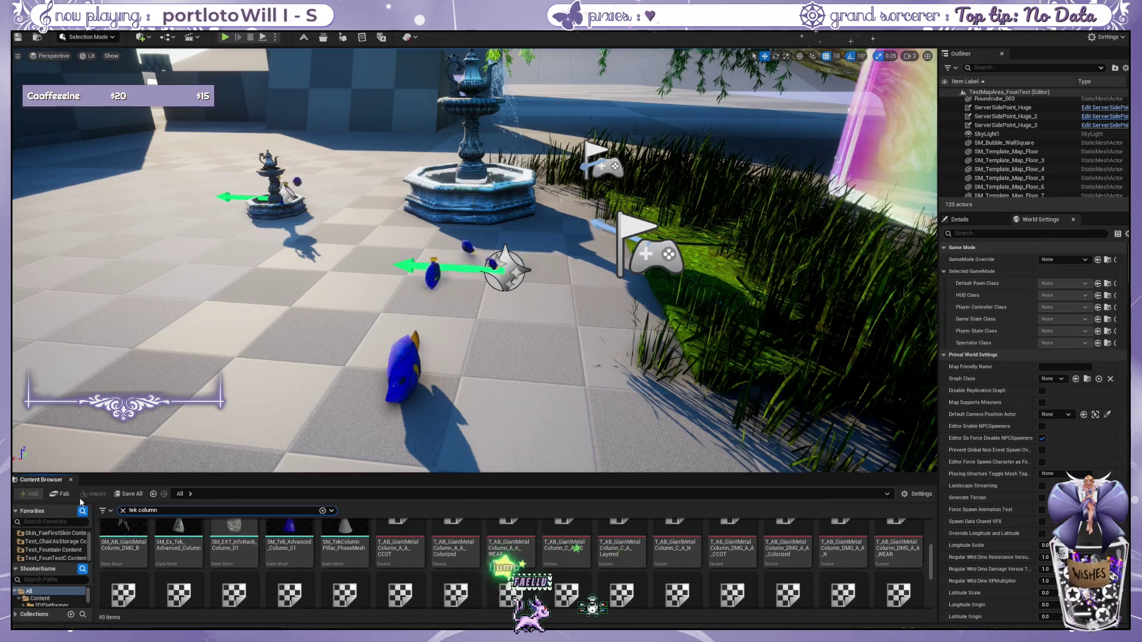
scroll(360, 603, up, 3)
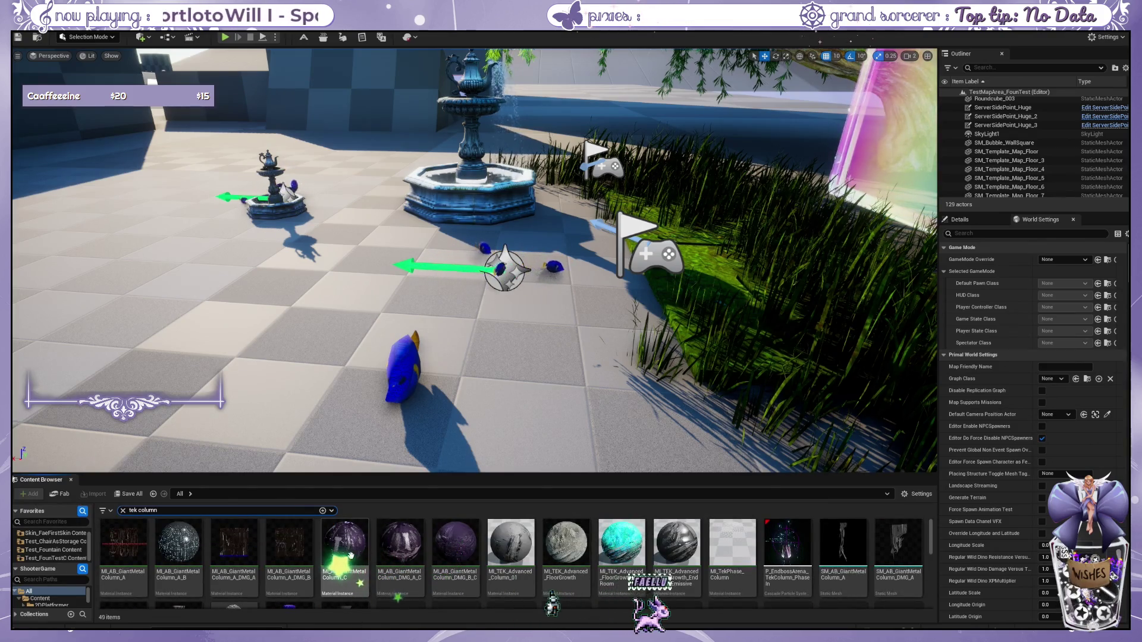
scroll(350, 556, down, 3)
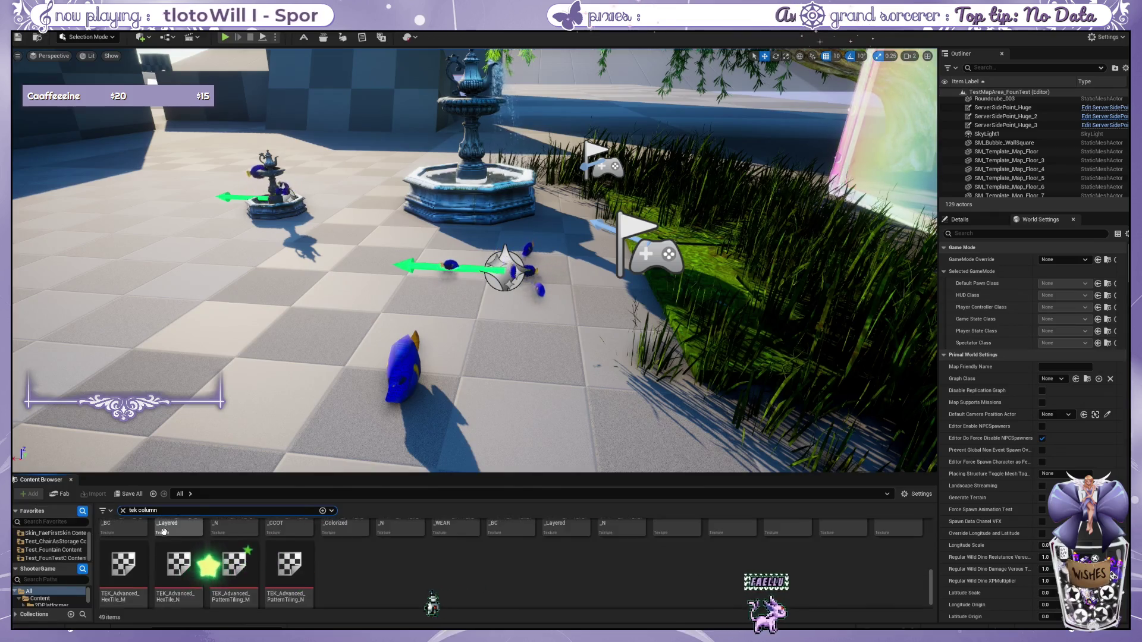
scroll(202, 540, up, 3)
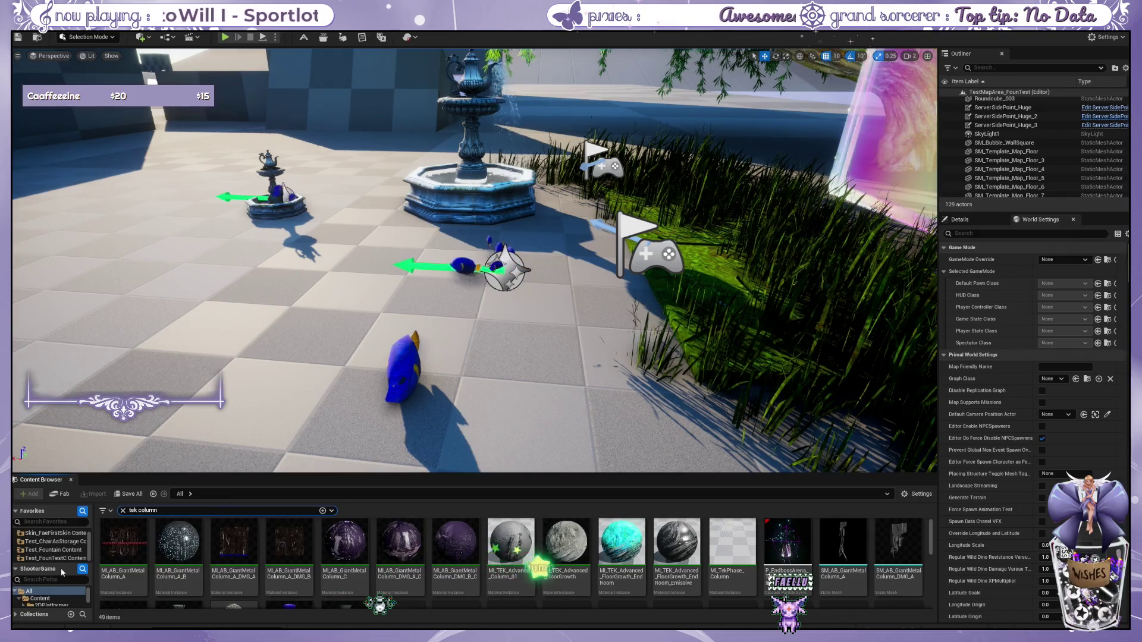
scroll(57, 597, down, 3)
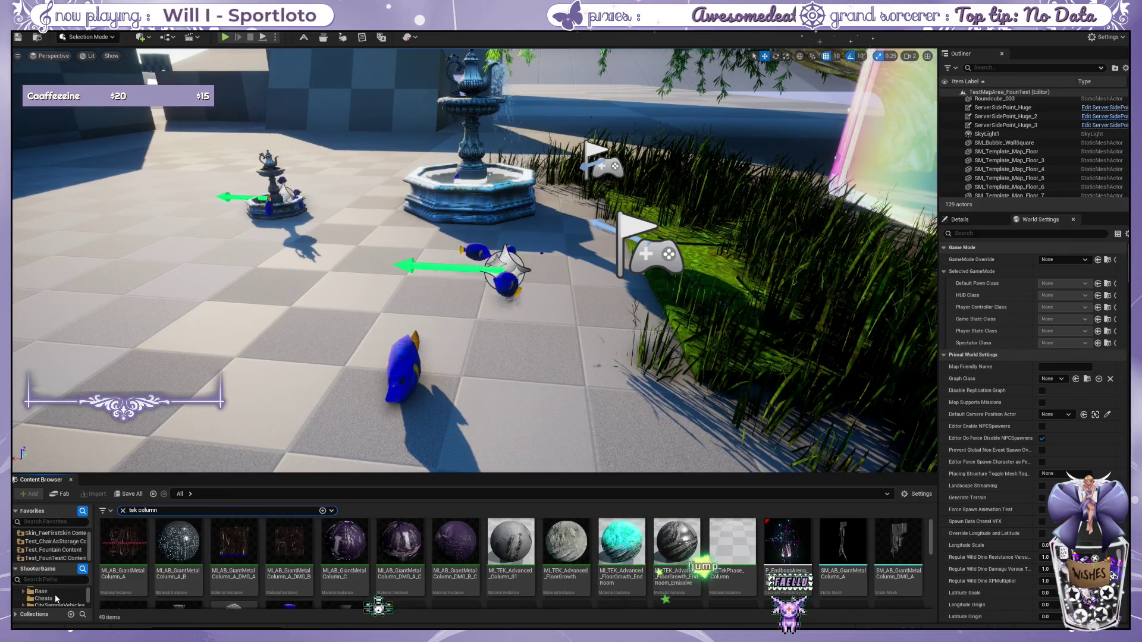
scroll(56, 576, down, 3)
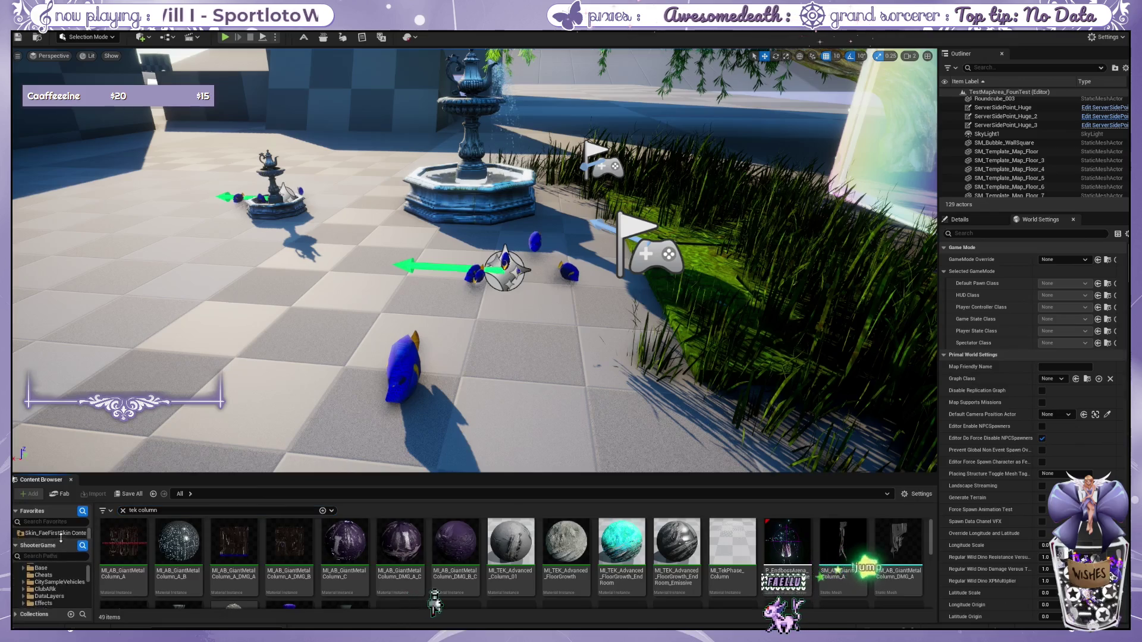
scroll(56, 581, down, 2)
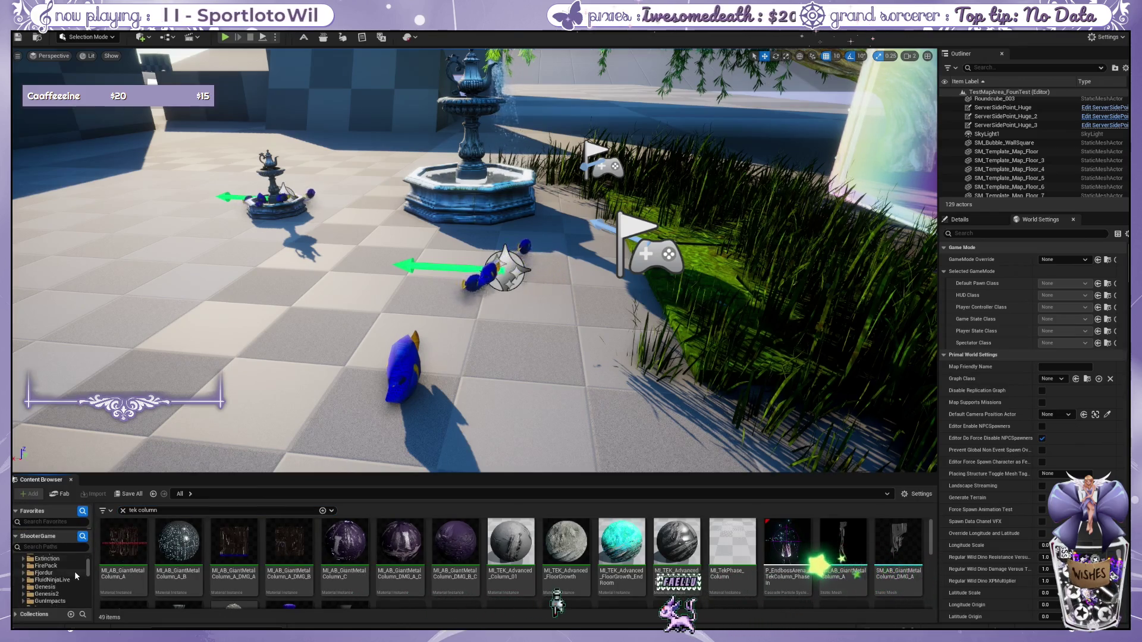
scroll(66, 577, up, 8)
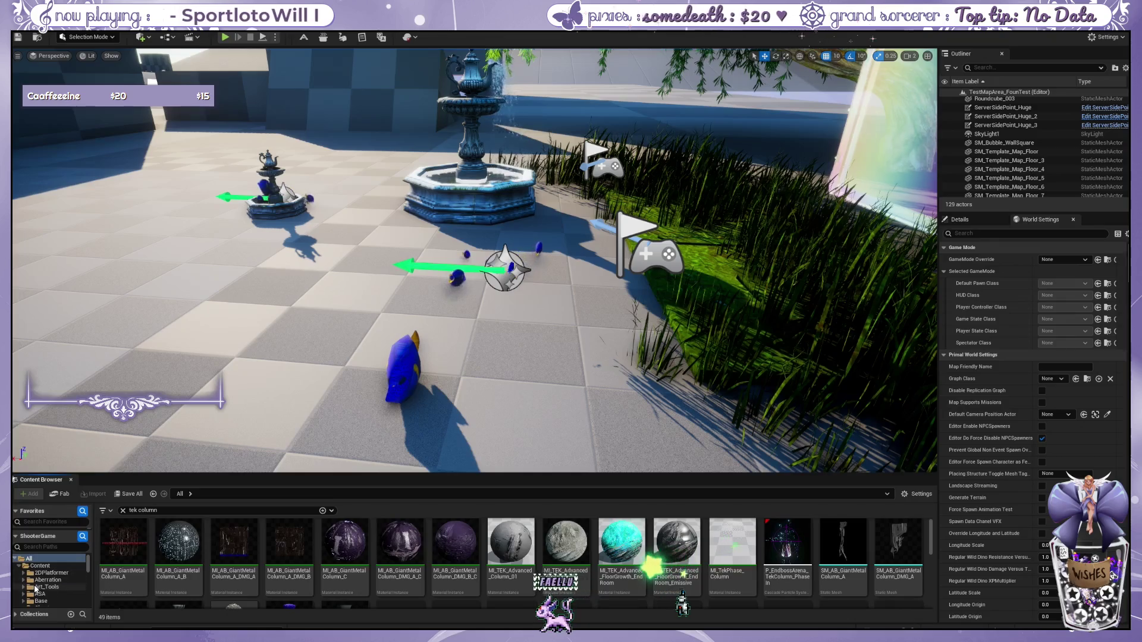
scroll(24, 595, down, 1)
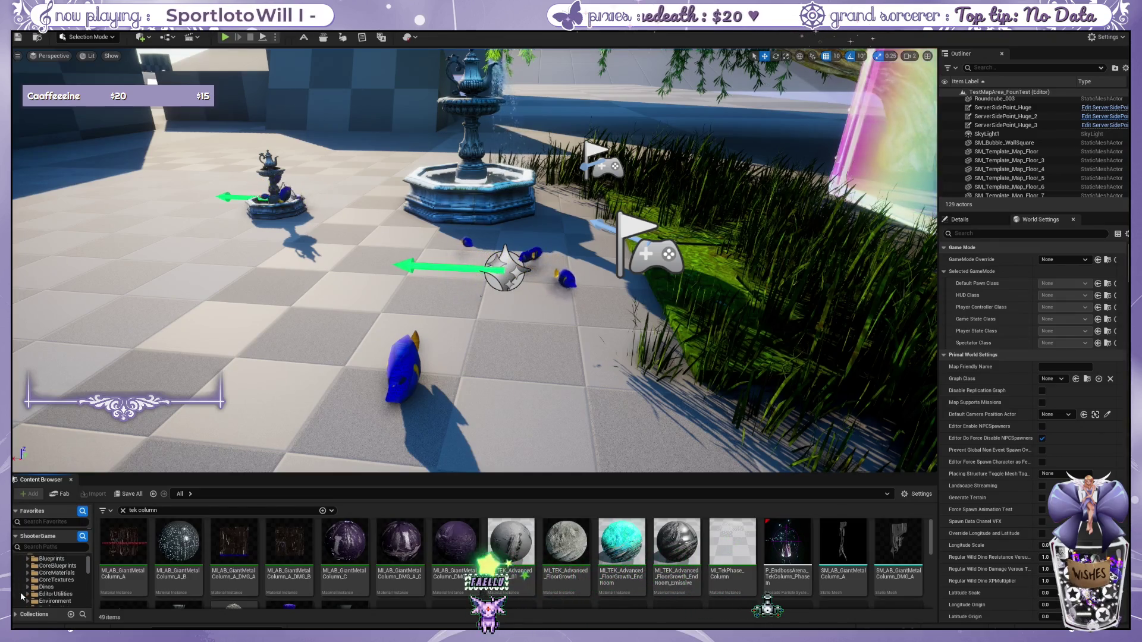
Step: Limit the search to the ASA folder, try 'tek floor', then search all of Content
click(56, 580)
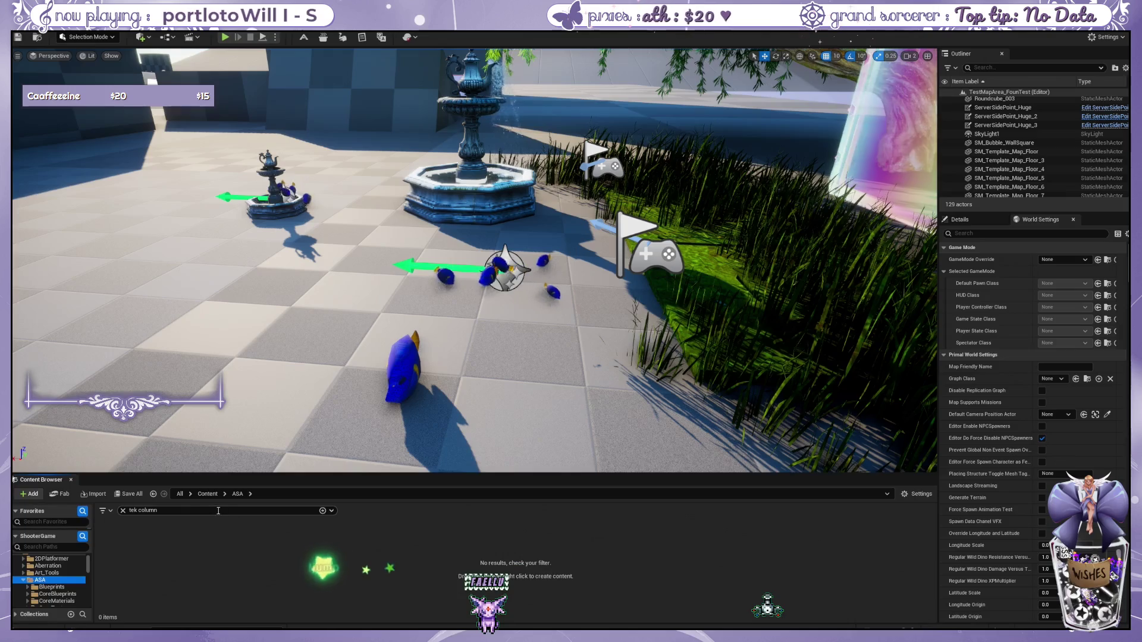
text(tek)
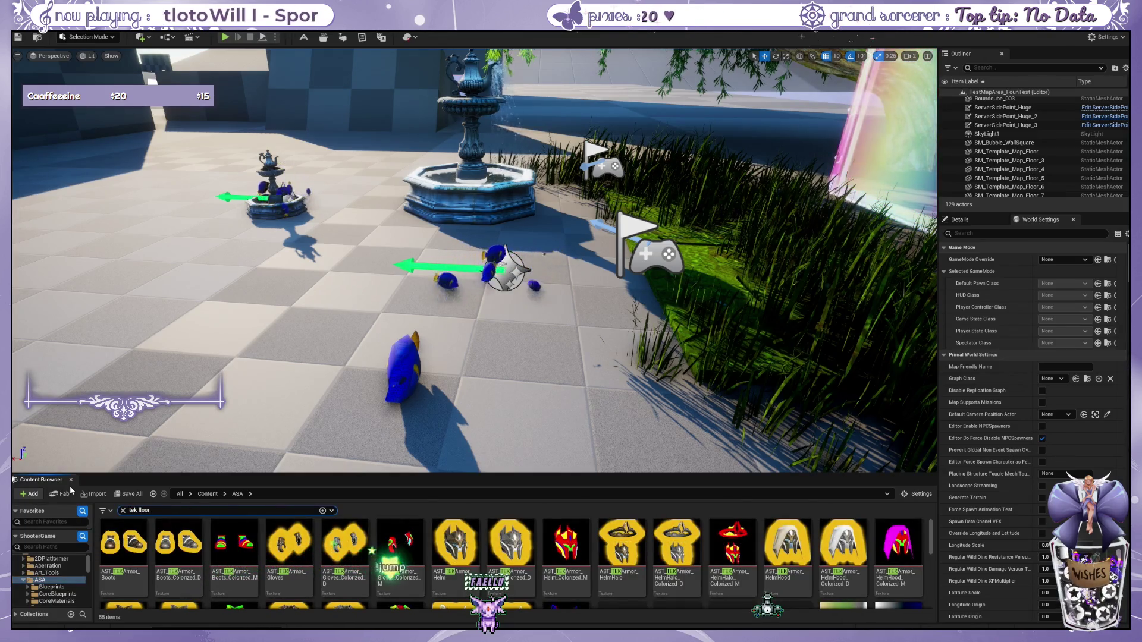
text( floor)
key(ctrl+a)
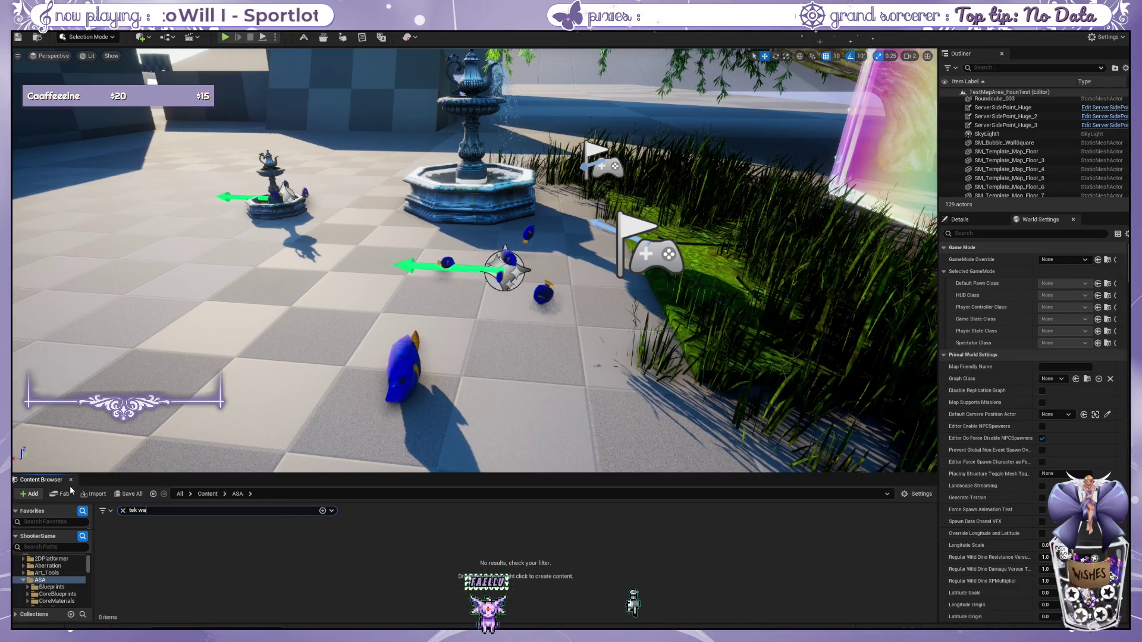
click(36, 580)
scroll(30, 586, up, 1)
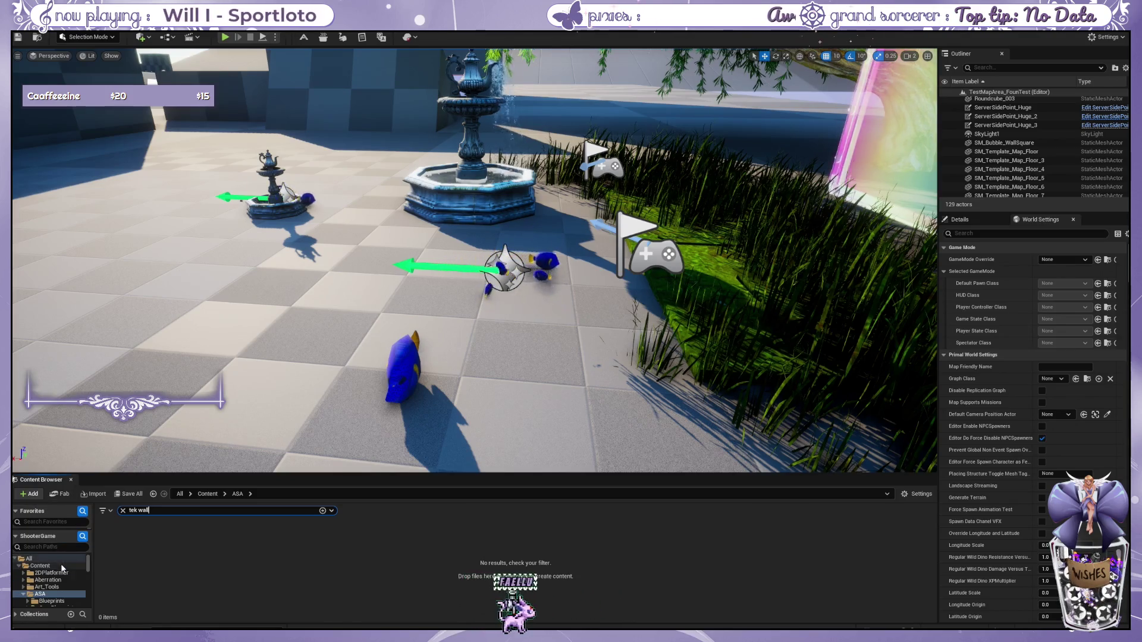
click(40, 566)
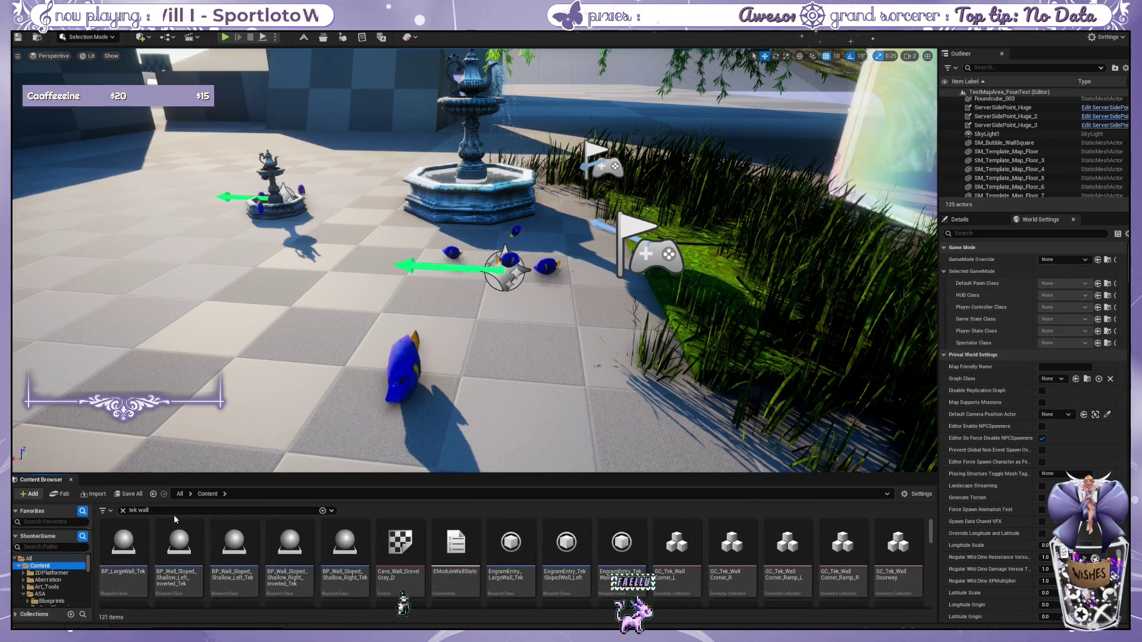
scroll(520, 407, up, 2)
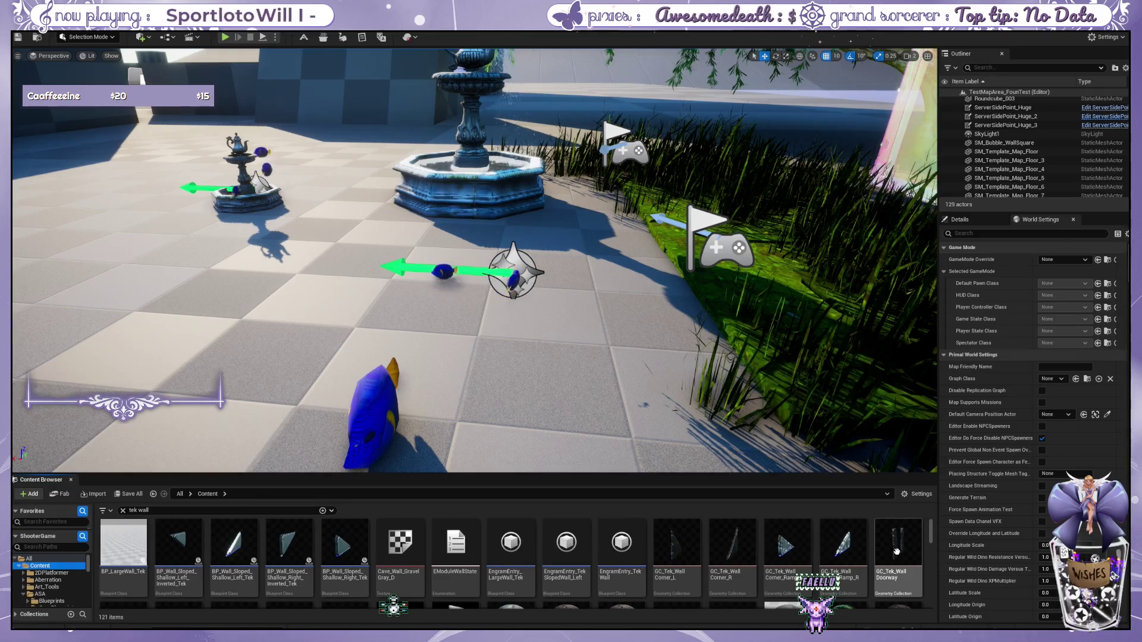
Step: Expand the Content folder, browse its subfolders, and re-enter the 'column' search
click(20, 570)
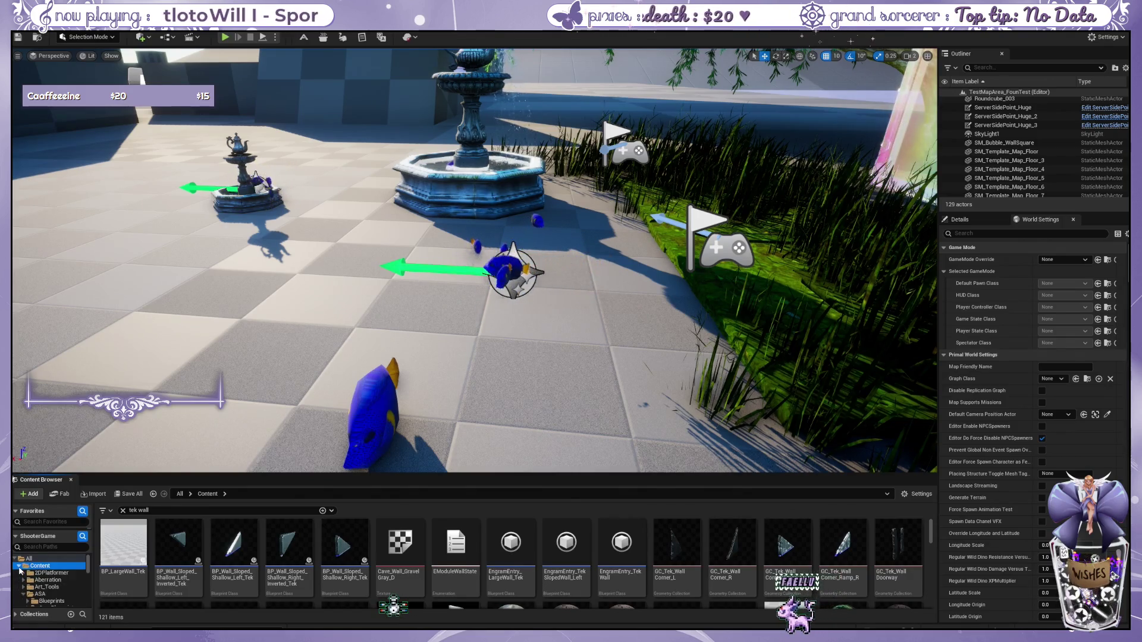
scroll(22, 571, down, 3)
scroll(22, 571, down, 3)
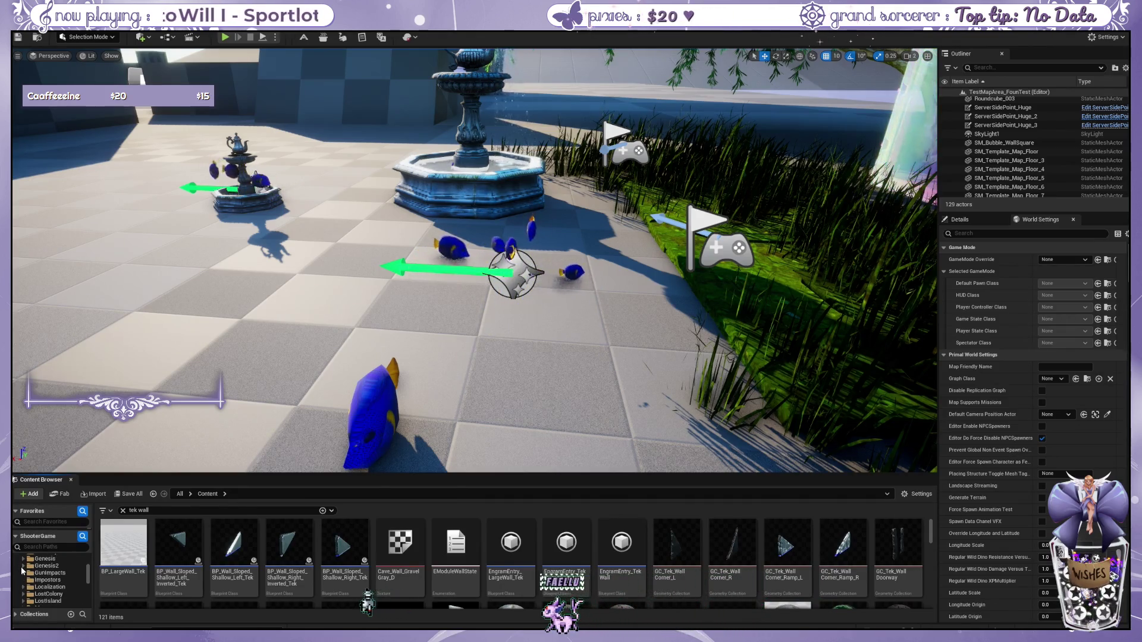
scroll(22, 571, up, 2)
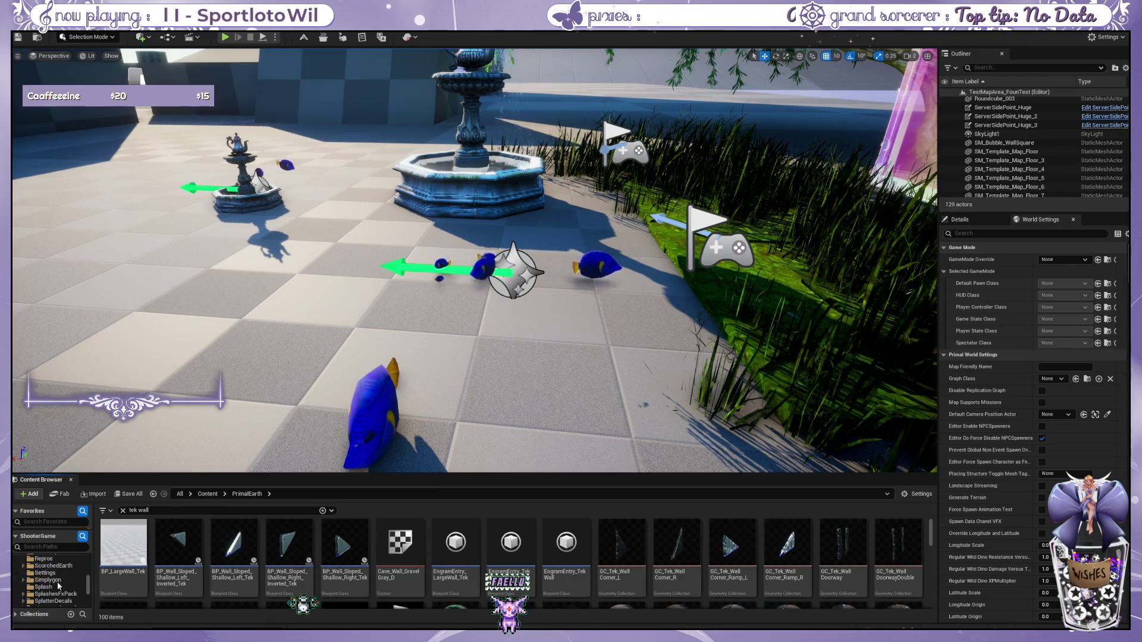
scroll(62, 586, down, 2)
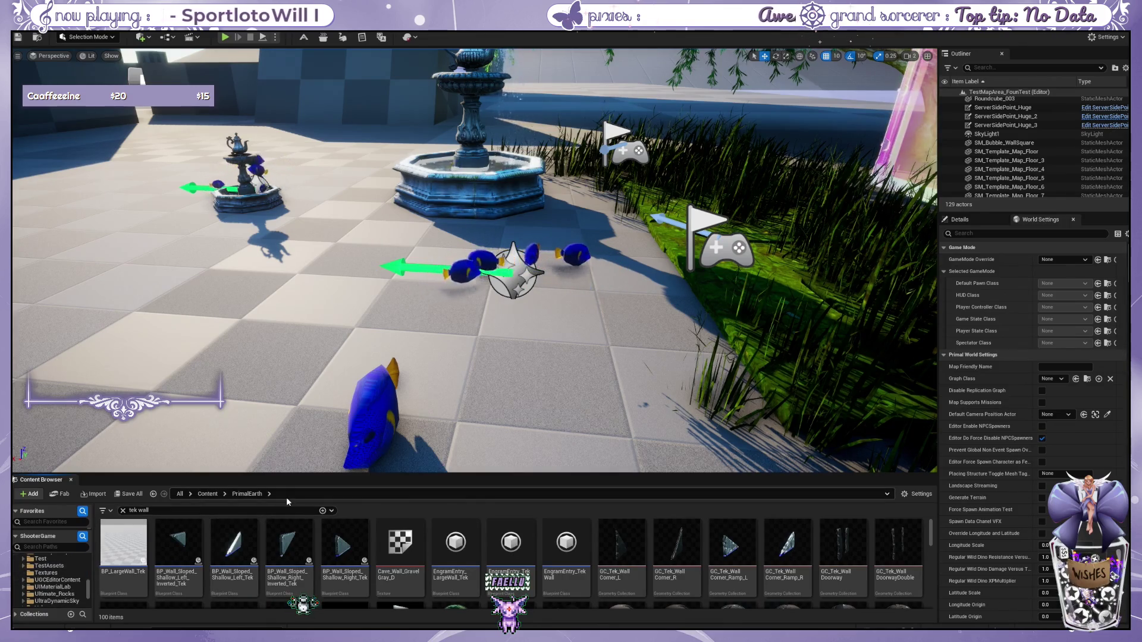
click(237, 510)
text(colum)
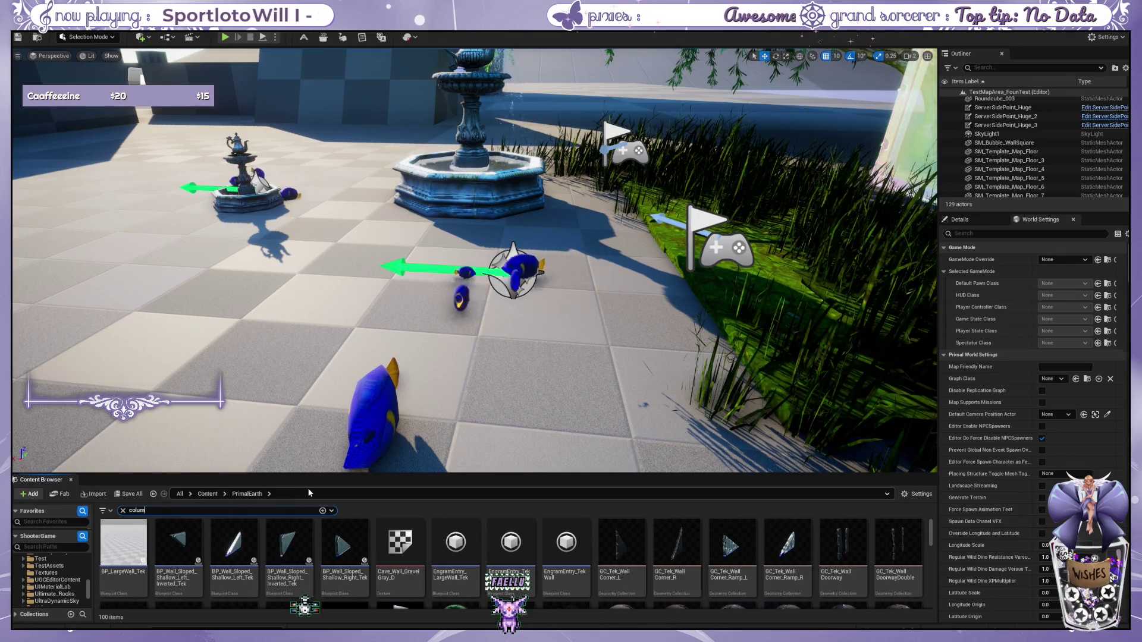
text(n)
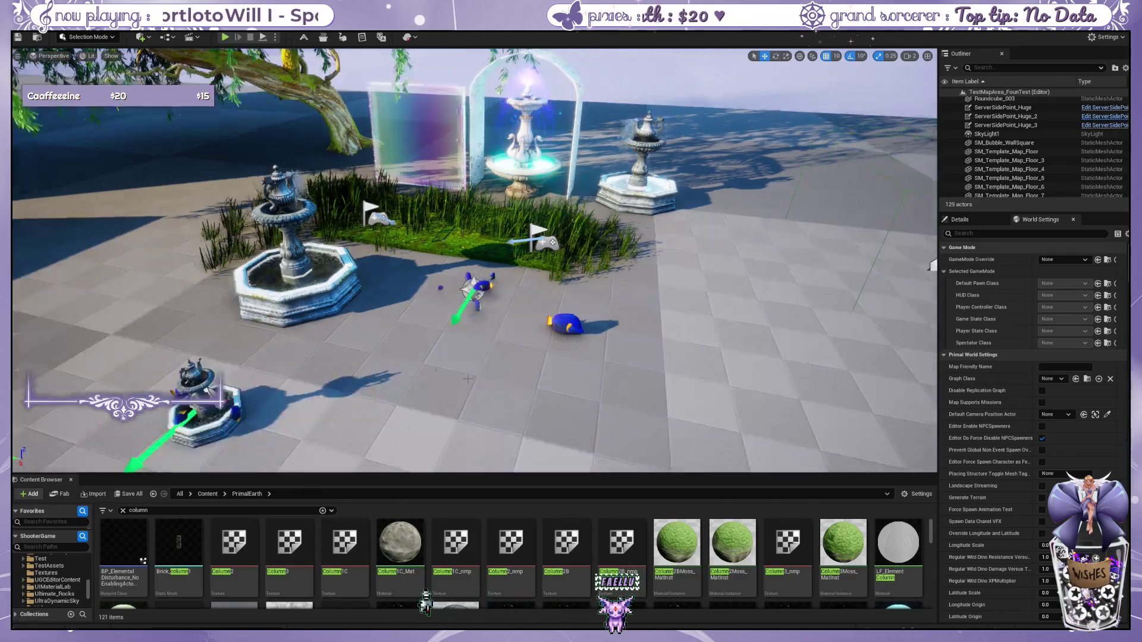
scroll(625, 351, up, 3)
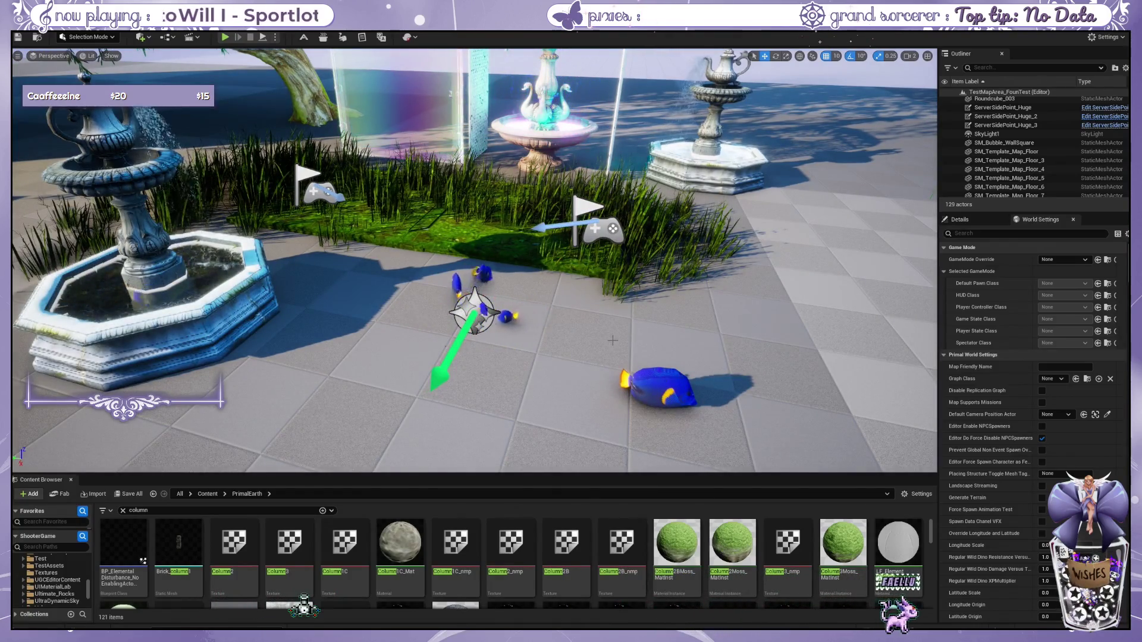
scroll(613, 340, down, 3)
scroll(197, 236, up, 2)
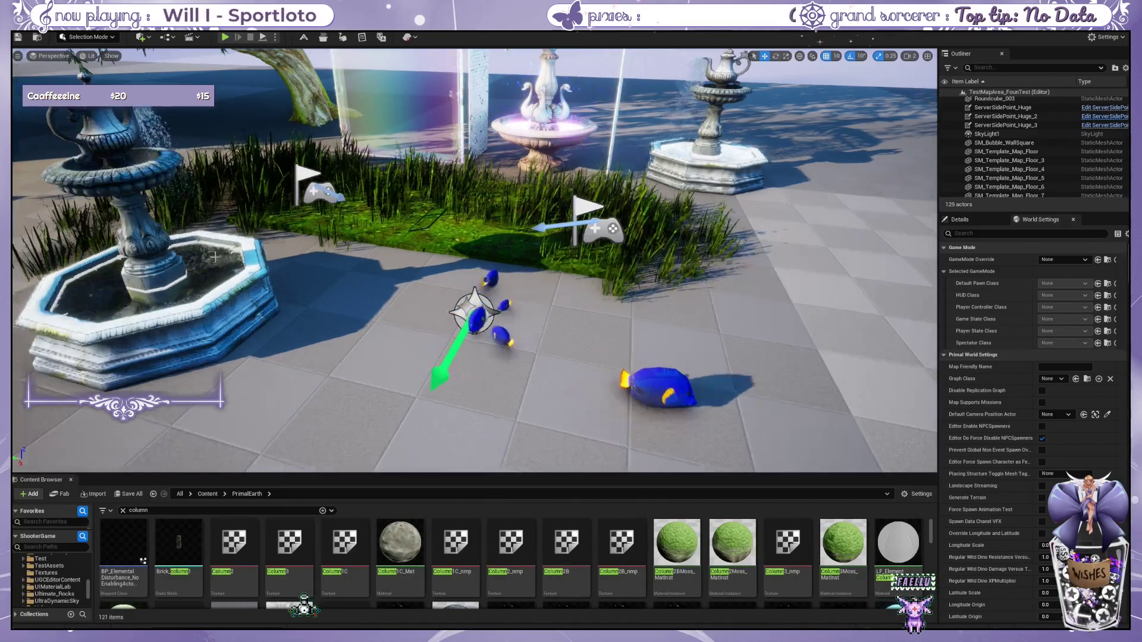
drag(441, 348, 347, 235)
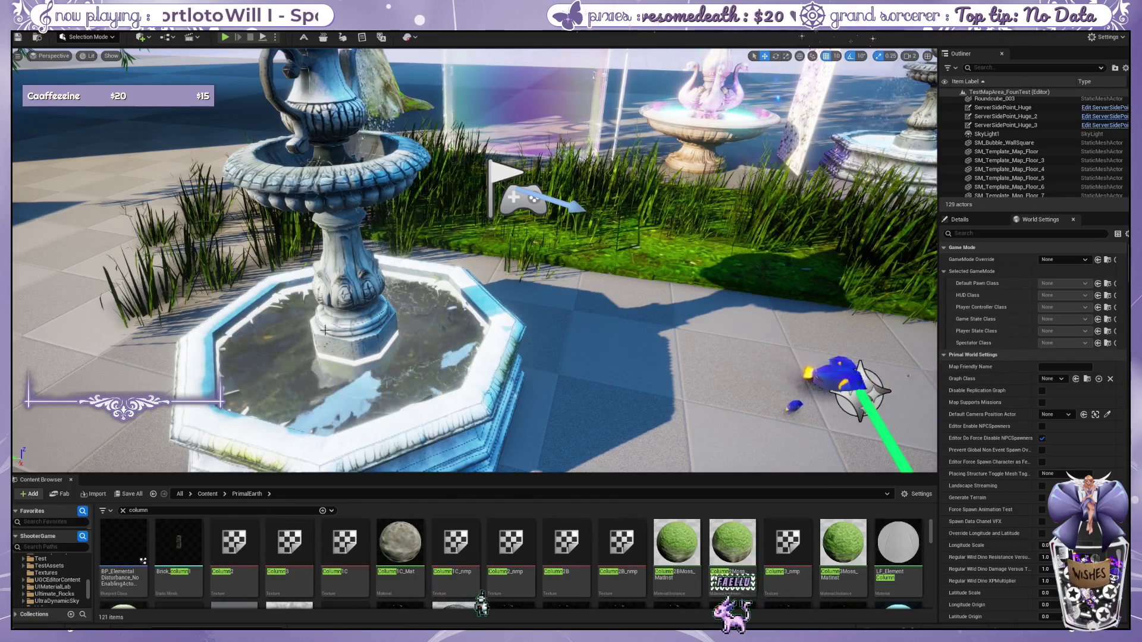
scroll(376, 357, down, 5)
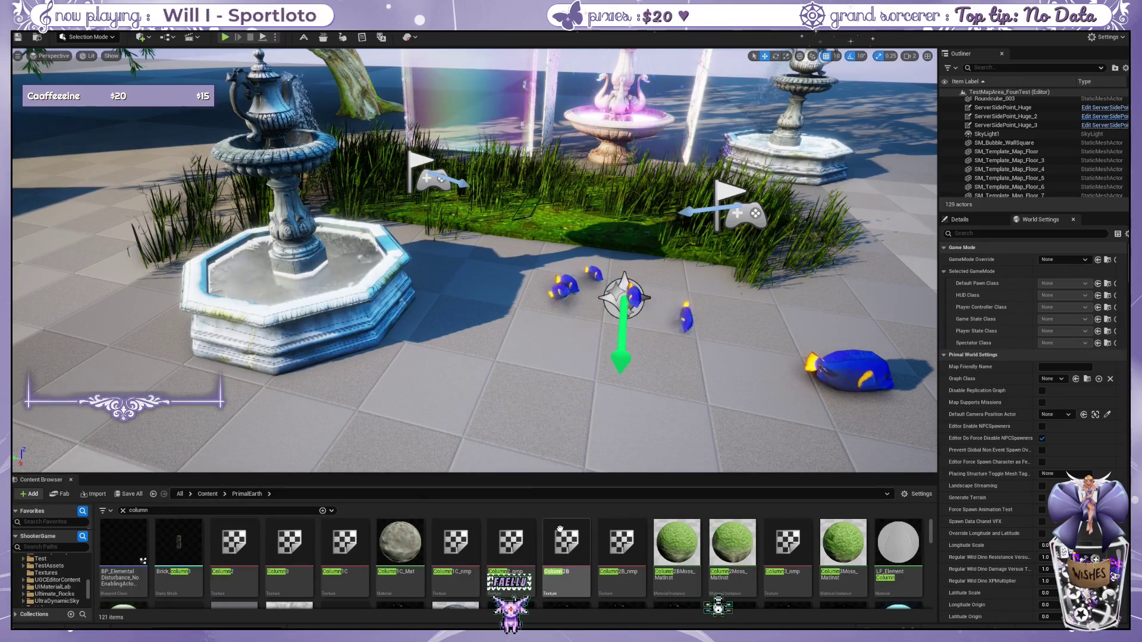
scroll(564, 553, down, 5)
scroll(564, 532, down, 10)
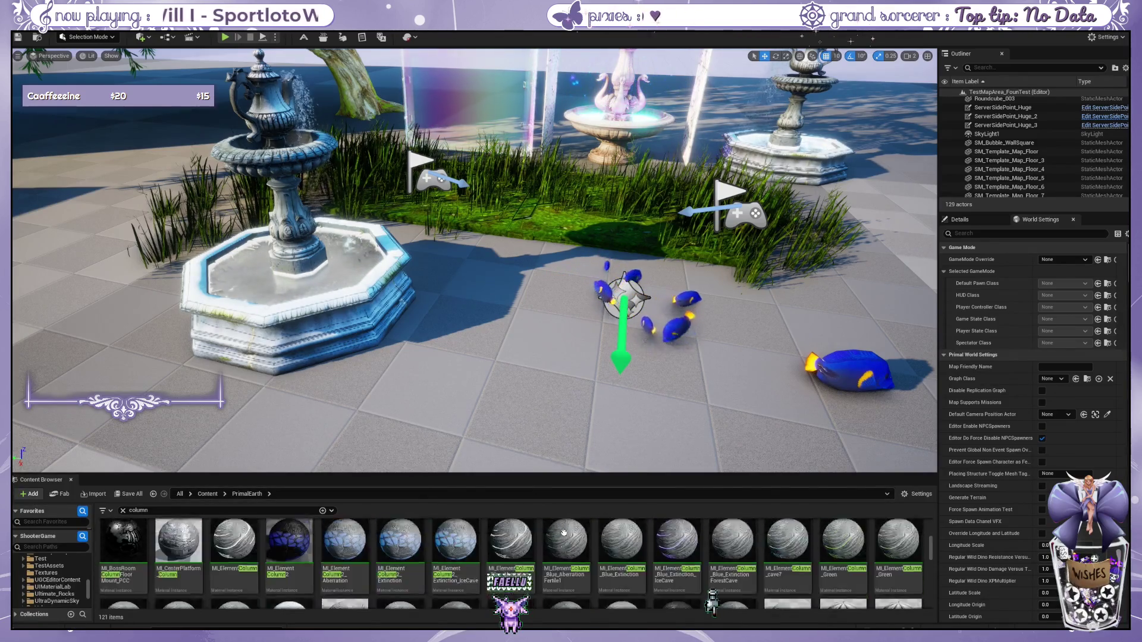
scroll(564, 532, down, 10)
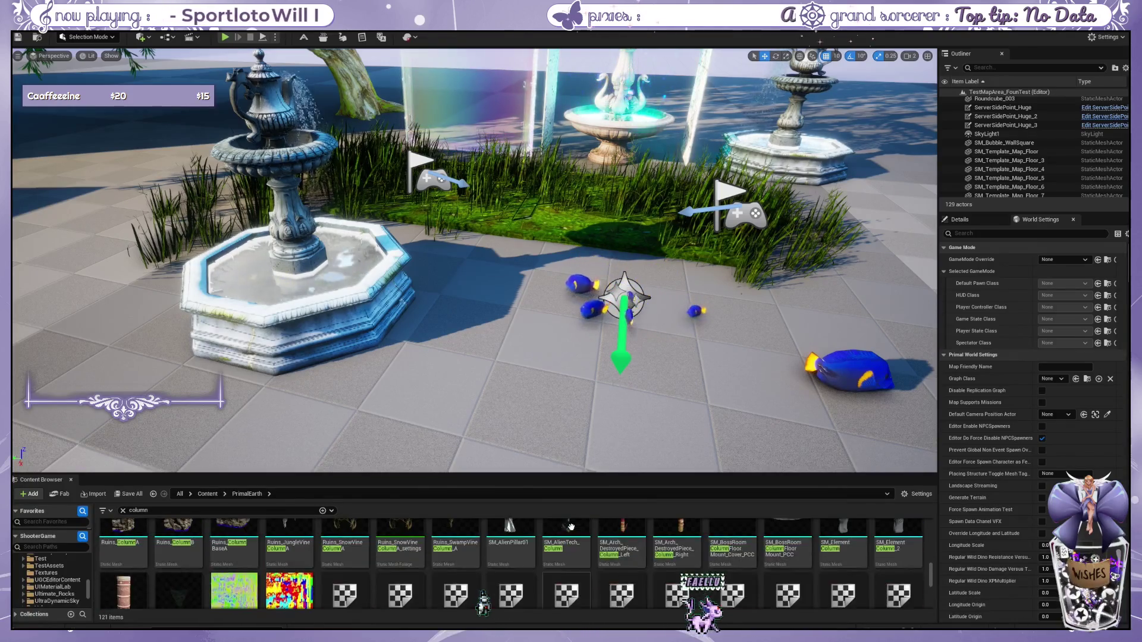
scroll(570, 553, up, 5)
drag(487, 357, 463, 402)
scroll(72, 566, up, 8)
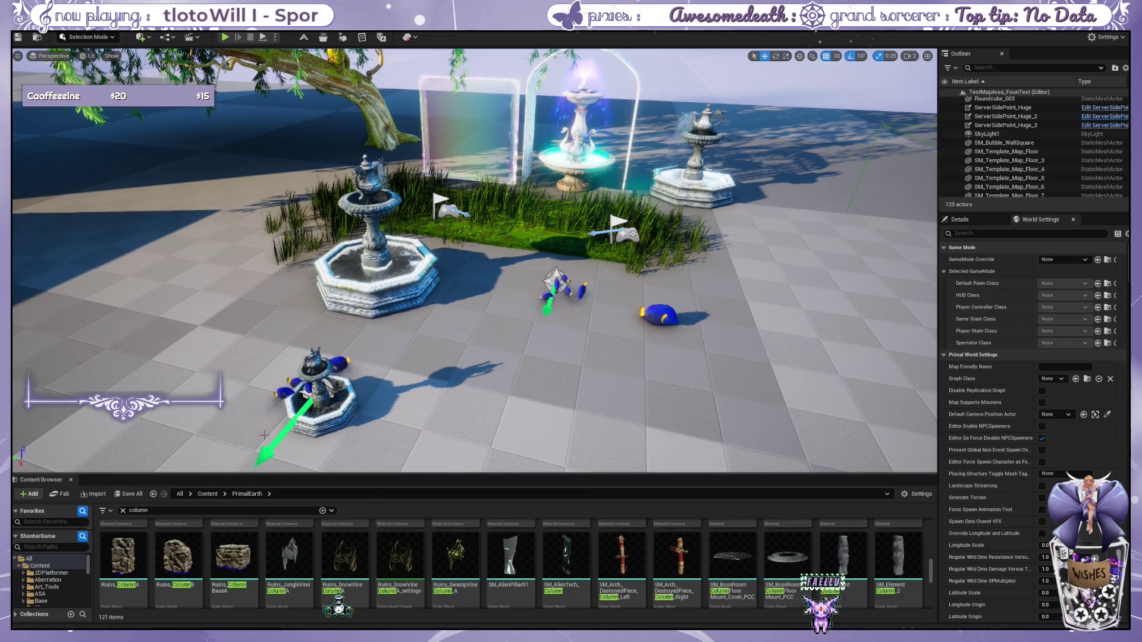
scroll(515, 378, up, 4)
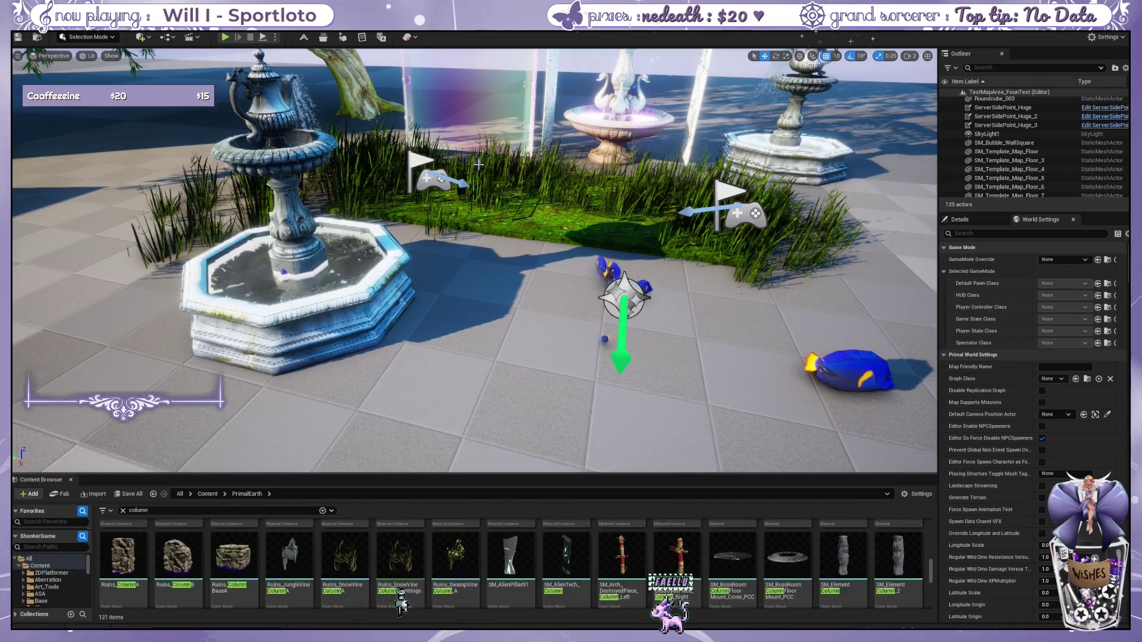
key(ctrl+f)
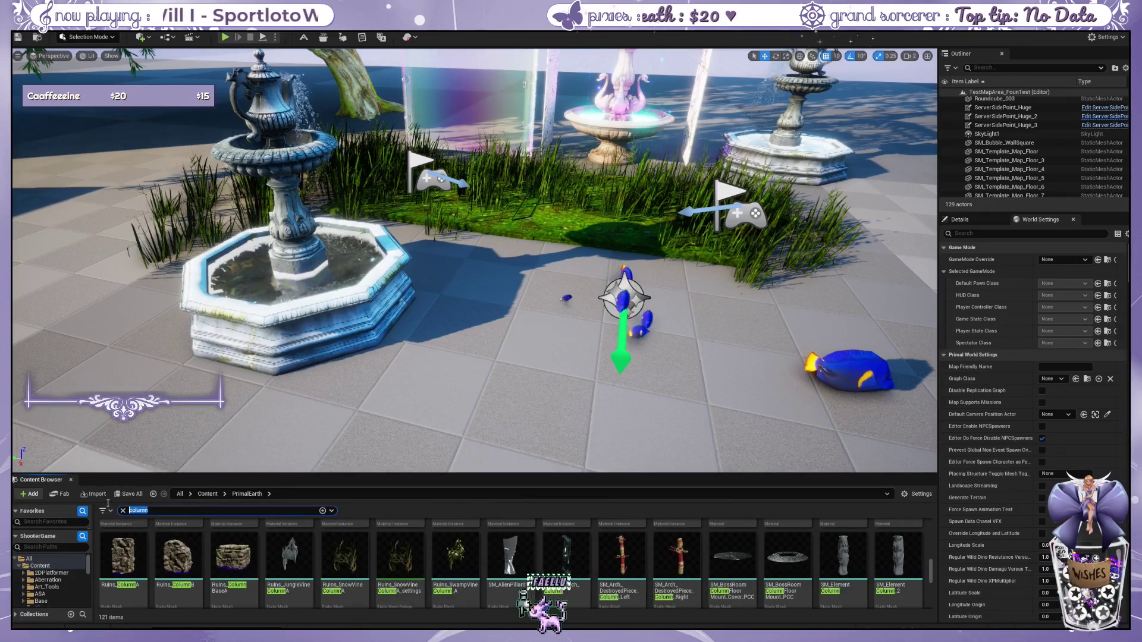
Step: Correct the Content Browser search to 'chair' and browse the 44 chair results
text(cohri)
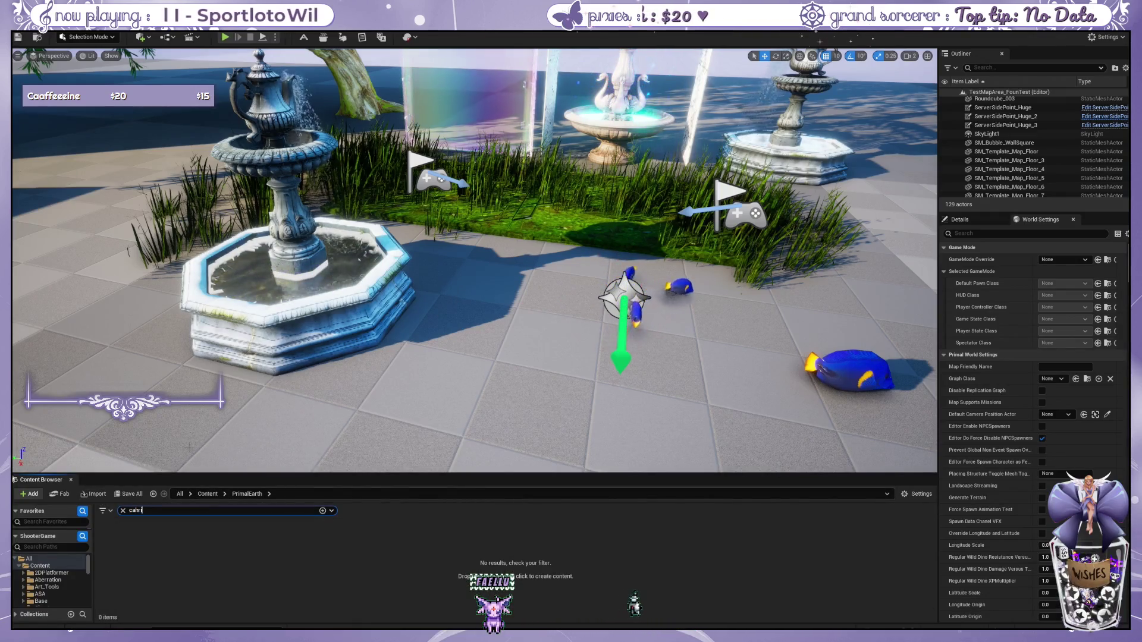
text(hai)
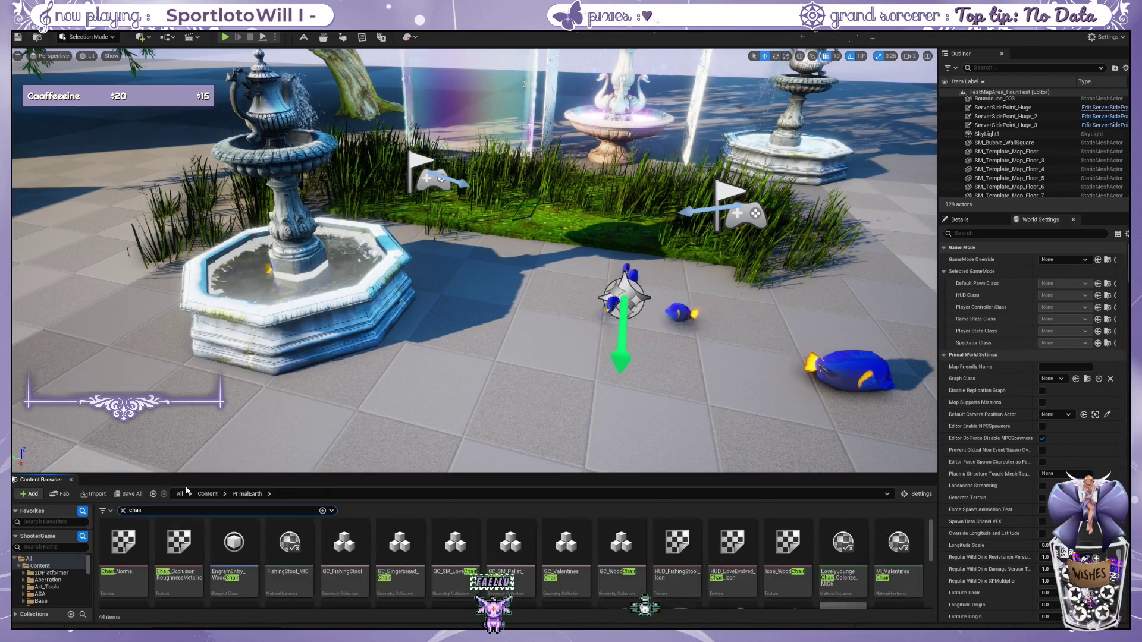
scroll(410, 354, down, 2)
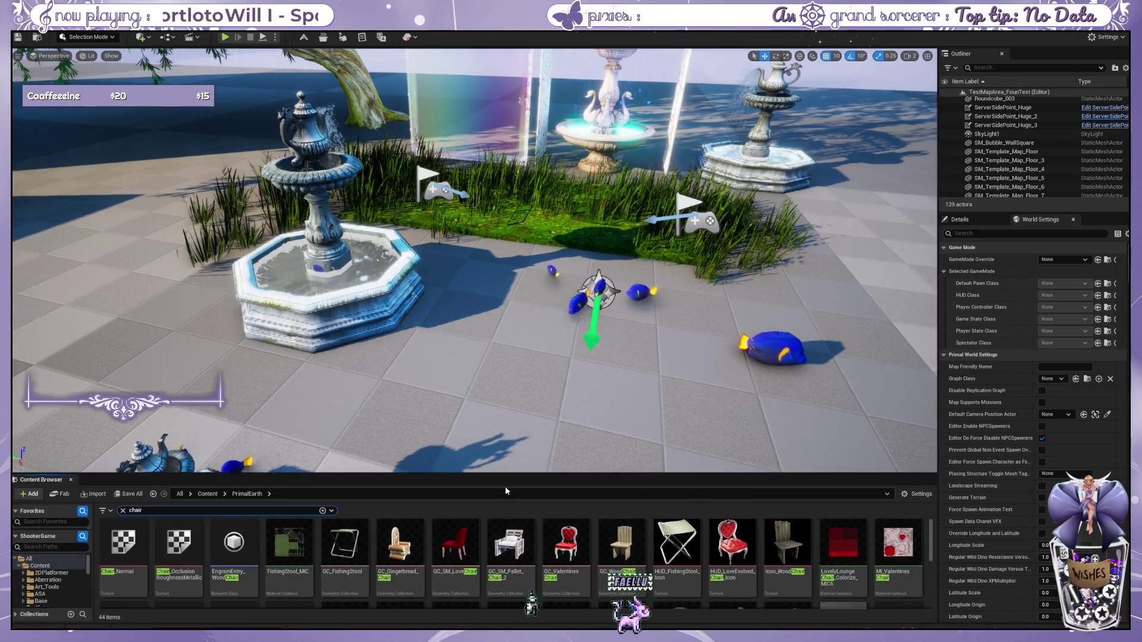
scroll(513, 534, down, 2)
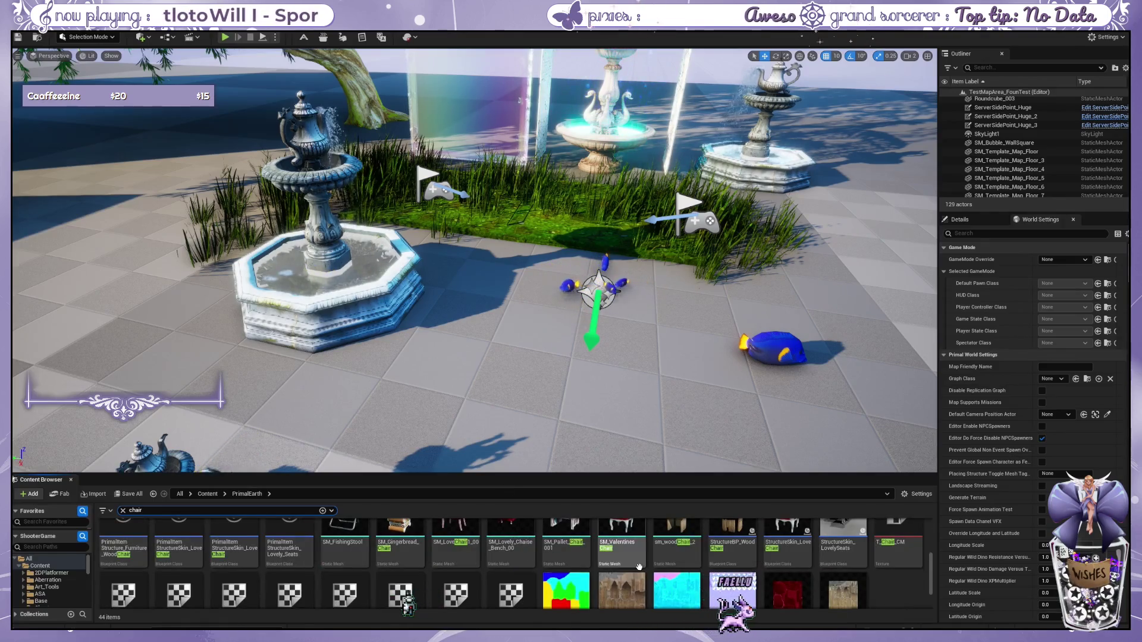
scroll(515, 514, up, 2)
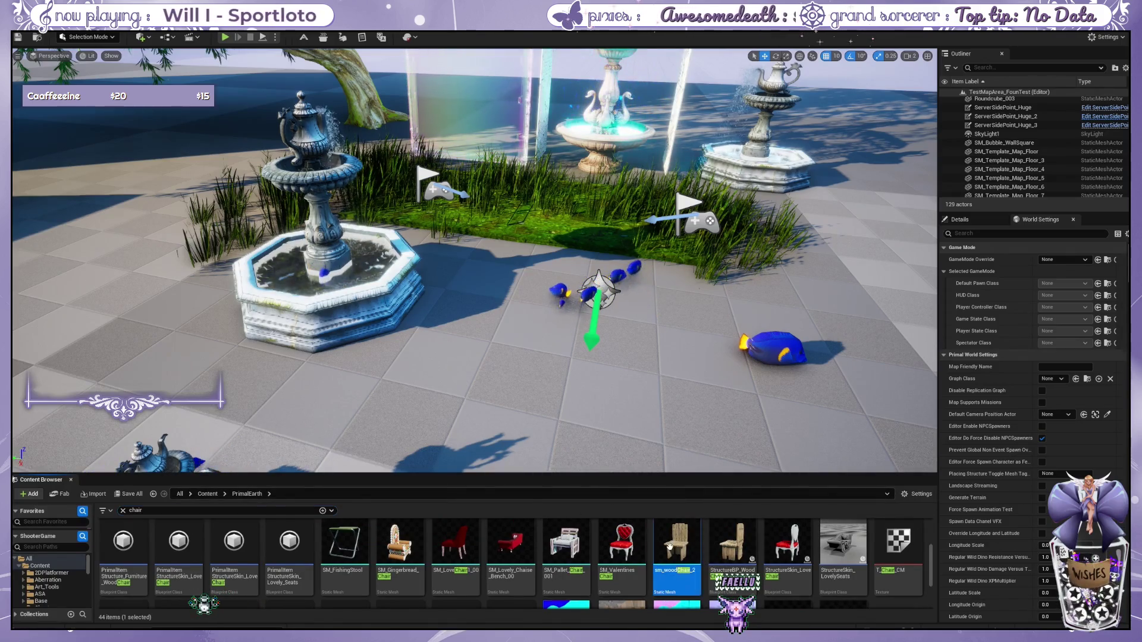
drag(670, 546, 475, 375)
drag(374, 328, 333, 291)
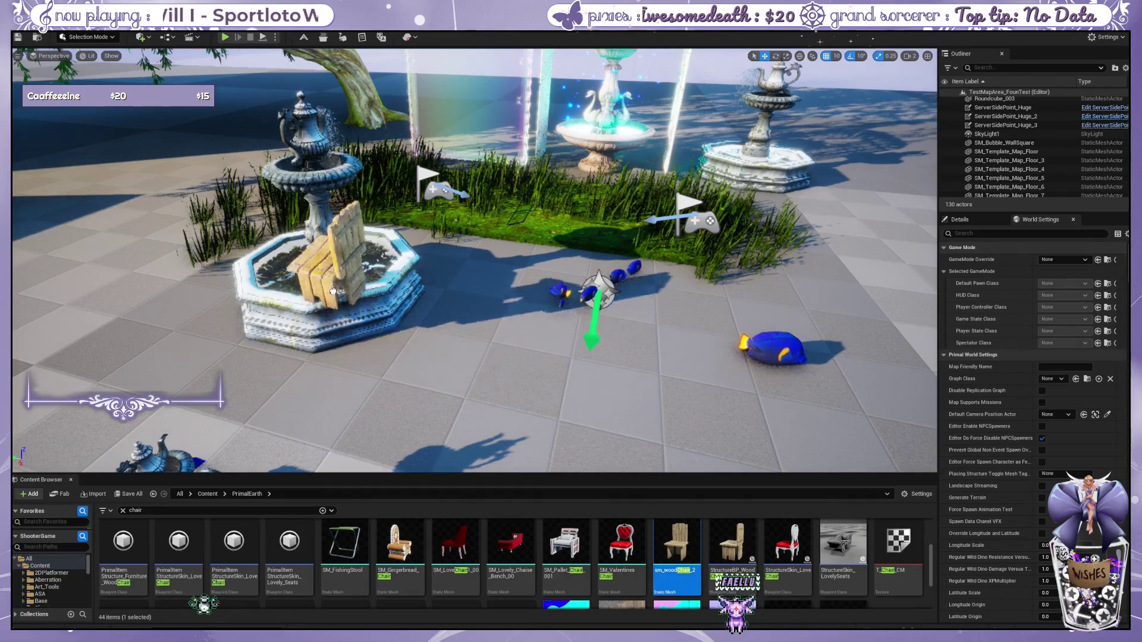
mouse_move(324, 246)
mouse_down()
mouse_move(324, 171)
mouse_move(333, 244)
mouse_move(363, 297)
mouse_move(465, 384)
mouse_move(381, 415)
mouse_up()
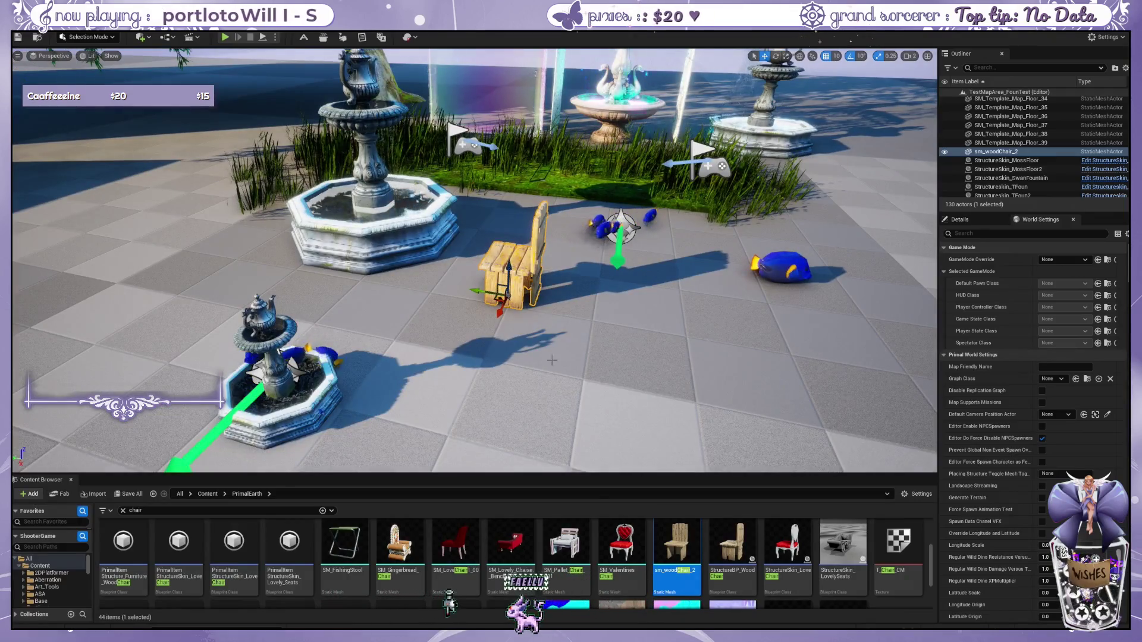
mouse_move(653, 297)
mouse_down()
mouse_move(678, 345)
mouse_move(702, 318)
mouse_up()
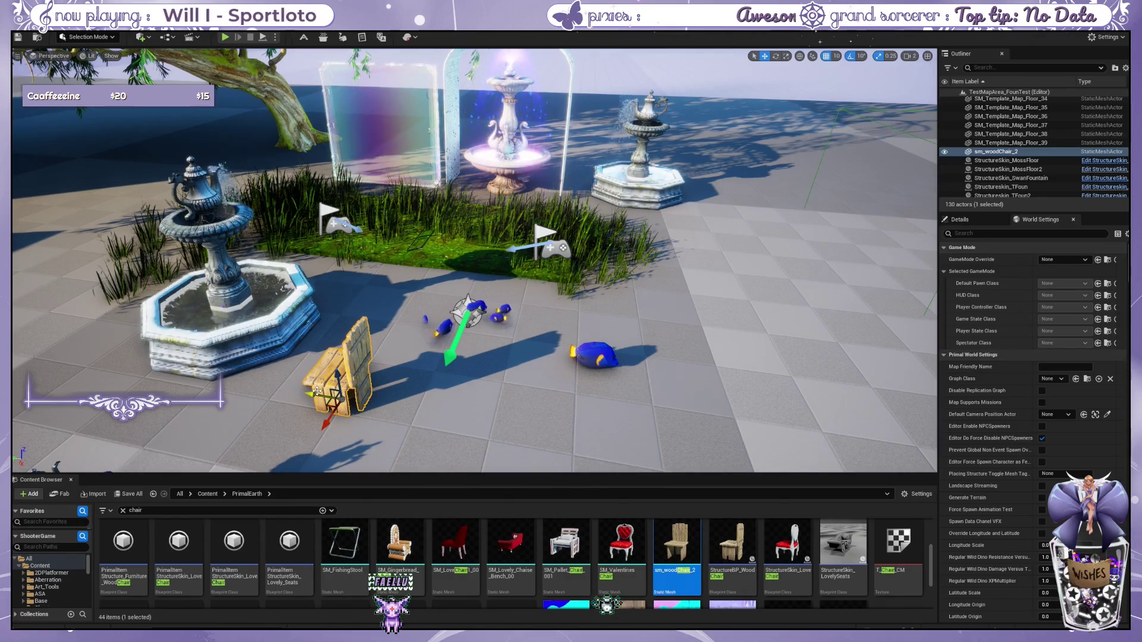
drag(309, 397, 145, 377)
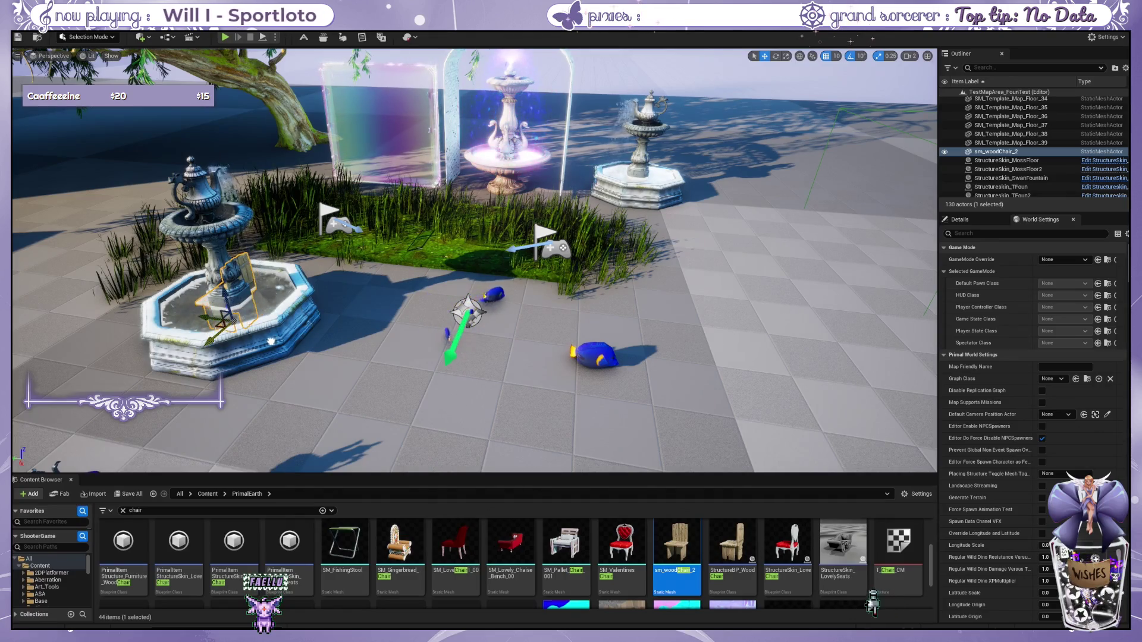
key(f)
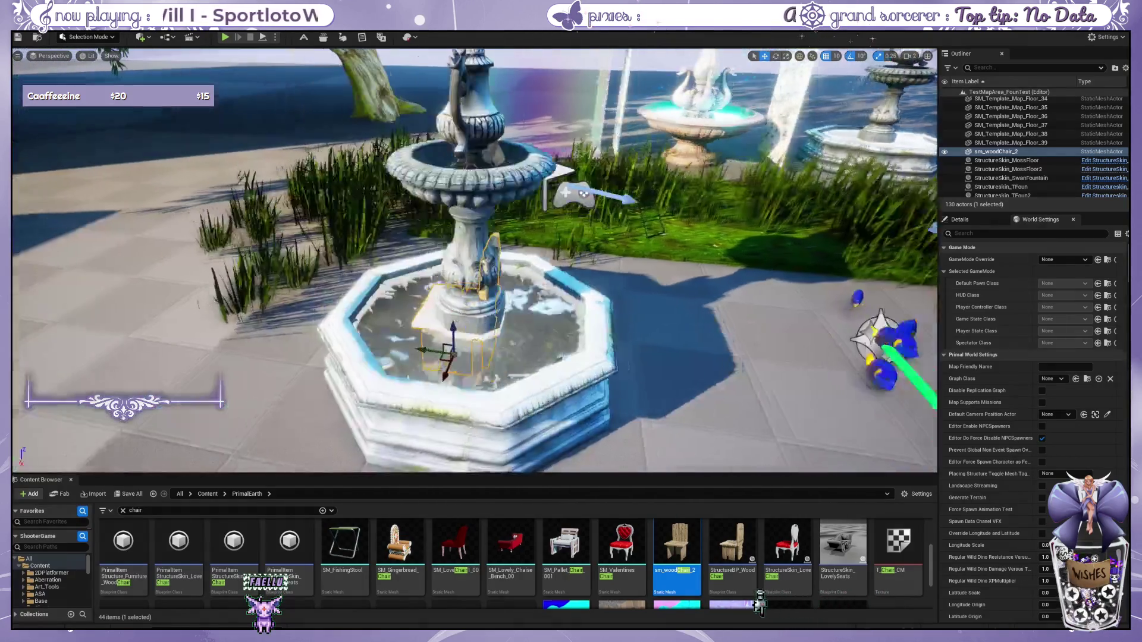
scroll(369, 380, up, 5)
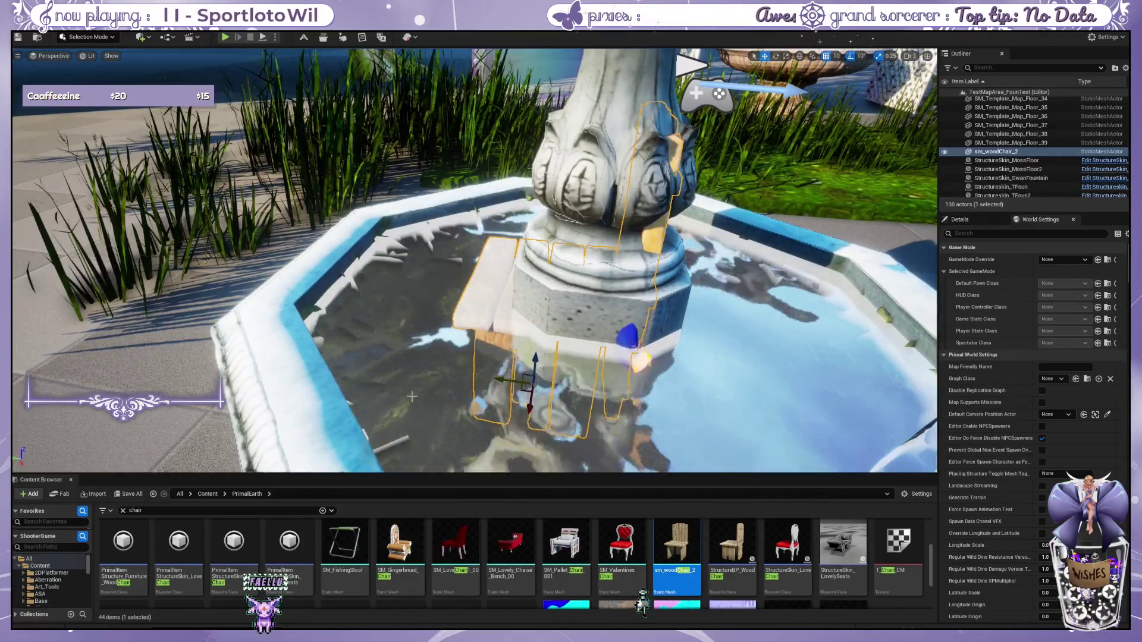
drag(534, 420, 531, 386)
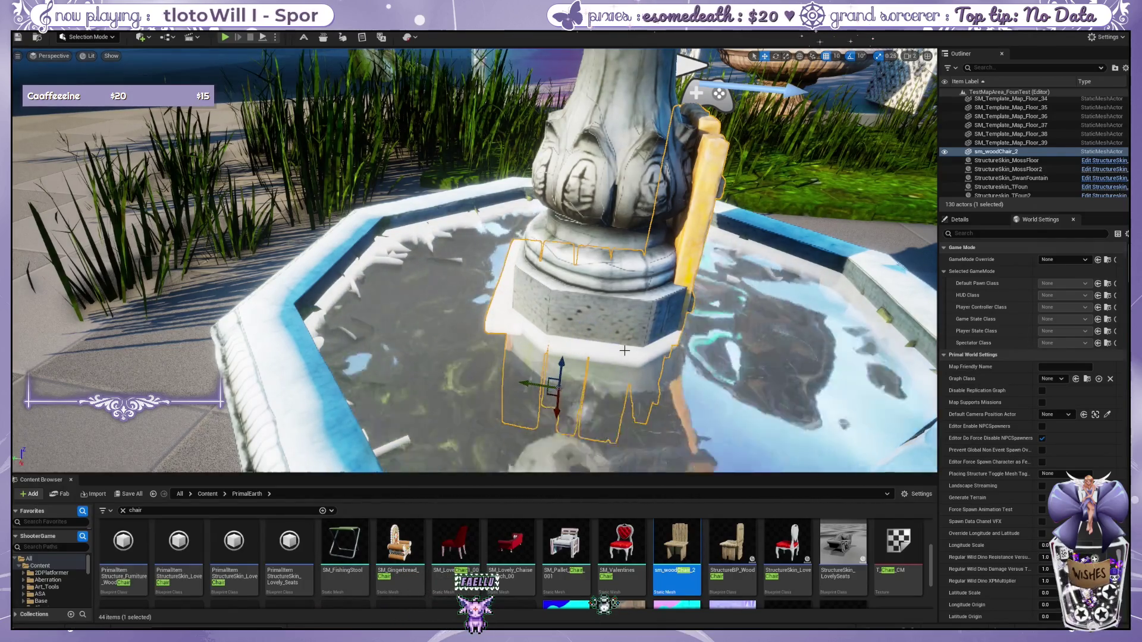
scroll(624, 351, down, 3)
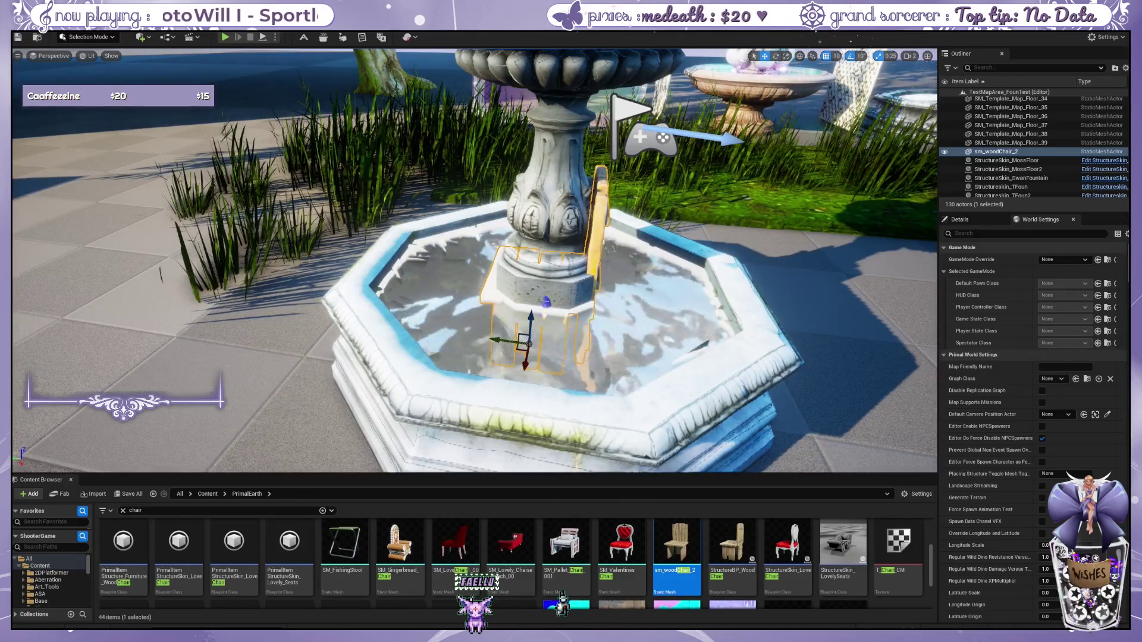
drag(495, 339, 796, 355)
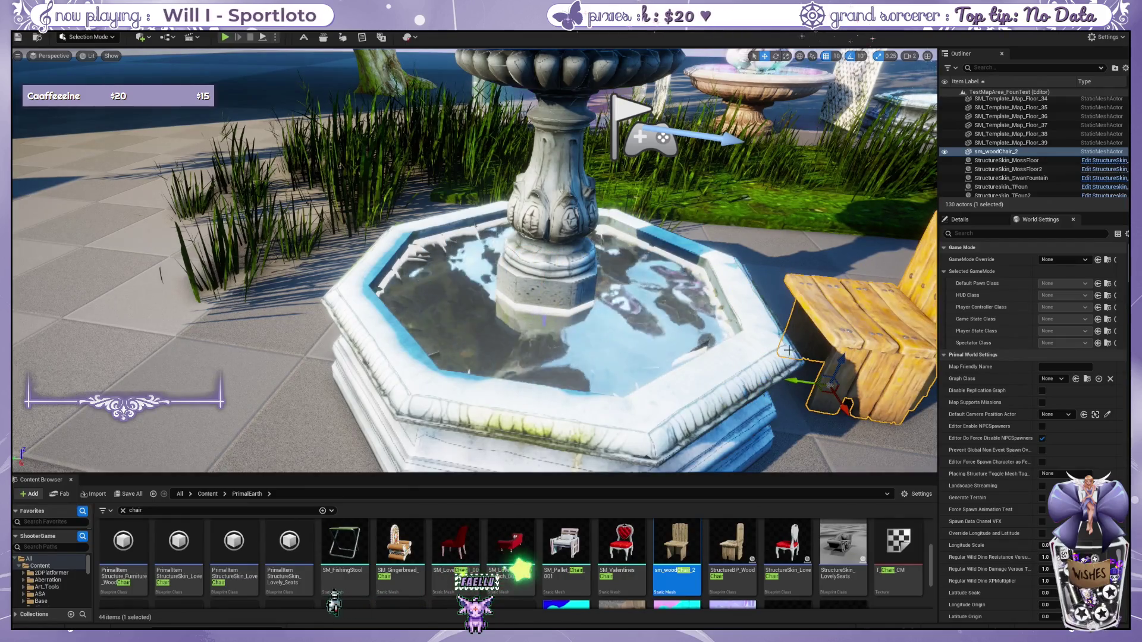
scroll(710, 328, down, 3)
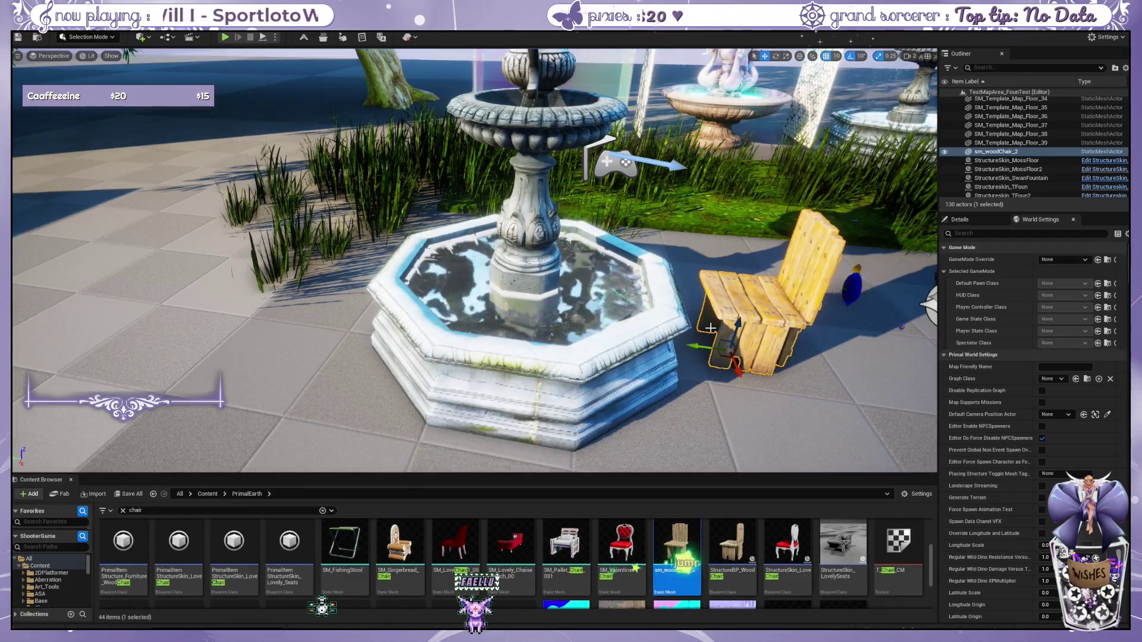
key(Delete)
scroll(710, 328, down, 3)
scroll(710, 328, up, 2)
drag(710, 328, 761, 291)
Step: Delete the large blue fish (Roundcube_003) and select the NS_BlueFishy effect by the small fountain
click(659, 281)
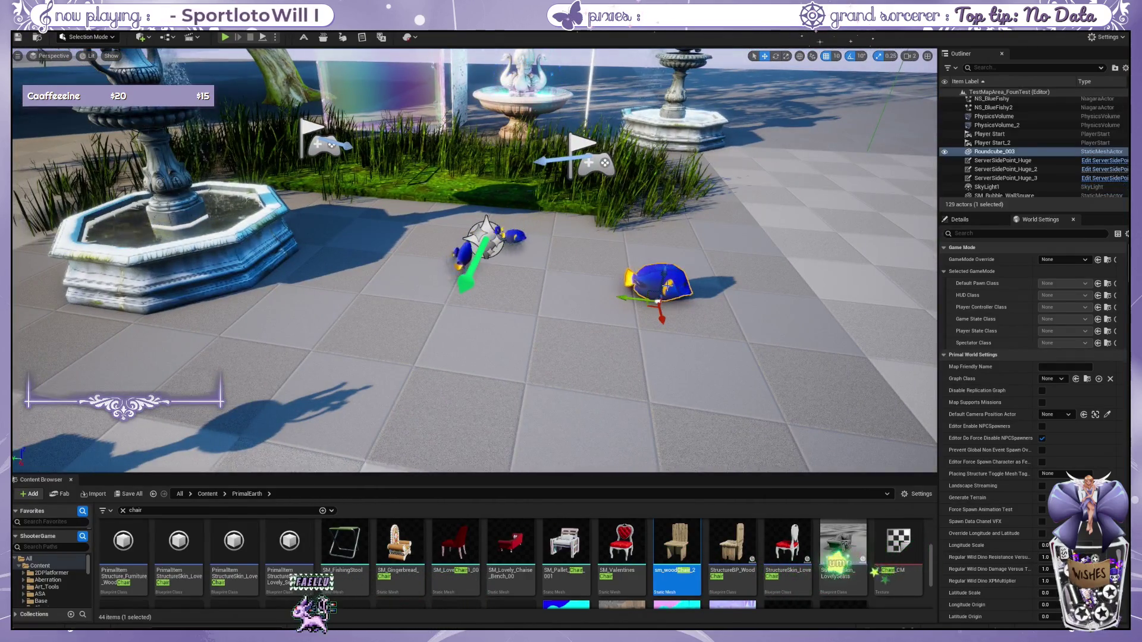
key(Delete)
click(467, 254)
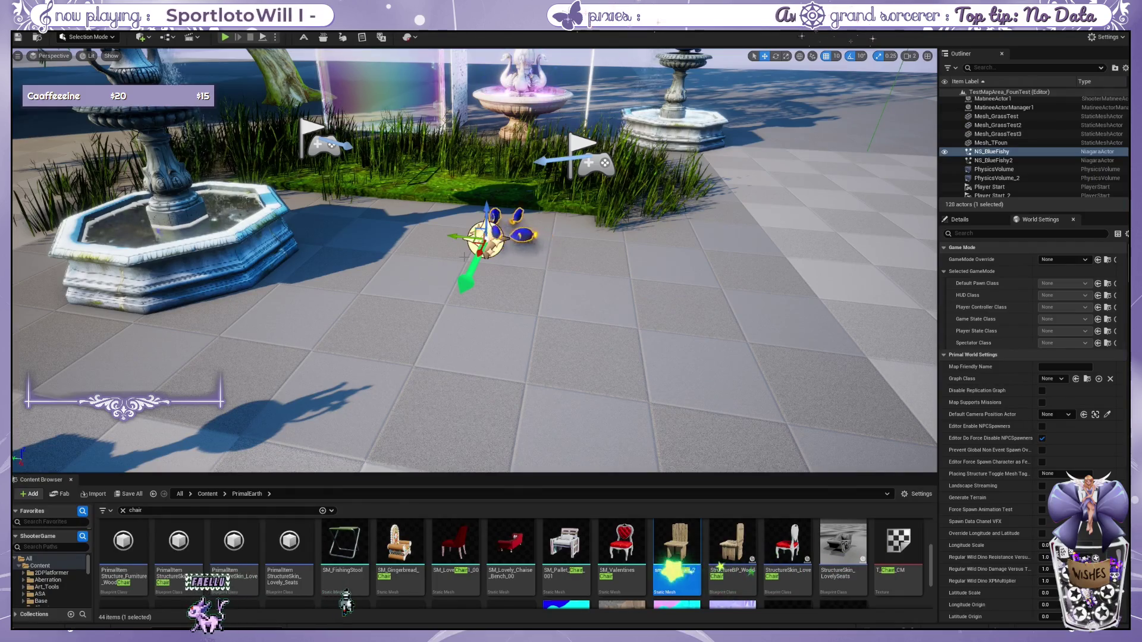
scroll(464, 257, down, 2)
mouse_move(465, 257)
mouse_down()
mouse_move(417, 251)
mouse_move(407, 262)
mouse_move(417, 252)
mouse_up()
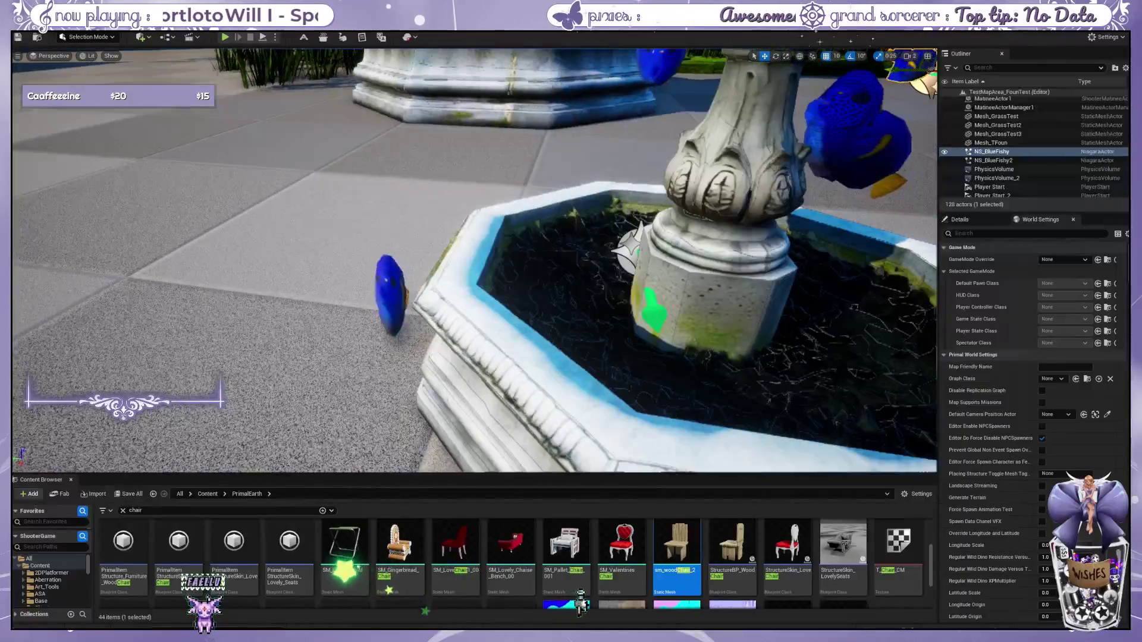
scroll(467, 261, down, 5)
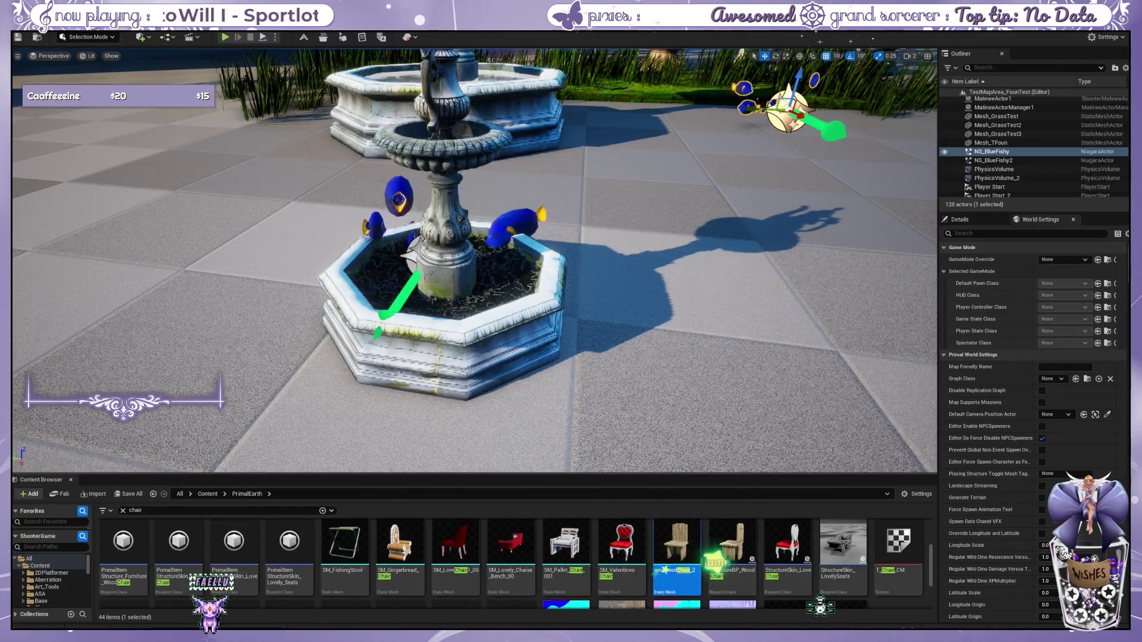
Step: Frame the view on NS_BlueFishy and launch a Play In Editor test of the level
key(f)
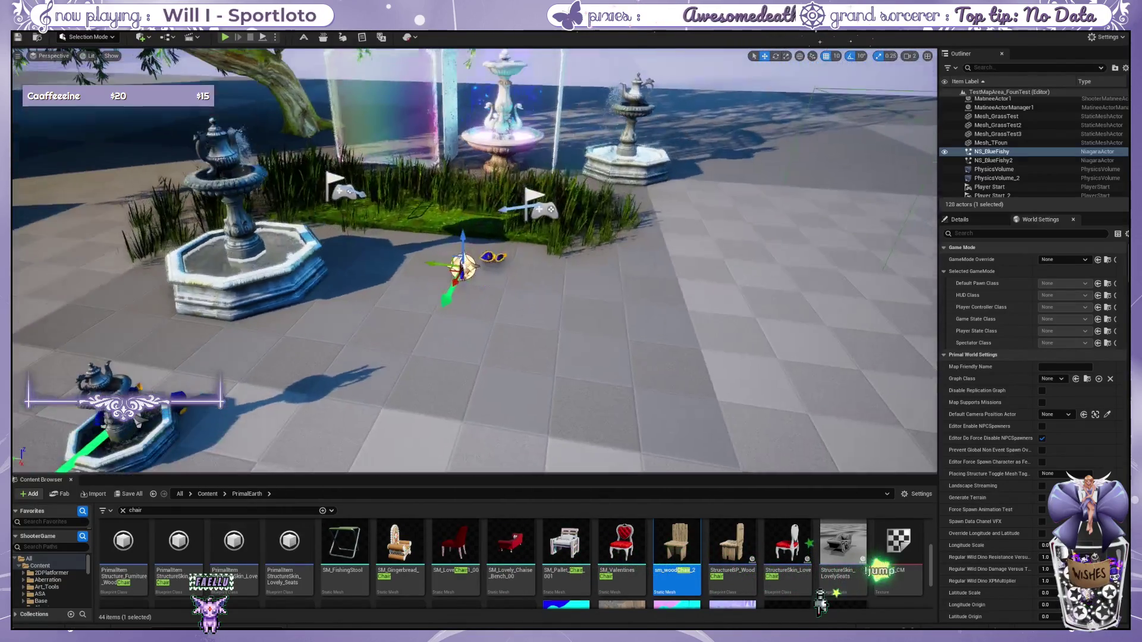
scroll(509, 562, down, 2)
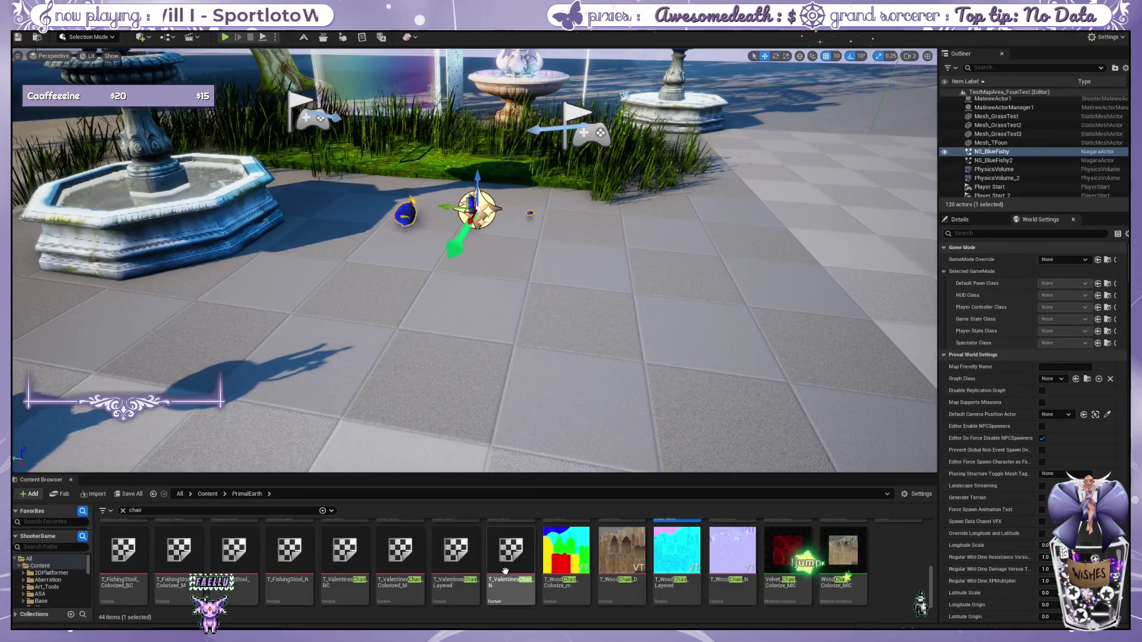
scroll(509, 562, up, 4)
scroll(509, 562, down, 1)
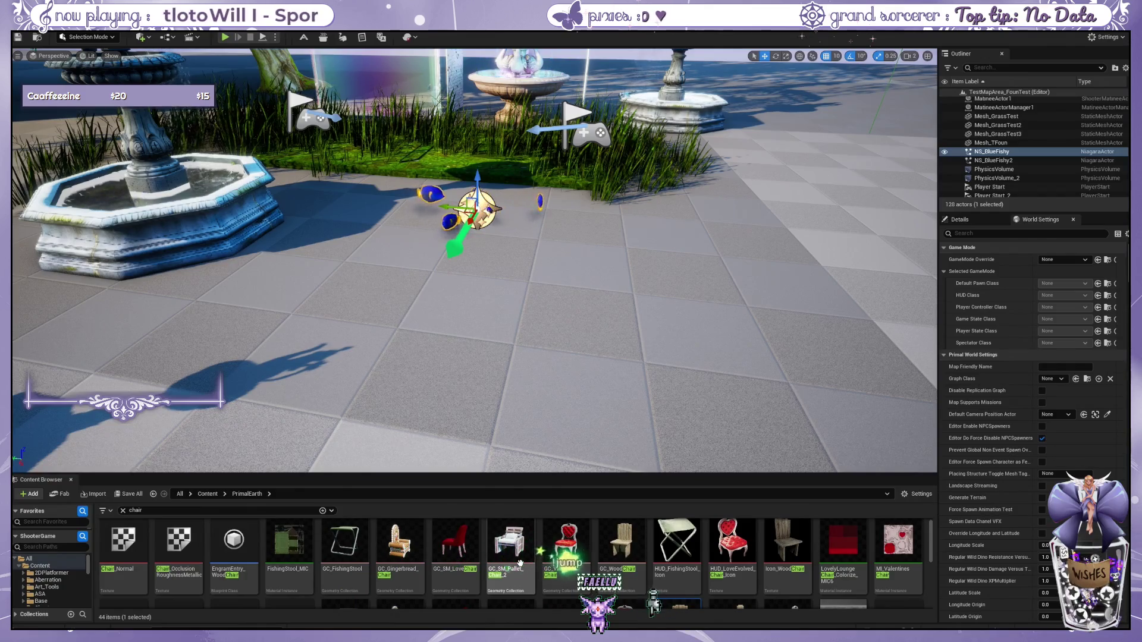
key(f)
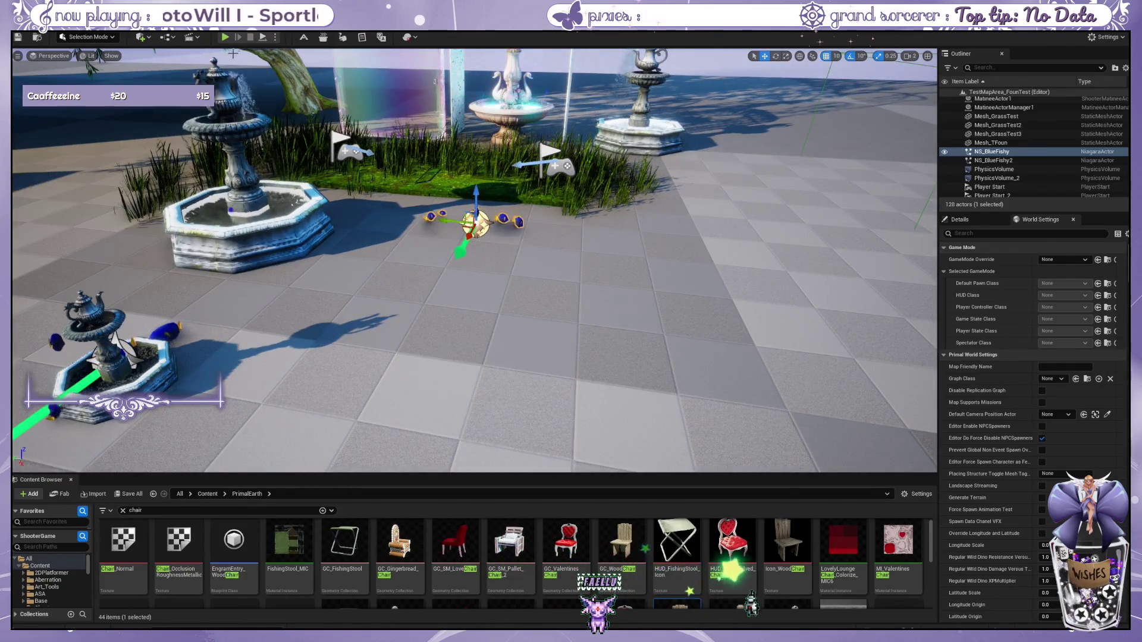
key(alt+p)
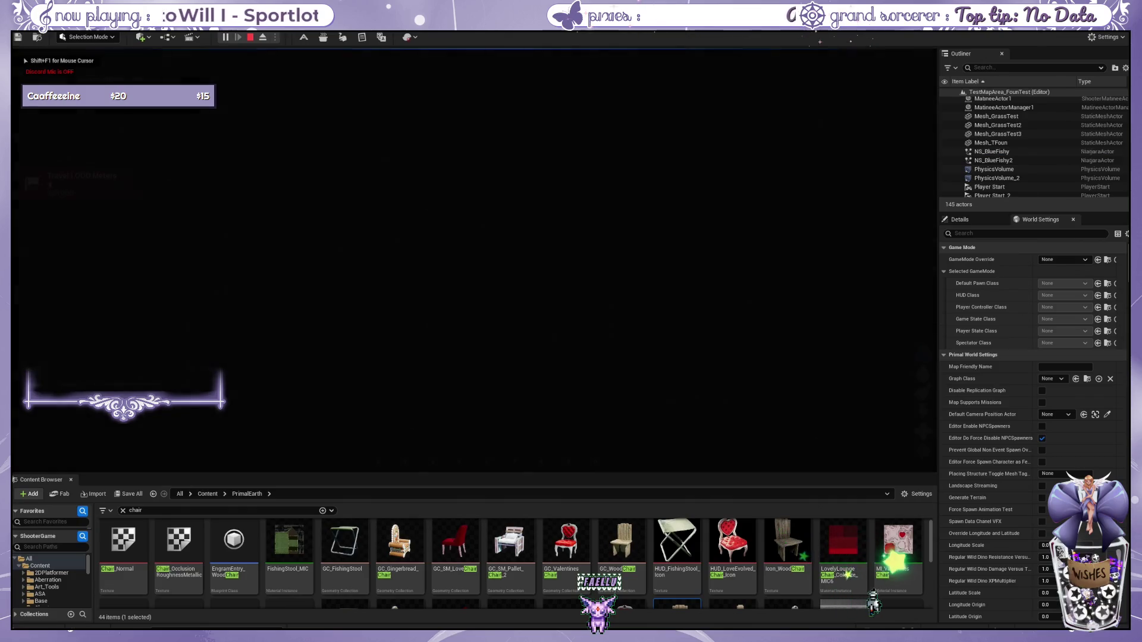